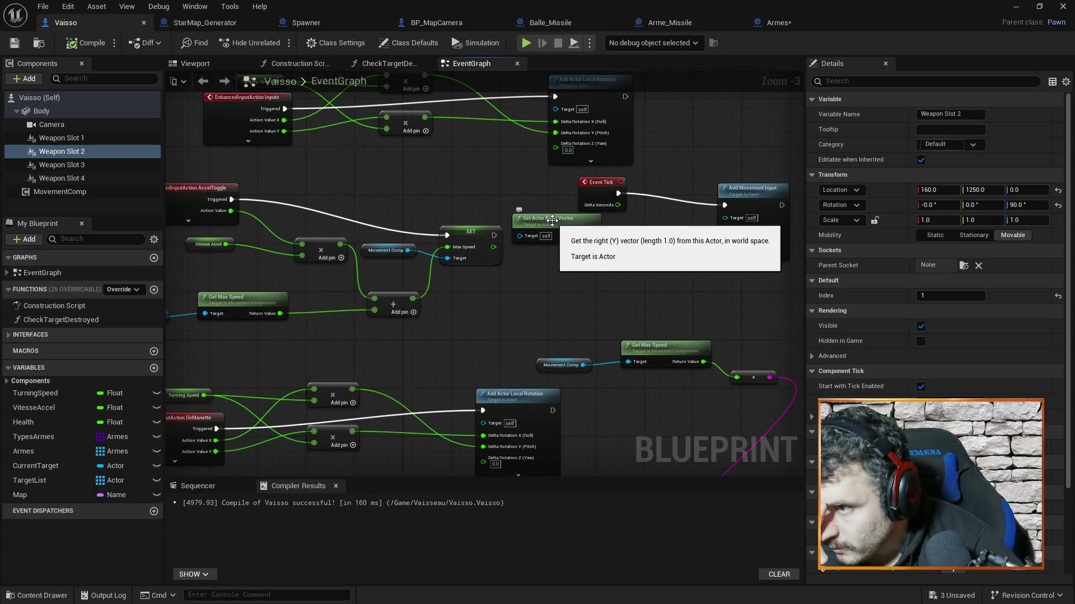
# Switch to the Armes blueprint graph and search for a 'facing' node, adding nothing.
pyautogui.moveTo(572, 298); pyautogui.dragTo(582, 333)
pyautogui.click(772, 22)
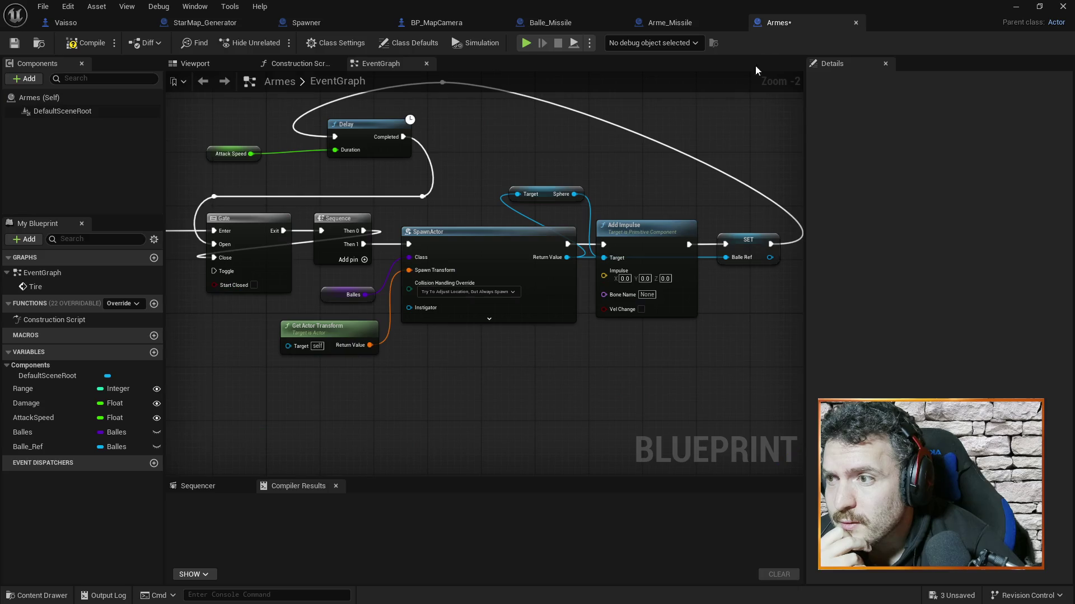
pyautogui.rightClick(602, 374)
pyautogui.write('facing')
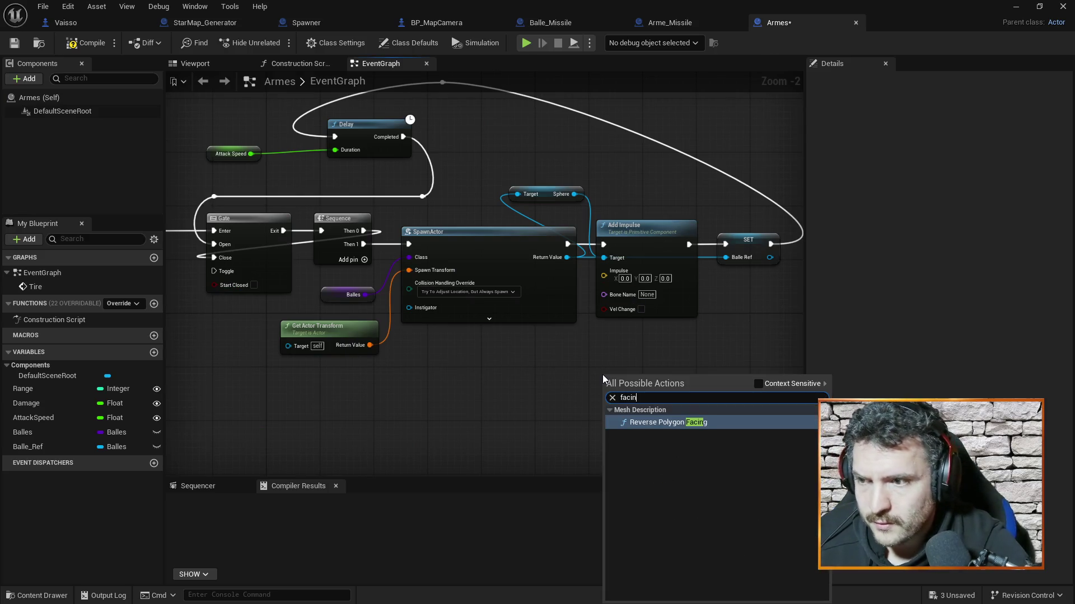
pyautogui.click(727, 342)
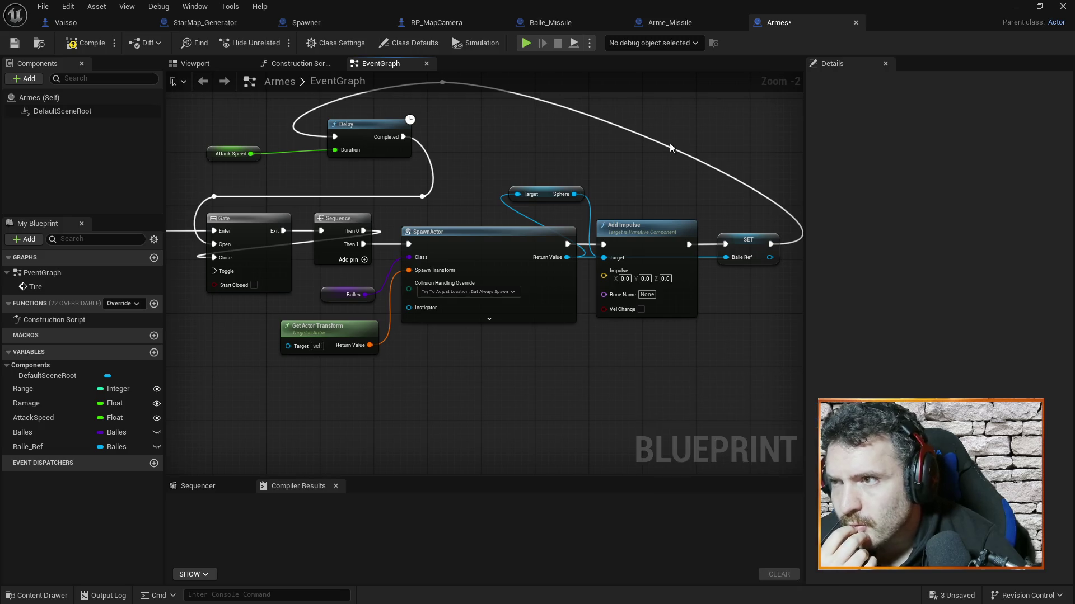
# Browse the 'get actor' node search results, then close the search without adding a node.
pyautogui.rightClick(536, 374)
pyautogui.write('get actor')
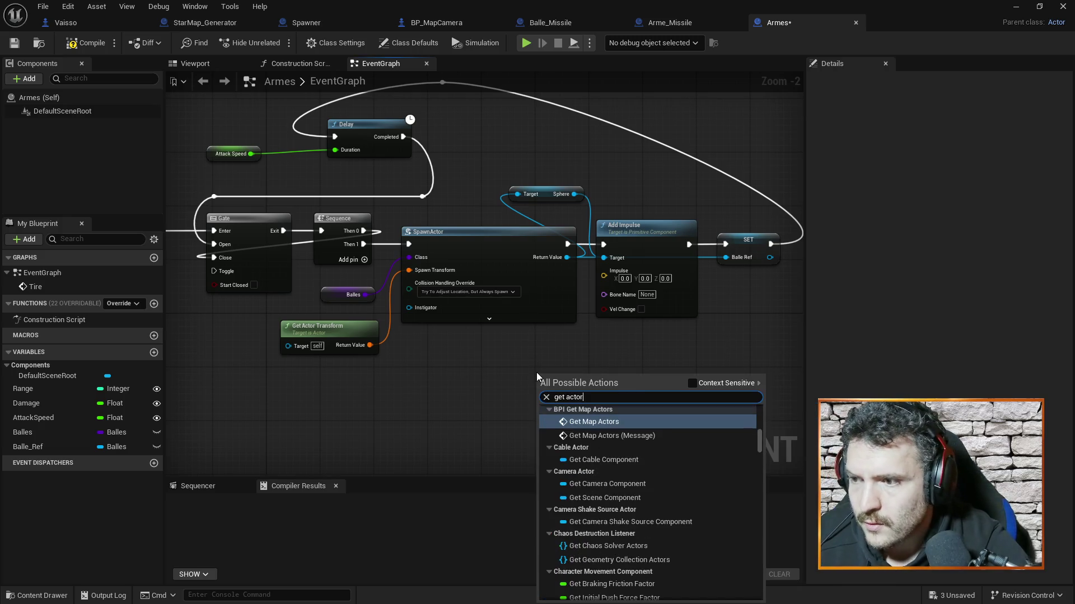
pyautogui.scroll(3, 714, 466)
pyautogui.scroll(5, 711, 463)
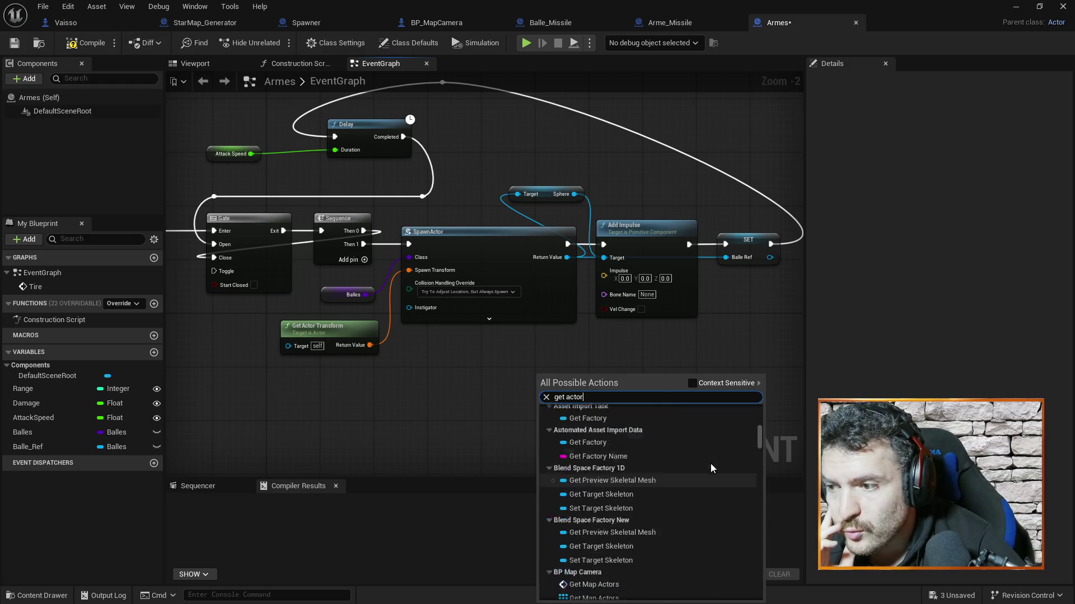
pyautogui.moveTo(759, 431); pyautogui.dragTo(754, 413)
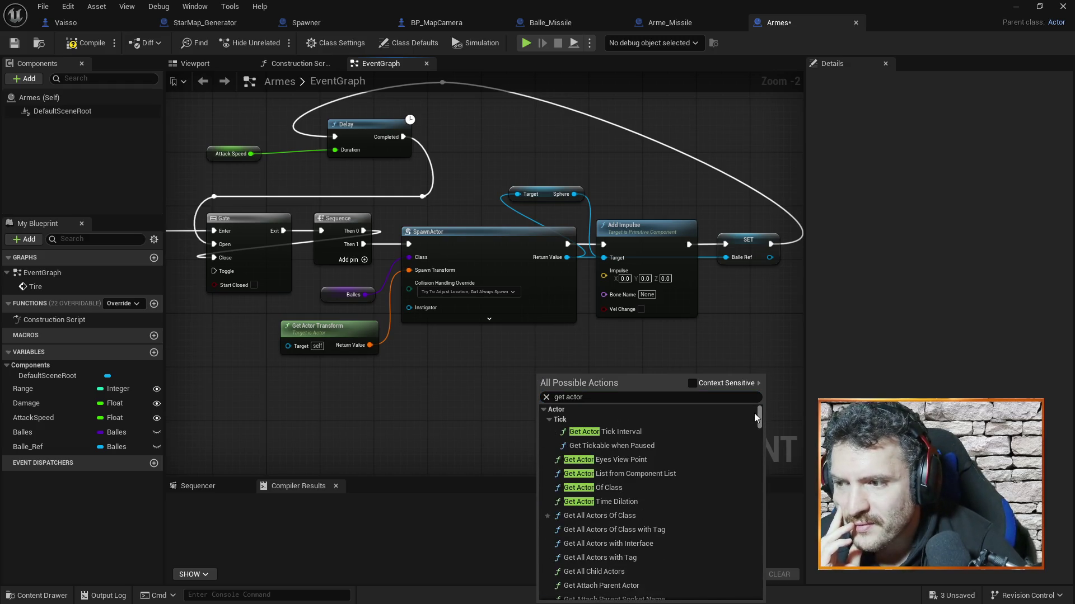
pyautogui.scroll(-3, 686, 462)
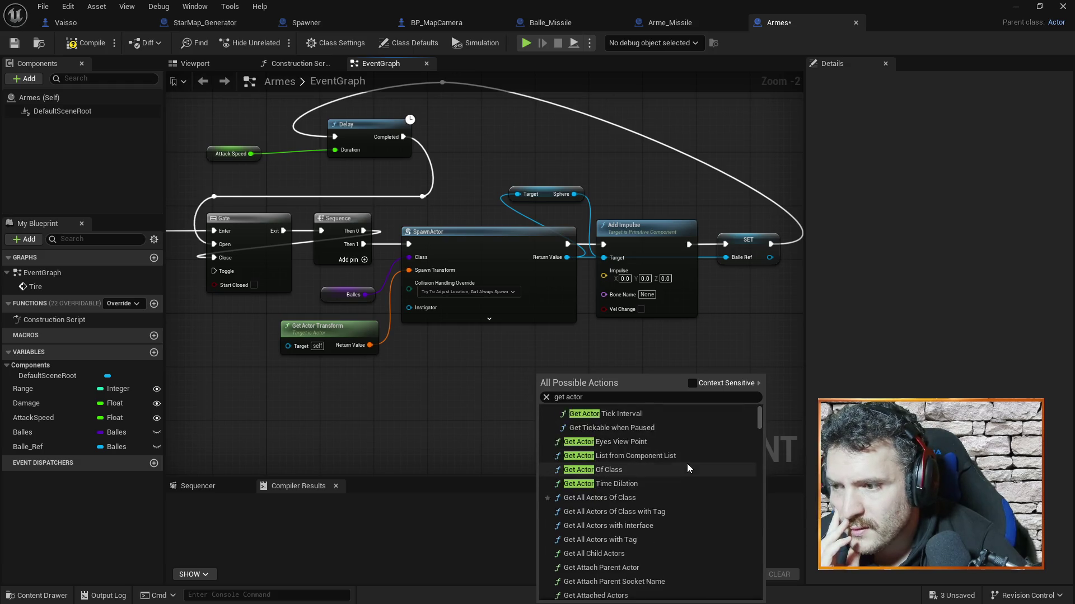
pyautogui.scroll(-5, 700, 455)
pyautogui.scroll(-2, 702, 450)
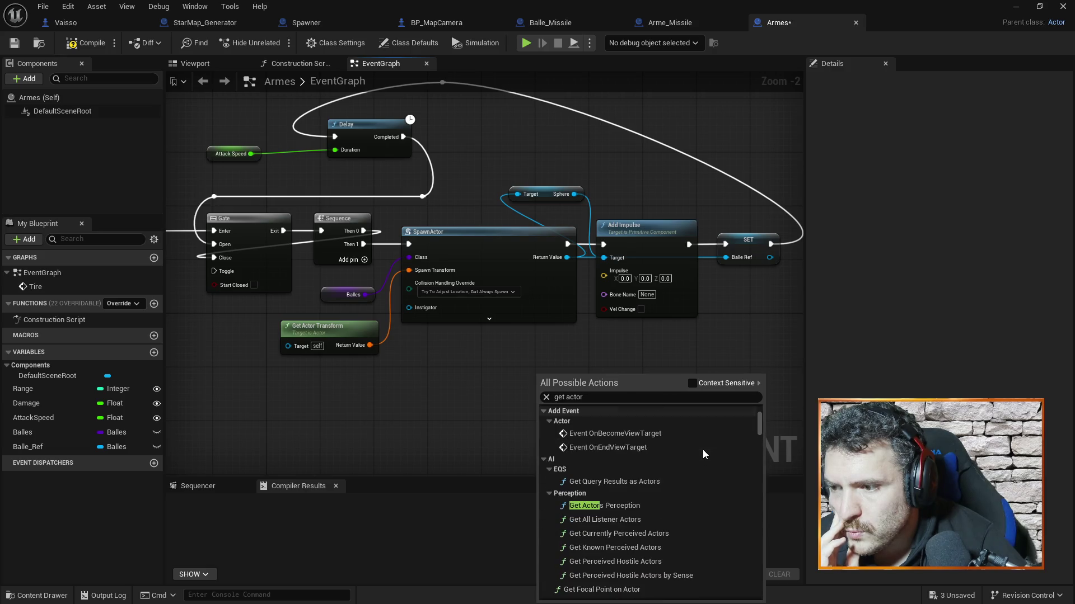
pyautogui.scroll(-4, 658, 446)
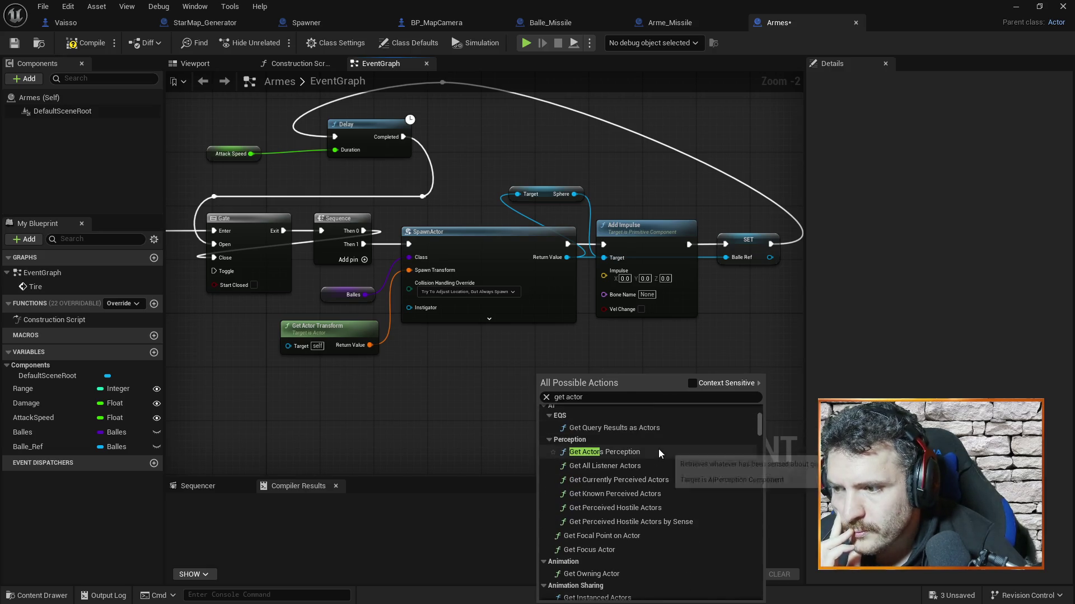
pyautogui.press('Escape')
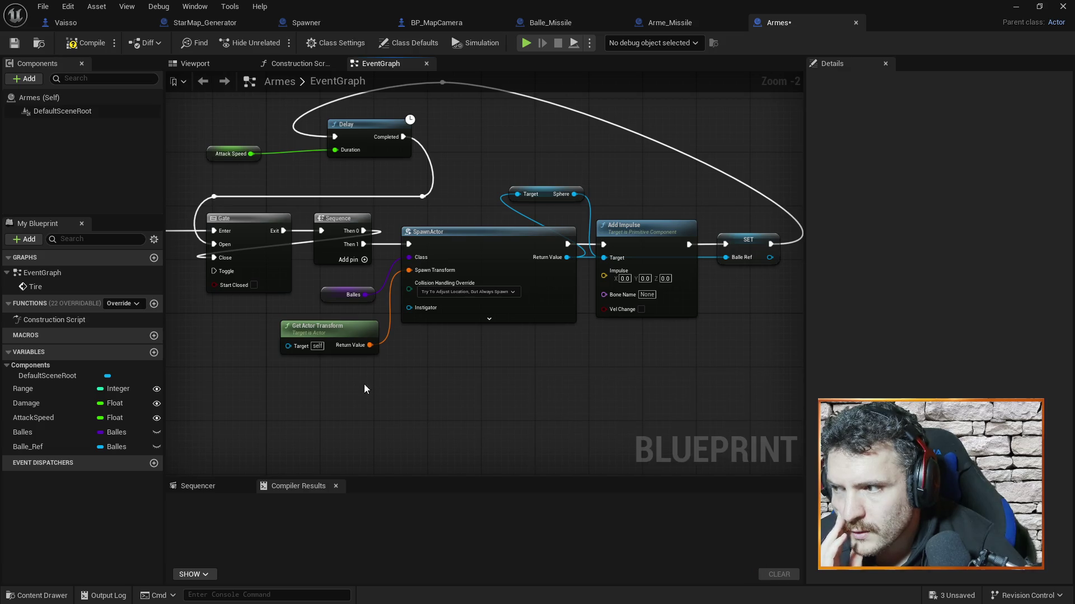
pyautogui.rightClick(360, 344)
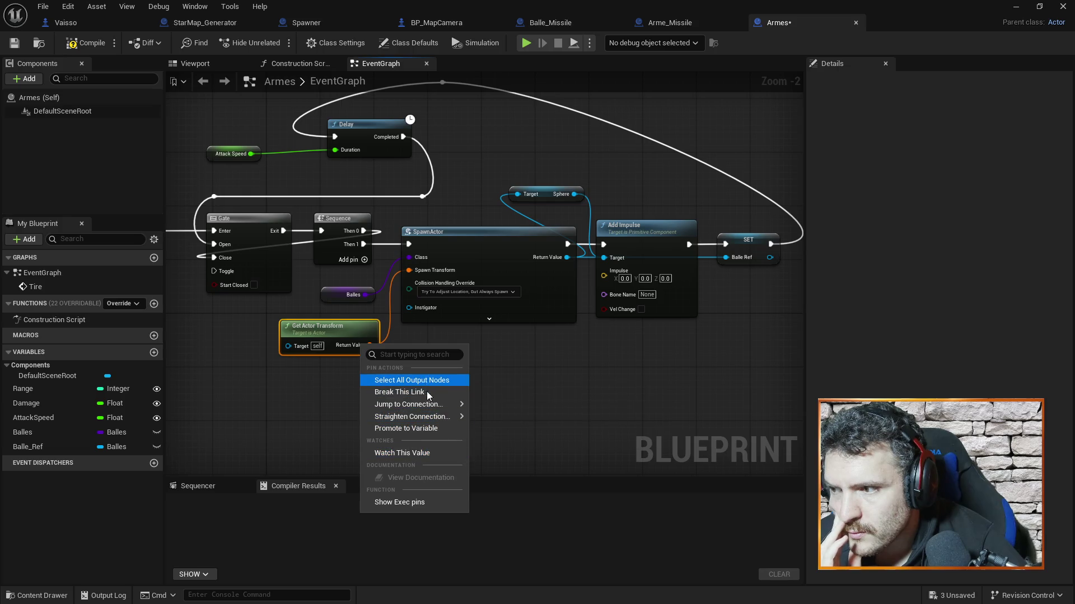
# Disconnect Get Actor Transform from Spawn Transform and split it into location, rotation and scale.
pyautogui.click(364, 349)
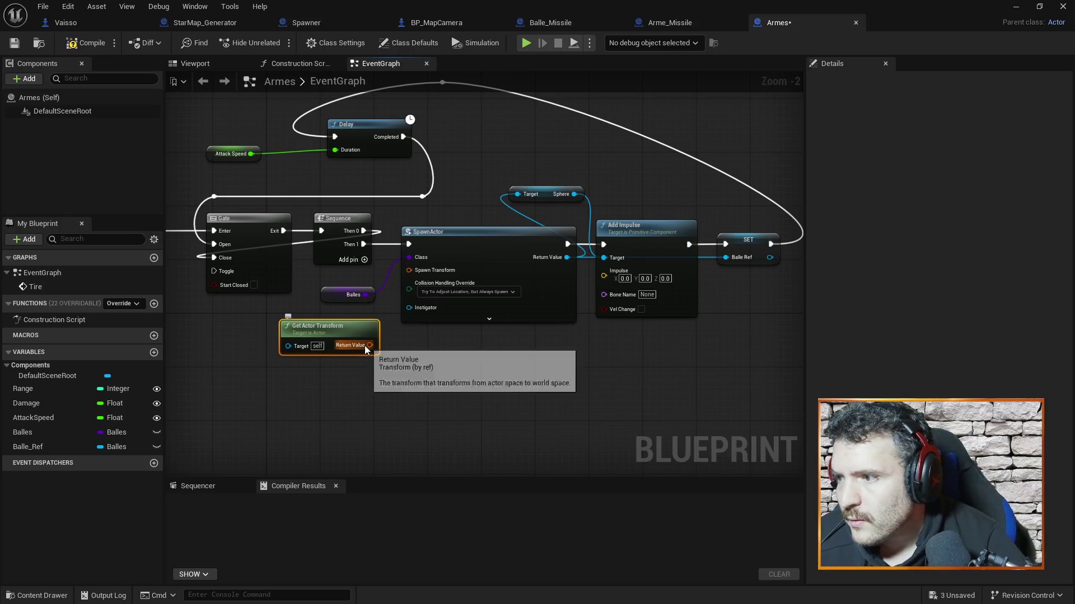
pyautogui.keyDown('alt'); pyautogui.click(365, 347); pyautogui.keyUp('alt')
pyautogui.rightClick(365, 347)
pyautogui.click(398, 393)
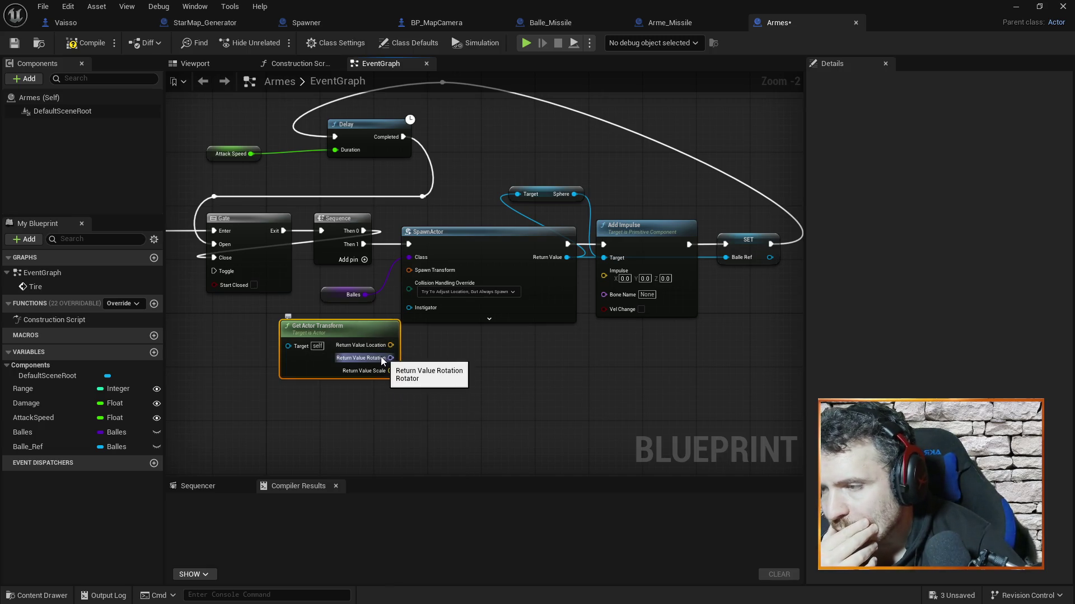
pyautogui.moveTo(359, 331); pyautogui.dragTo(339, 327)
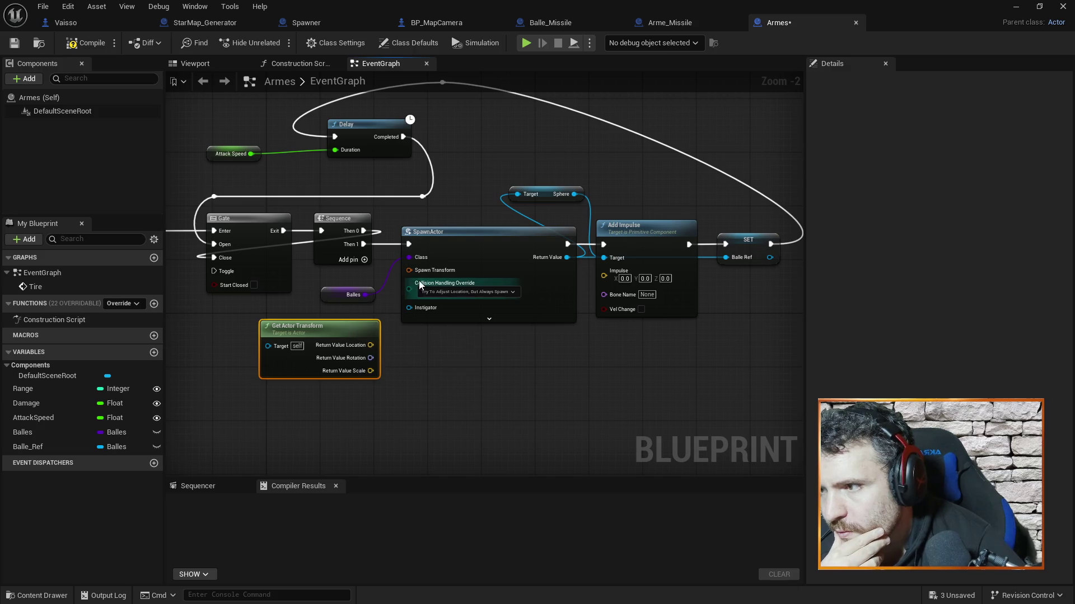
# Paste a split copy below SpawnActor; recombine the original and rewire it to Spawn Transform.
pyautogui.rightClick(358, 345)
pyautogui.rightClick(357, 345)
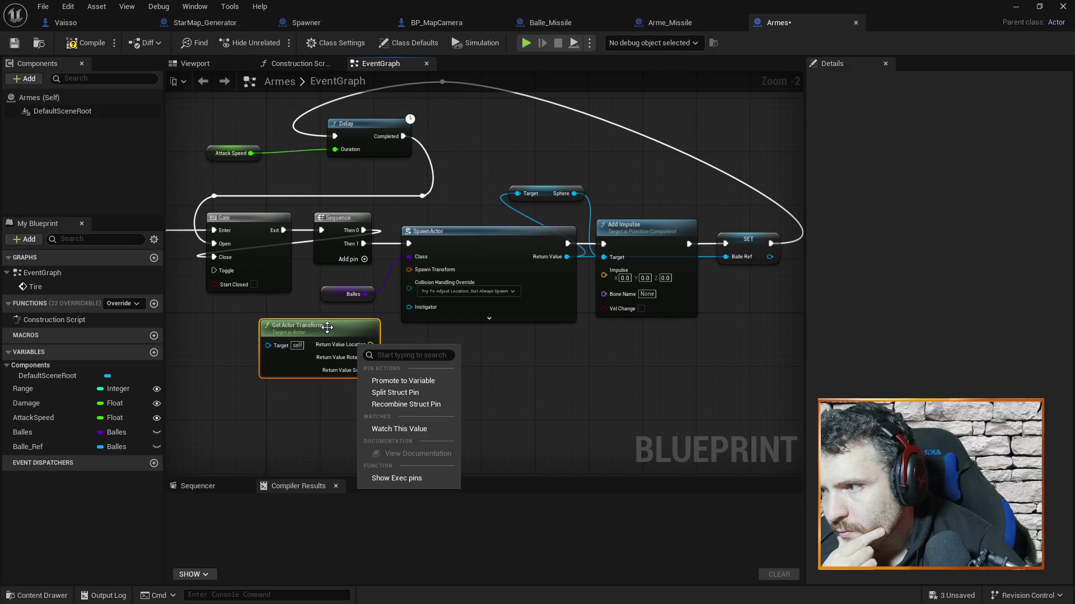
pyautogui.press('Escape')
pyautogui.hotkey('ctrl', 'v')
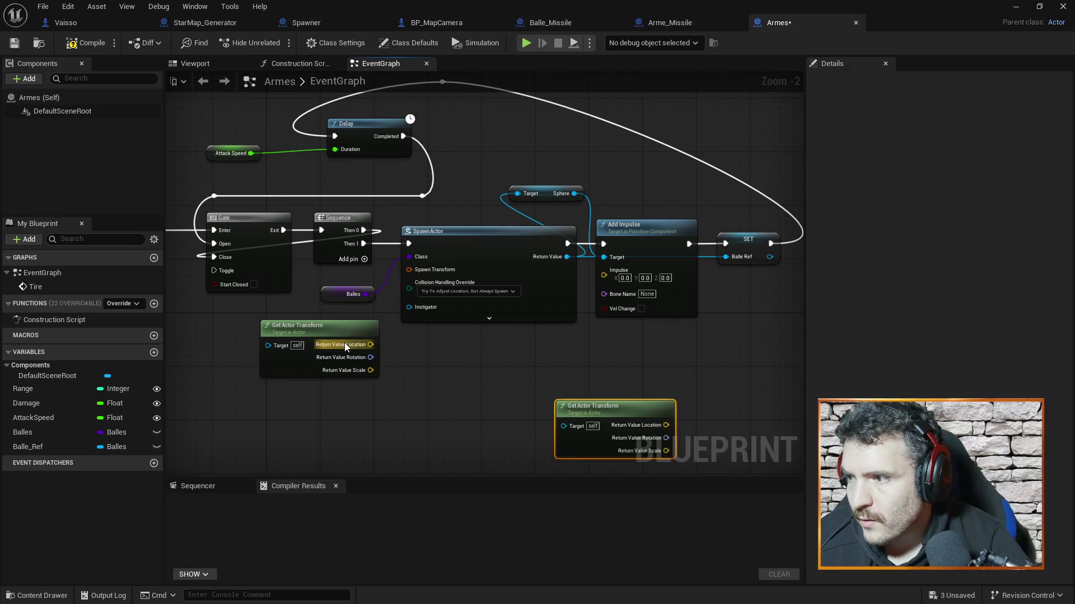
pyautogui.rightClick(366, 330)
pyautogui.rightClick(354, 345)
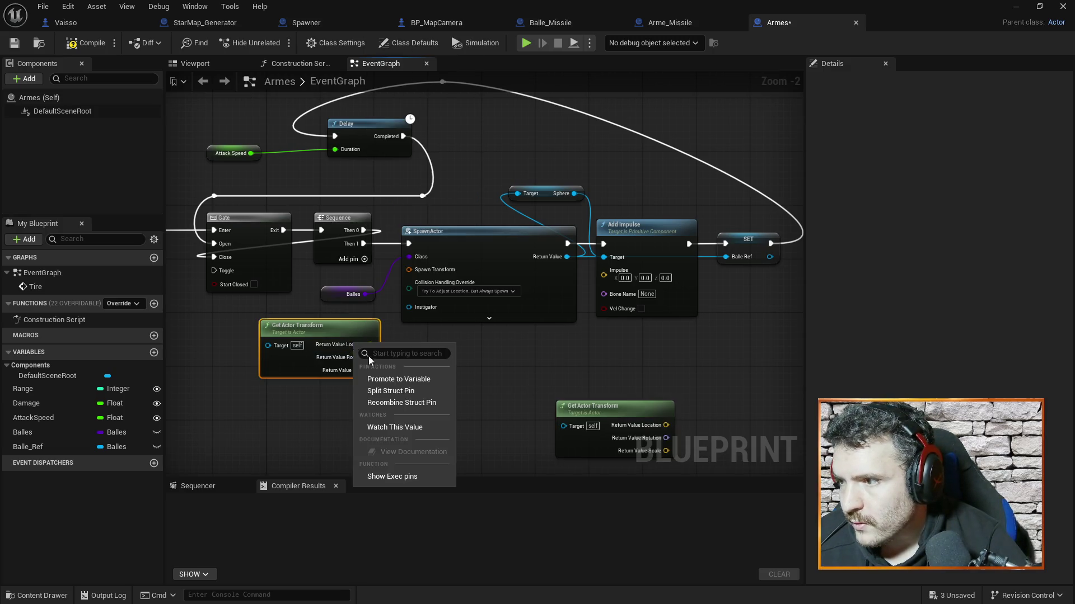
pyautogui.click(397, 392)
pyautogui.moveTo(341, 345)
pyautogui.mouseDown()
pyautogui.moveTo(411, 270)
pyautogui.moveTo(363, 333)
pyautogui.mouseUp()
pyautogui.moveTo(612, 377)
pyautogui.mouseDown()
pyautogui.moveTo(470, 338)
pyautogui.moveTo(423, 361)
pyautogui.mouseUp()
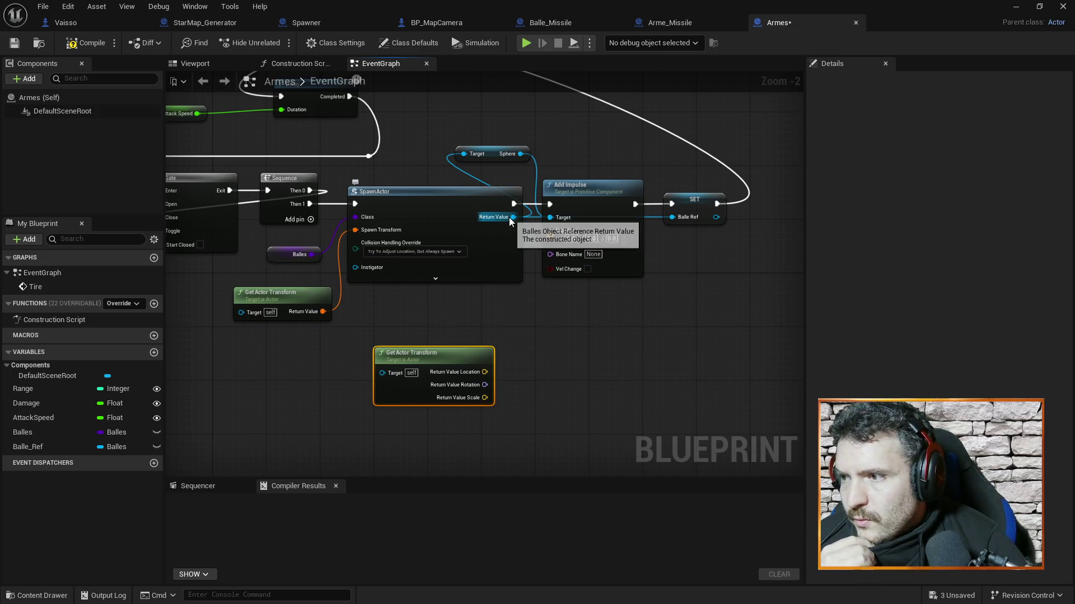
# Wire the spawned bullet into the copy's Target and route its Rotation through Get Rotation X Vector into Impulse.
pyautogui.moveTo(510, 218)
pyautogui.mouseDown()
pyautogui.moveTo(387, 343)
pyautogui.moveTo(382, 372)
pyautogui.mouseUp()
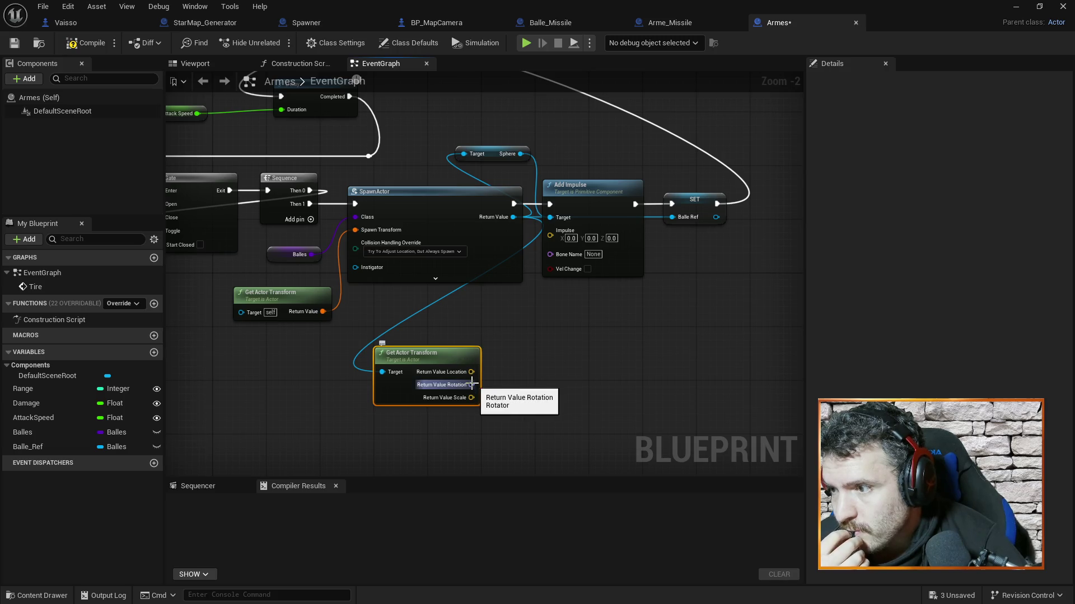
pyautogui.moveTo(472, 384)
pyautogui.mouseDown()
pyautogui.moveTo(554, 259)
pyautogui.moveTo(550, 235)
pyautogui.mouseUp()
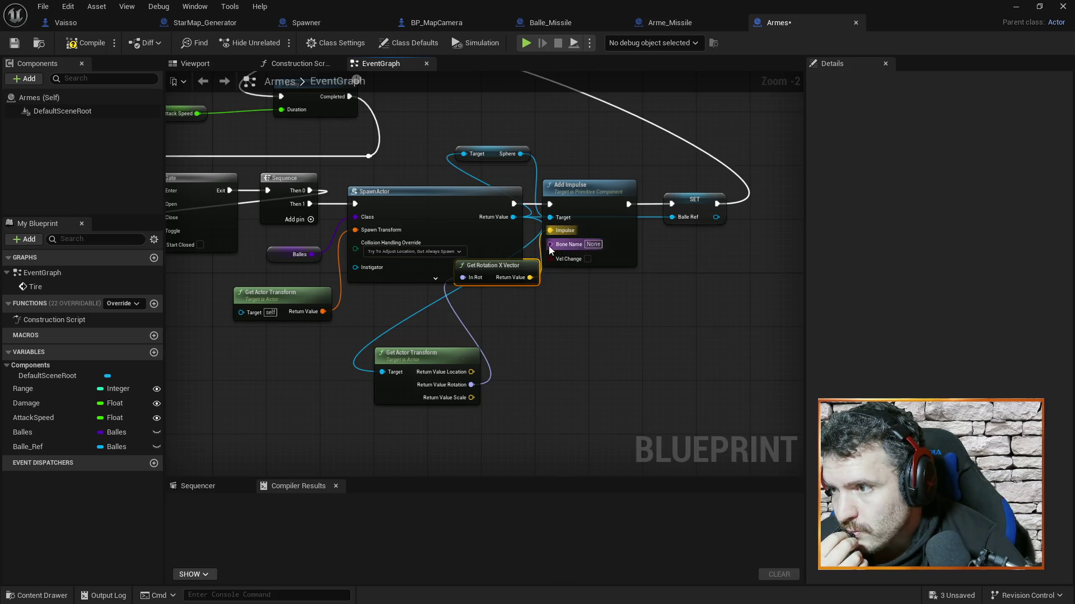
pyautogui.moveTo(502, 272)
pyautogui.mouseDown()
pyautogui.moveTo(521, 290)
pyautogui.moveTo(523, 326)
pyautogui.mouseUp()
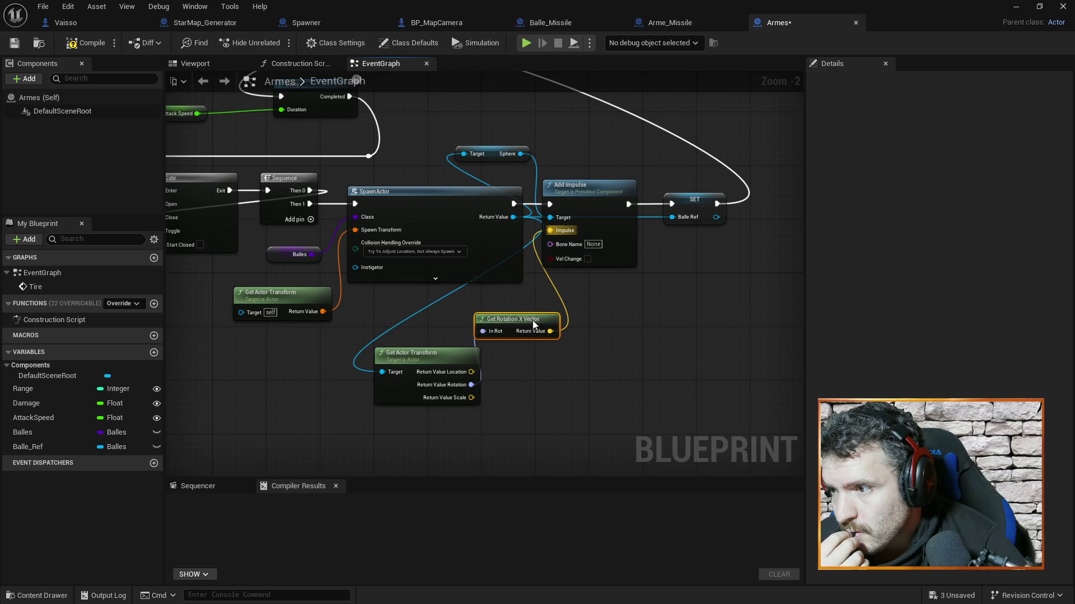
pyautogui.moveTo(449, 362); pyautogui.dragTo(415, 368)
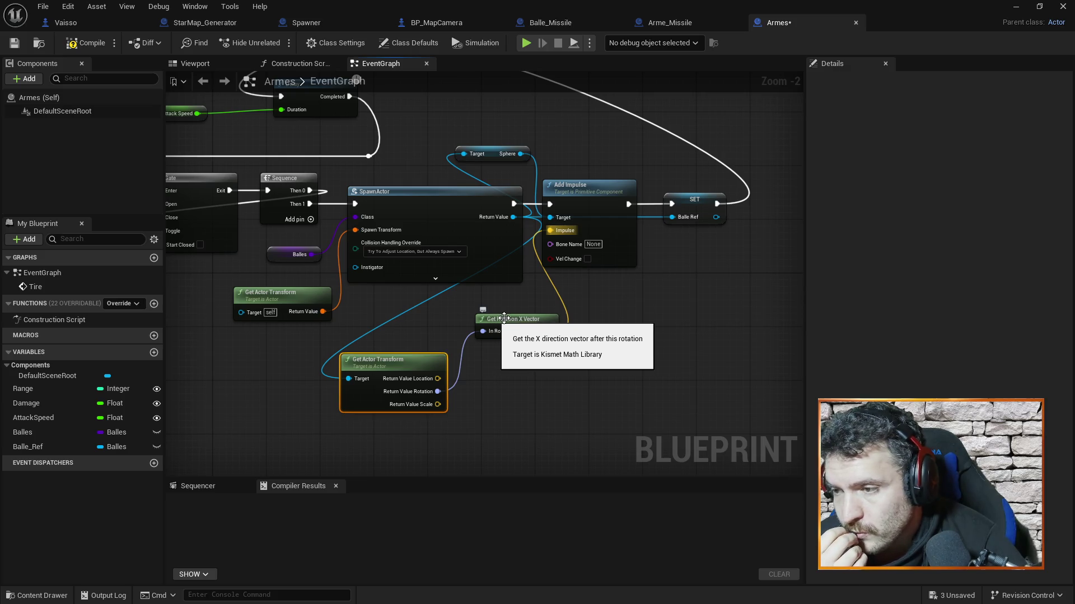
pyautogui.moveTo(522, 319); pyautogui.dragTo(506, 349)
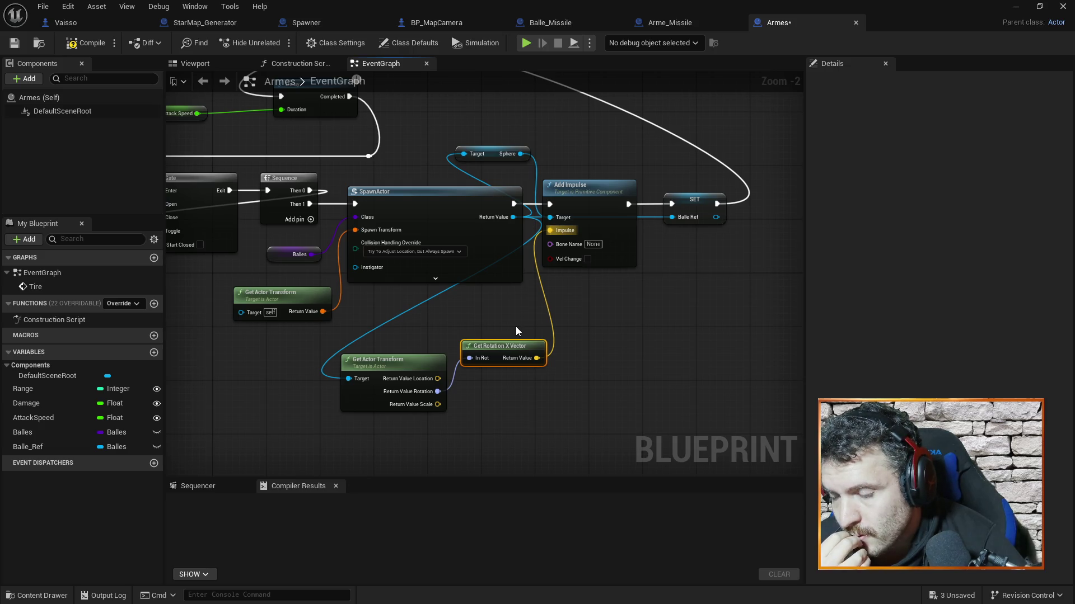
pyautogui.rightClick(573, 367)
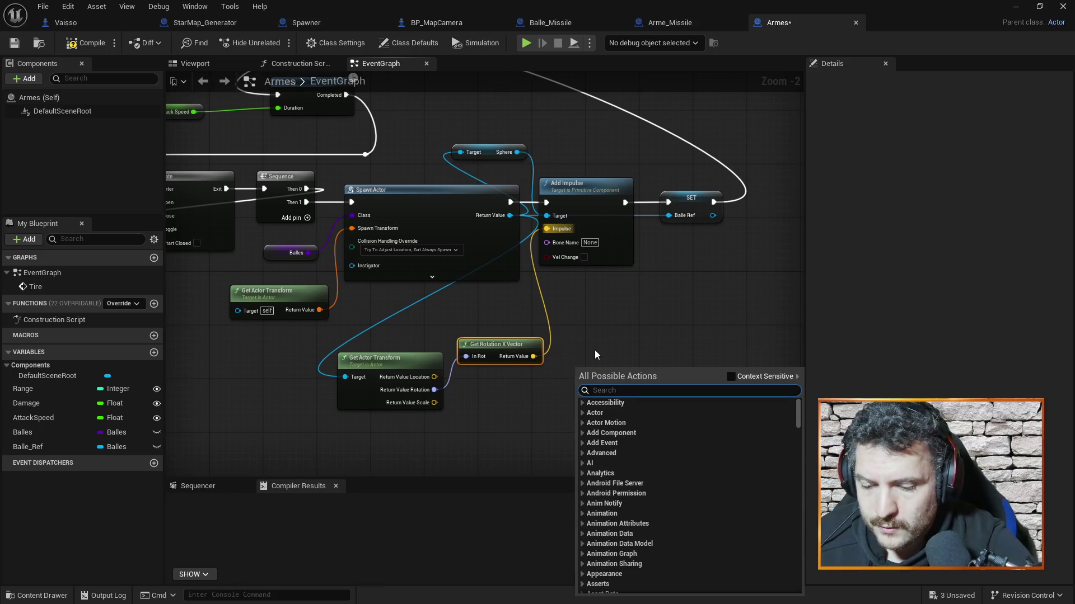
# Add a Normalize node and feed Get Rotation X Vector's output into its A input.
pyautogui.write('orth')
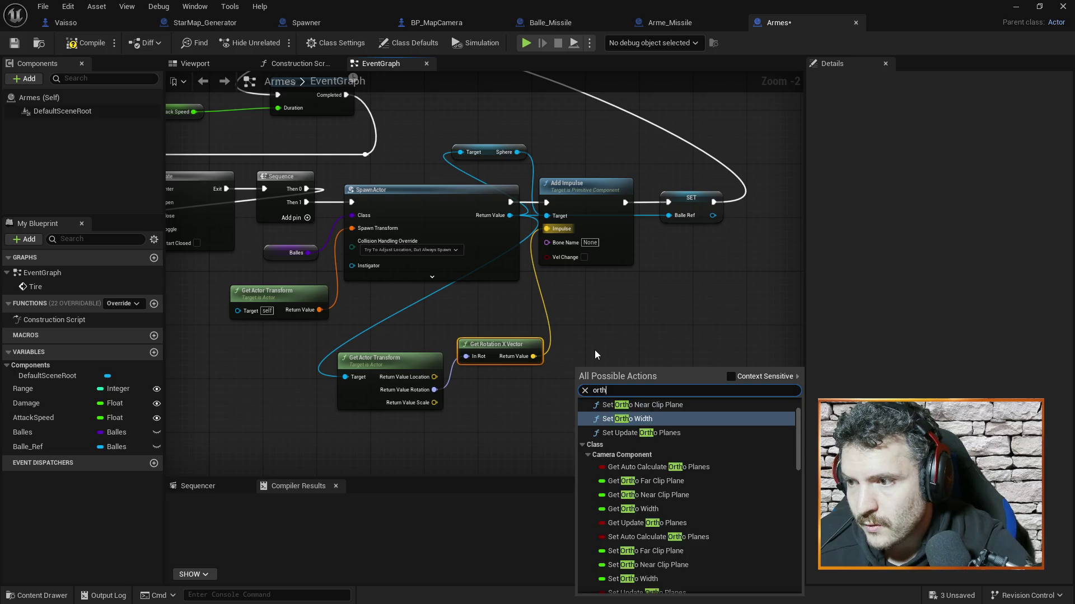
pyautogui.press('BackSpace')
pyautogui.press('BackSpace')
pyautogui.write('normal')
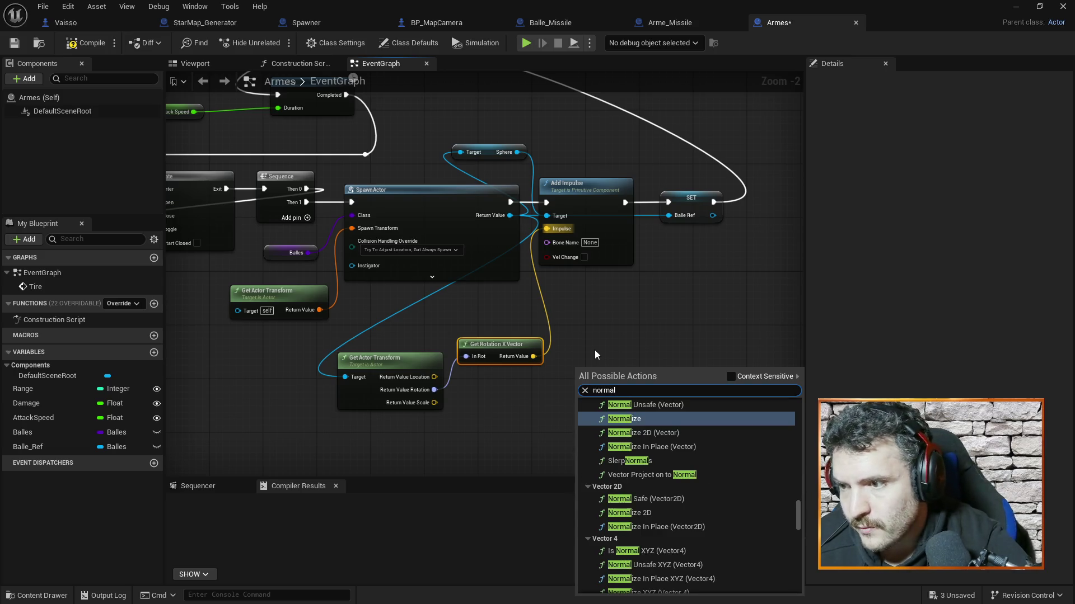
pyautogui.click(636, 419)
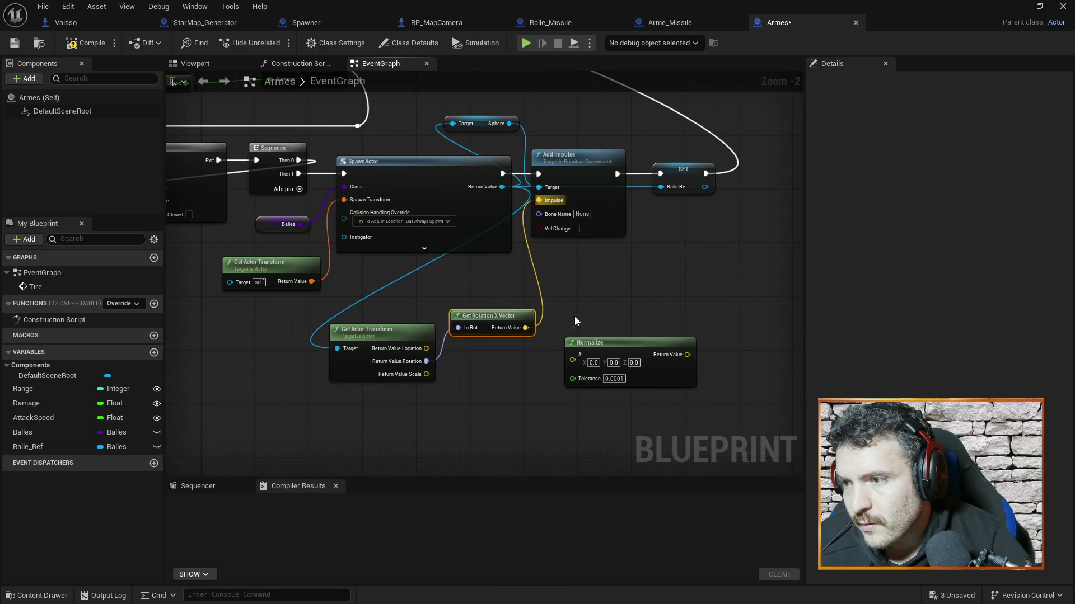
pyautogui.moveTo(524, 331); pyautogui.dragTo(572, 360)
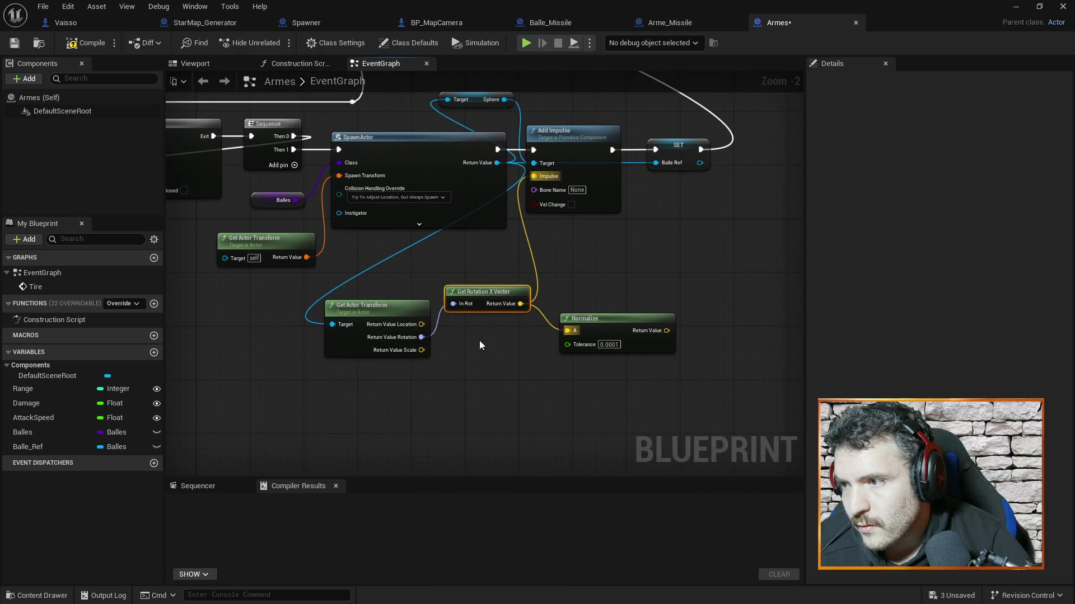
pyautogui.moveTo(484, 292); pyautogui.dragTo(491, 318)
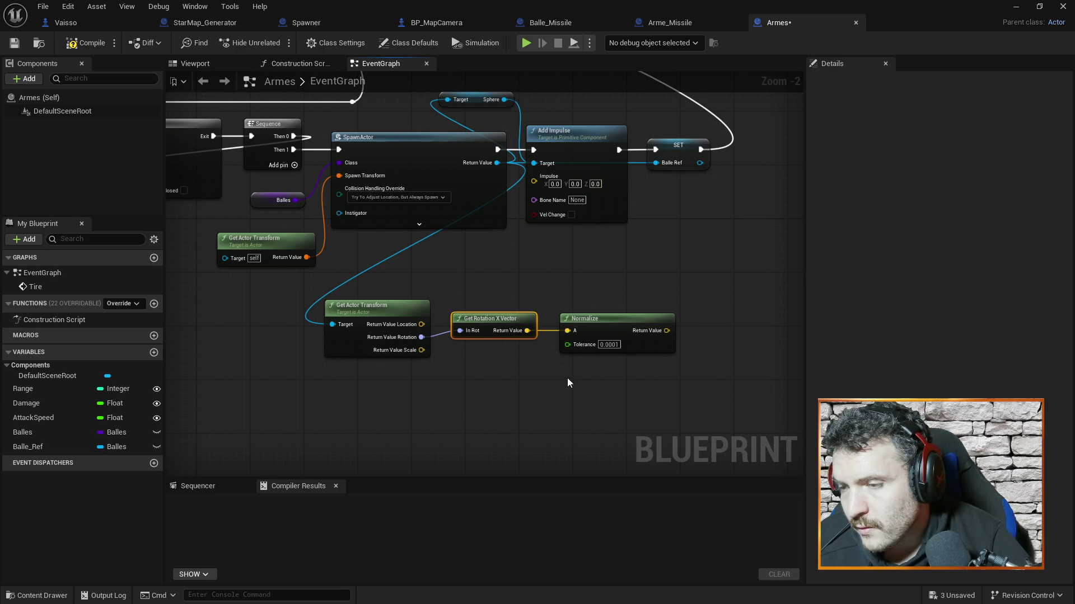
# Add a Multiply node and move the transform, rotation and Normalize chain beside Add Impulse.
pyautogui.rightClick(625, 294)
pyautogui.write('multiply')
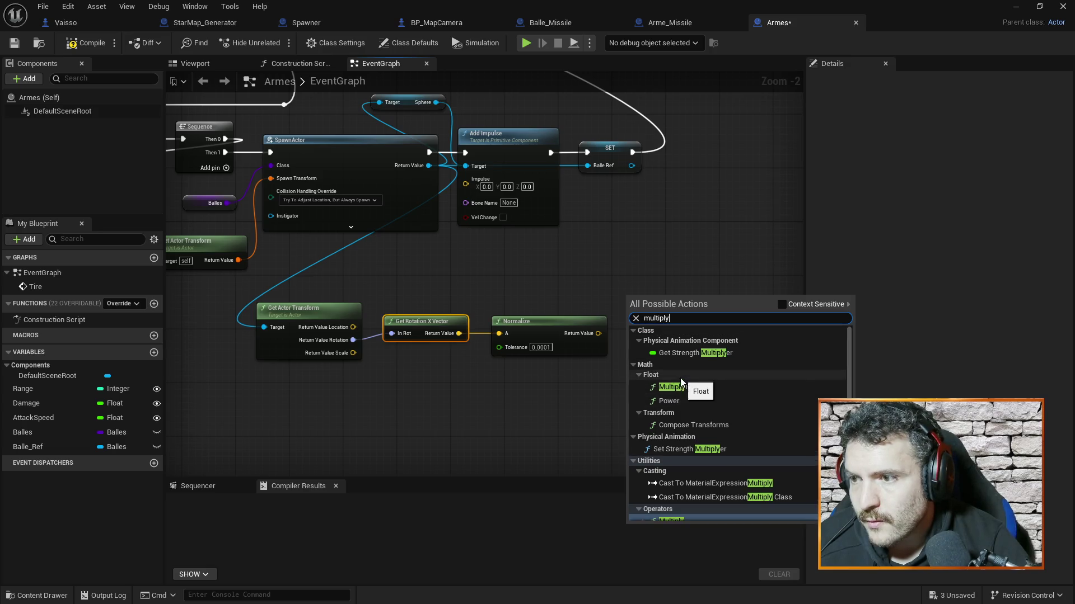
pyautogui.click(693, 512)
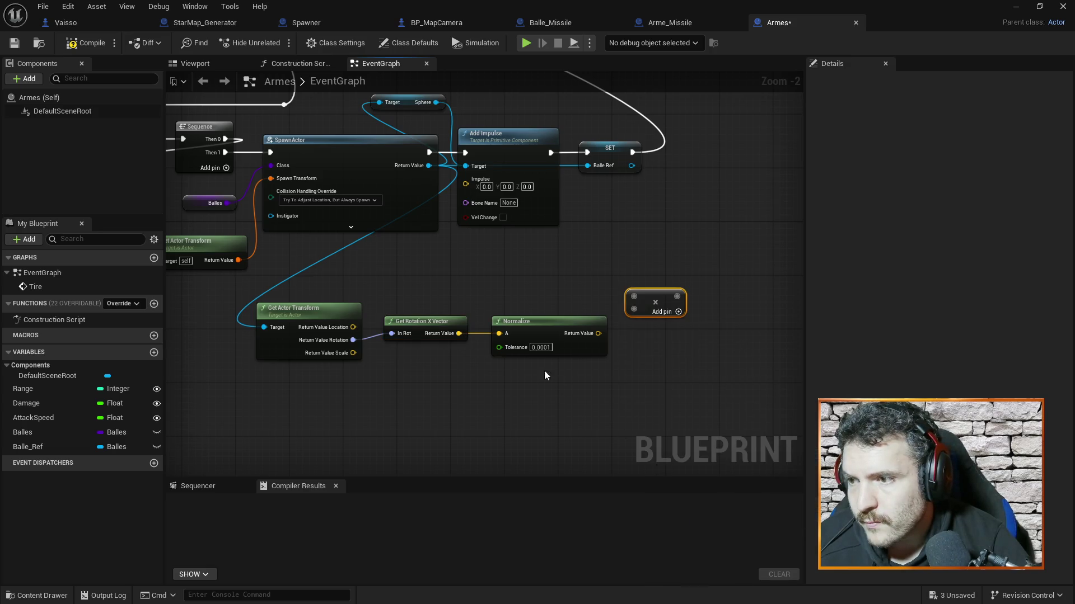
pyautogui.moveTo(625, 273)
pyautogui.mouseDown()
pyautogui.moveTo(613, 301)
pyautogui.moveTo(466, 197)
pyautogui.moveTo(680, 295)
pyautogui.moveTo(619, 246)
pyautogui.moveTo(744, 221)
pyautogui.moveTo(588, 290)
pyautogui.moveTo(692, 268)
pyautogui.mouseUp()
pyautogui.moveTo(326, 318)
pyautogui.mouseDown()
pyautogui.moveTo(640, 424)
pyautogui.moveTo(688, 420)
pyautogui.mouseUp()
pyautogui.moveTo(387, 353)
pyautogui.mouseDown()
pyautogui.moveTo(586, 227)
pyautogui.moveTo(566, 213)
pyautogui.mouseUp()
pyautogui.moveTo(699, 360); pyautogui.dragTo(434, 350)
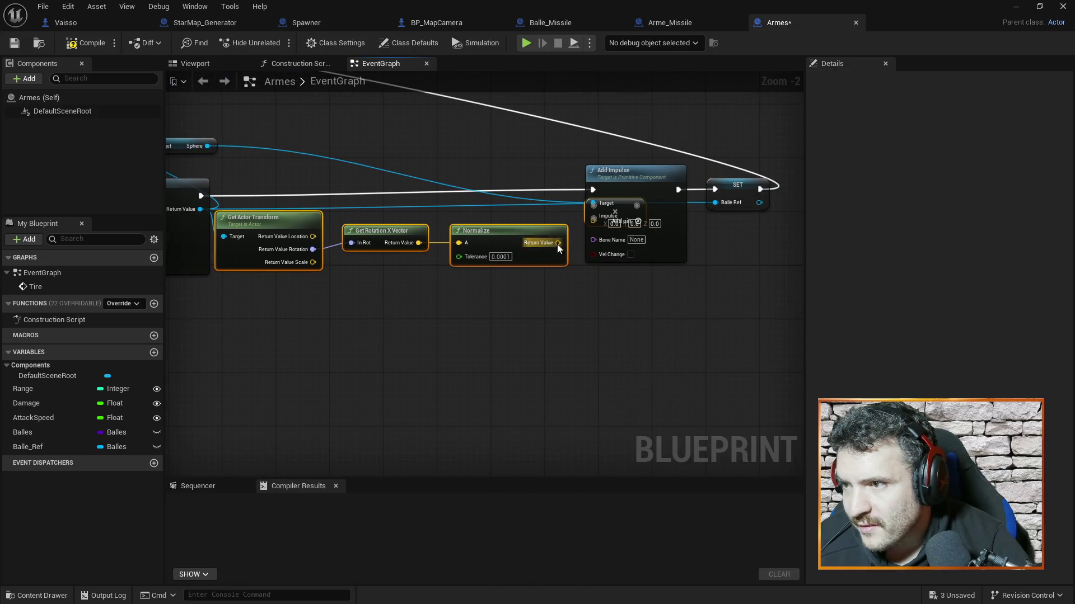
# Rearrange Add Impulse, SET and the chain nodes, then wire Normalize's output into Multiply.
pyautogui.moveTo(576, 161)
pyautogui.mouseDown()
pyautogui.moveTo(810, 273)
pyautogui.moveTo(520, 377)
pyautogui.mouseUp()
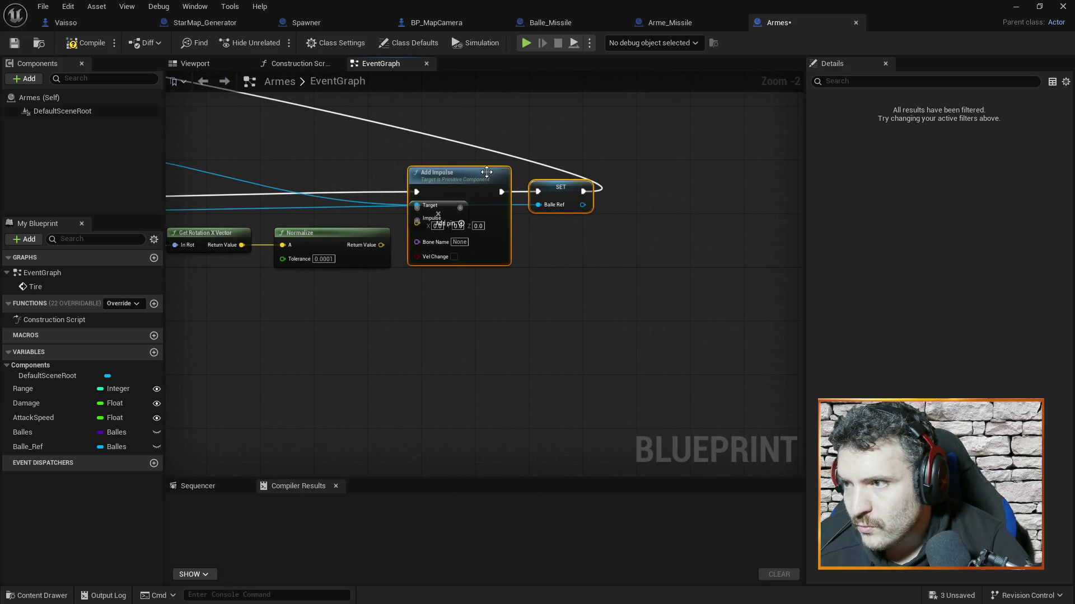
pyautogui.moveTo(486, 172); pyautogui.dragTo(688, 186)
pyautogui.click(452, 244)
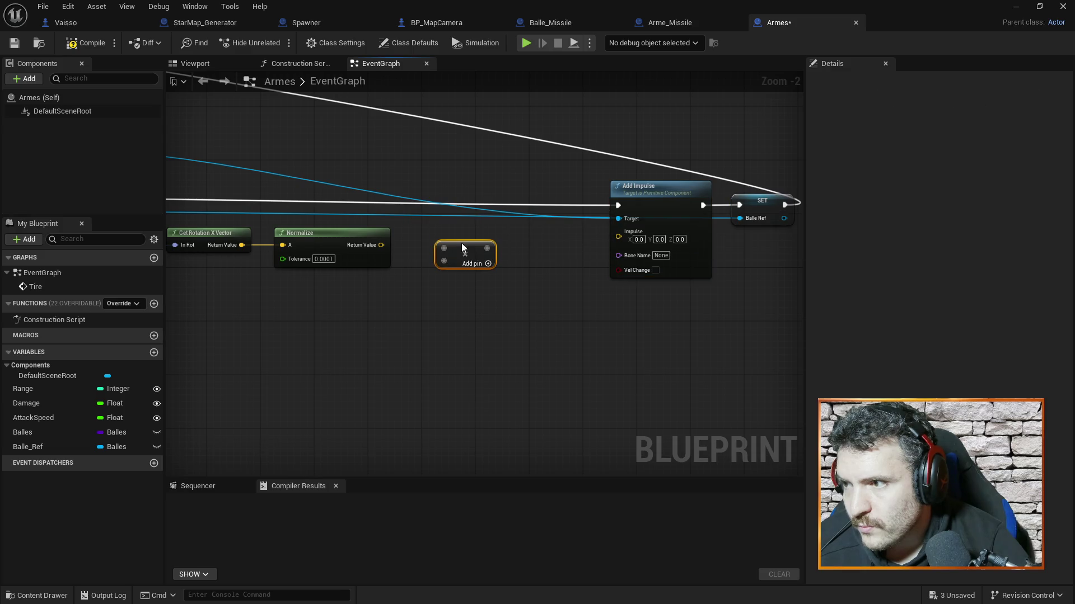
pyautogui.click(408, 326)
pyautogui.moveTo(408, 325)
pyautogui.mouseDown()
pyautogui.moveTo(506, 343)
pyautogui.moveTo(439, 331)
pyautogui.mouseUp()
pyautogui.moveTo(364, 230)
pyautogui.mouseDown()
pyautogui.moveTo(613, 337)
pyautogui.moveTo(398, 283)
pyautogui.moveTo(343, 238)
pyautogui.moveTo(666, 263)
pyautogui.mouseUp()
pyautogui.moveTo(569, 257); pyautogui.dragTo(569, 298)
pyautogui.click(569, 337)
pyautogui.moveTo(656, 365); pyautogui.dragTo(470, 360)
pyautogui.moveTo(561, 241); pyautogui.dragTo(576, 280)
pyautogui.moveTo(466, 279); pyautogui.dragTo(541, 283)
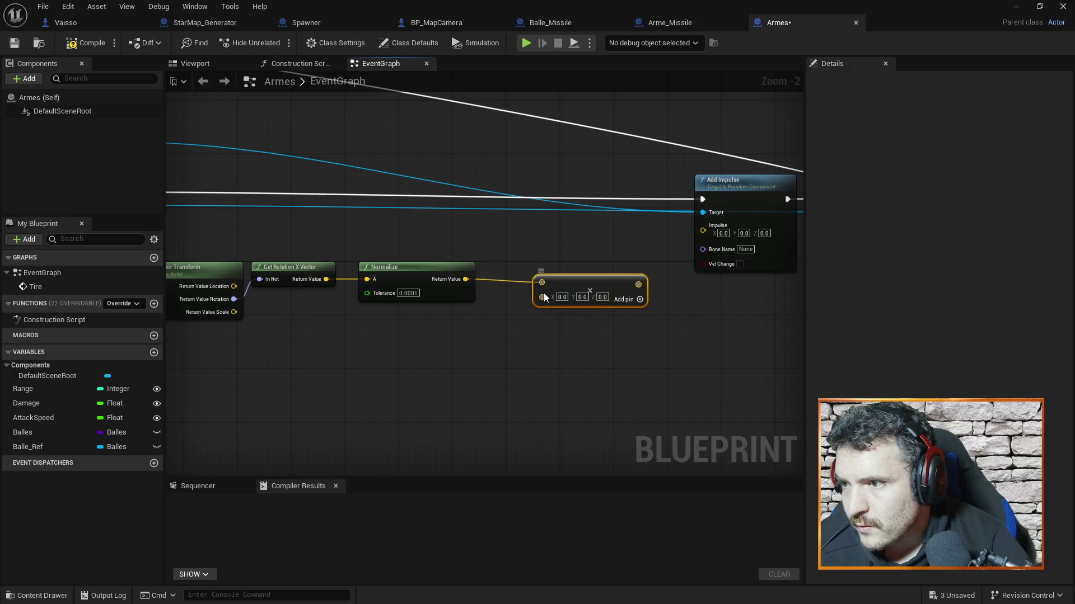
# Make Multiply's second input a float of 10000 and wire its output into Add Impulse's Impulse.
pyautogui.rightClick(543, 293)
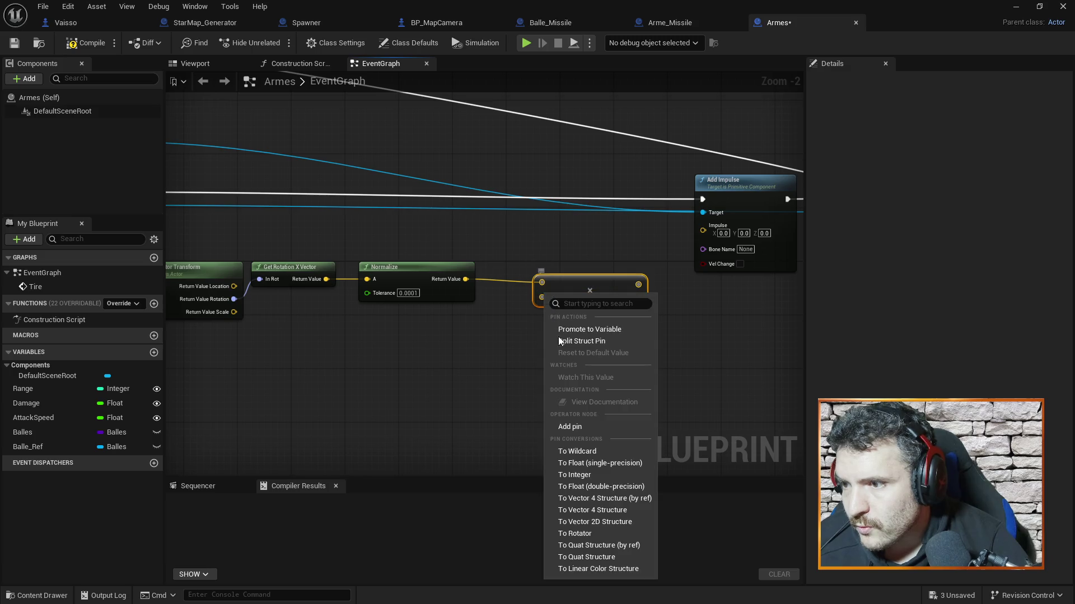
pyautogui.click(583, 489)
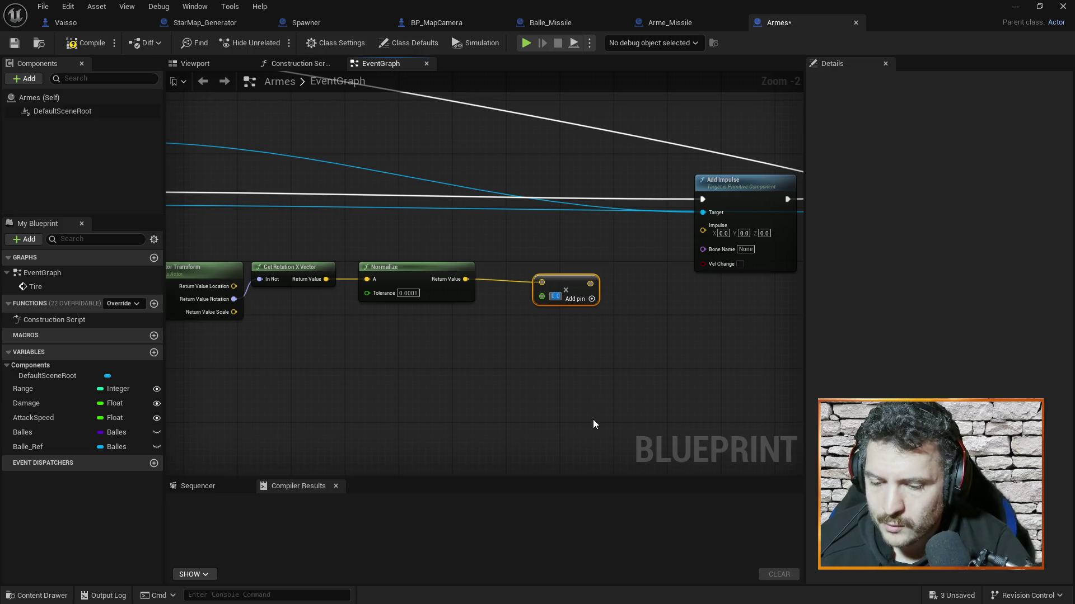
pyautogui.write('10000')
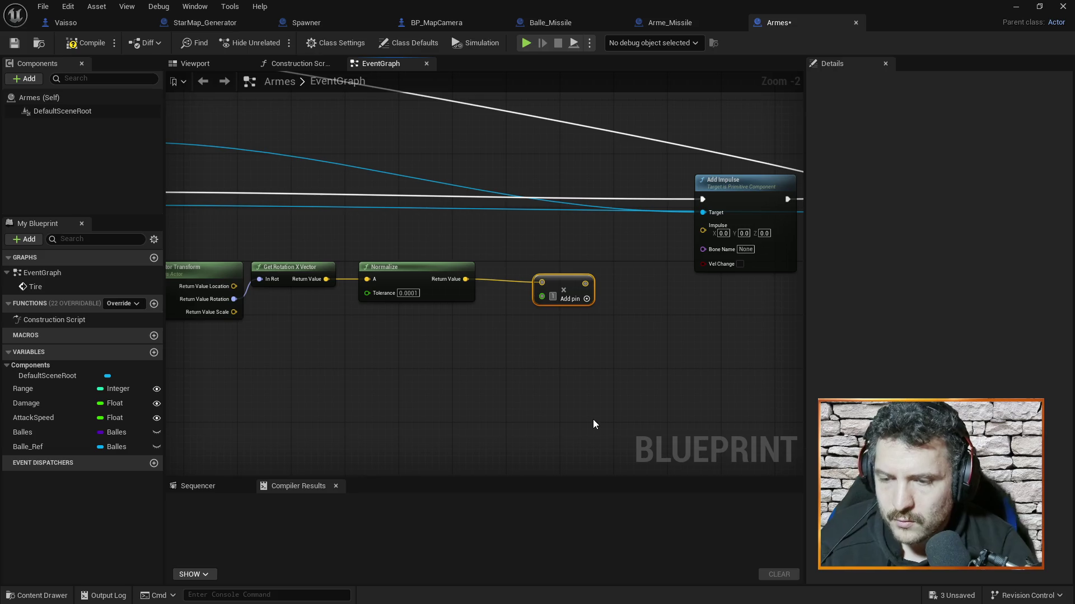
pyautogui.press('Return')
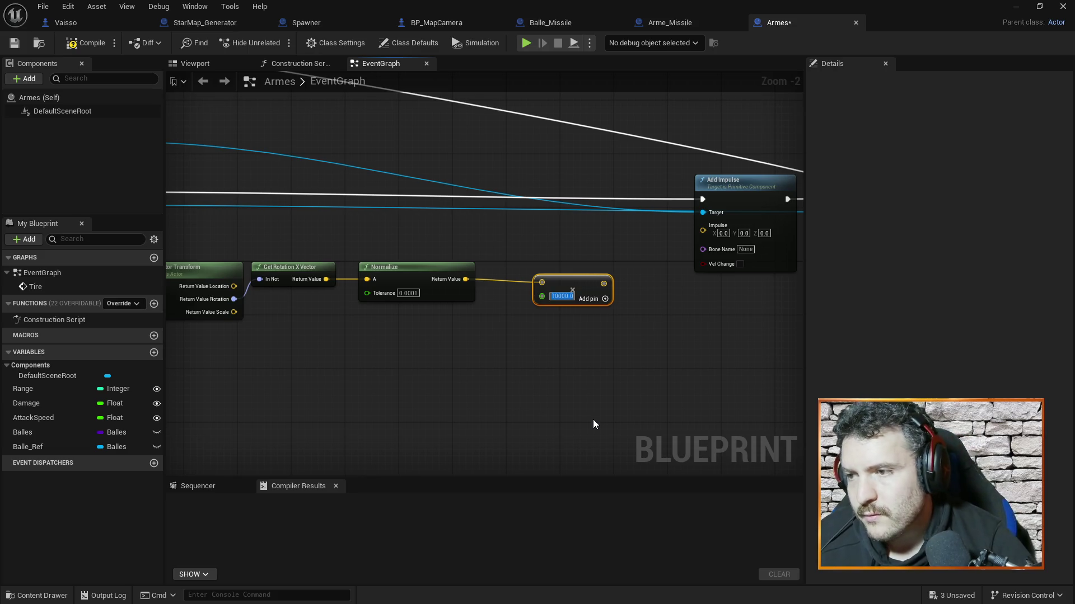
pyautogui.moveTo(604, 284); pyautogui.dragTo(700, 227)
# Save and compile the Armes blueprint, then return to the level editor.
pyautogui.hotkey('ctrl', 's')
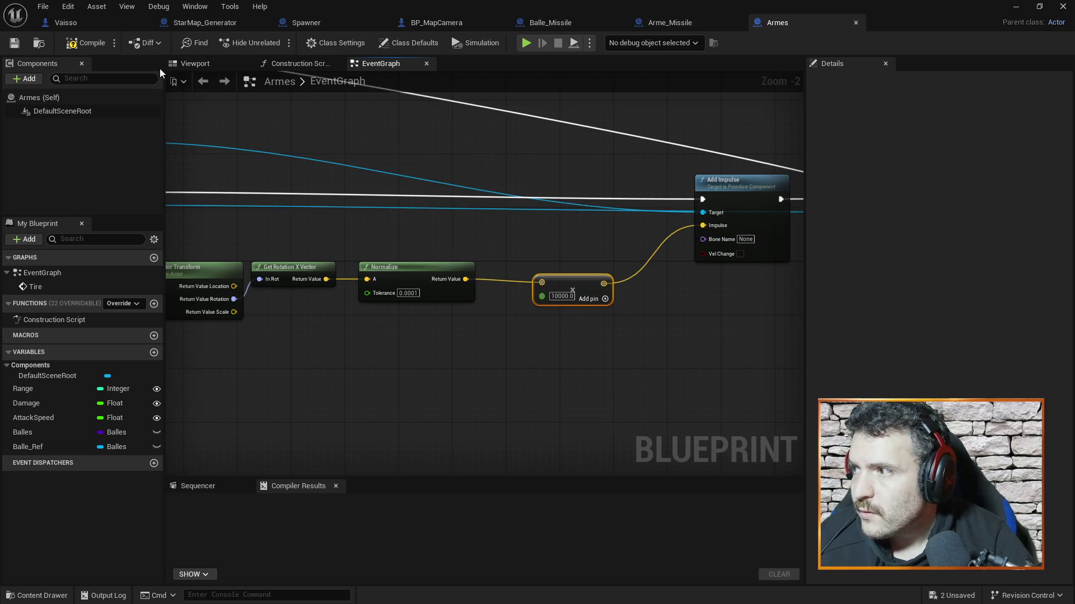
pyautogui.click(86, 45)
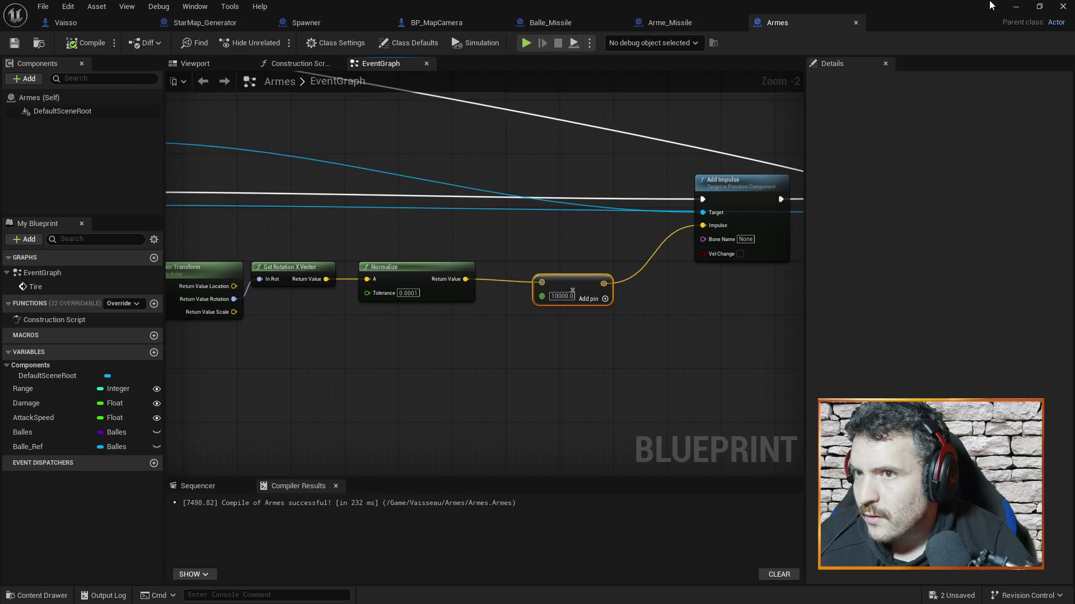
pyautogui.click(1016, 6)
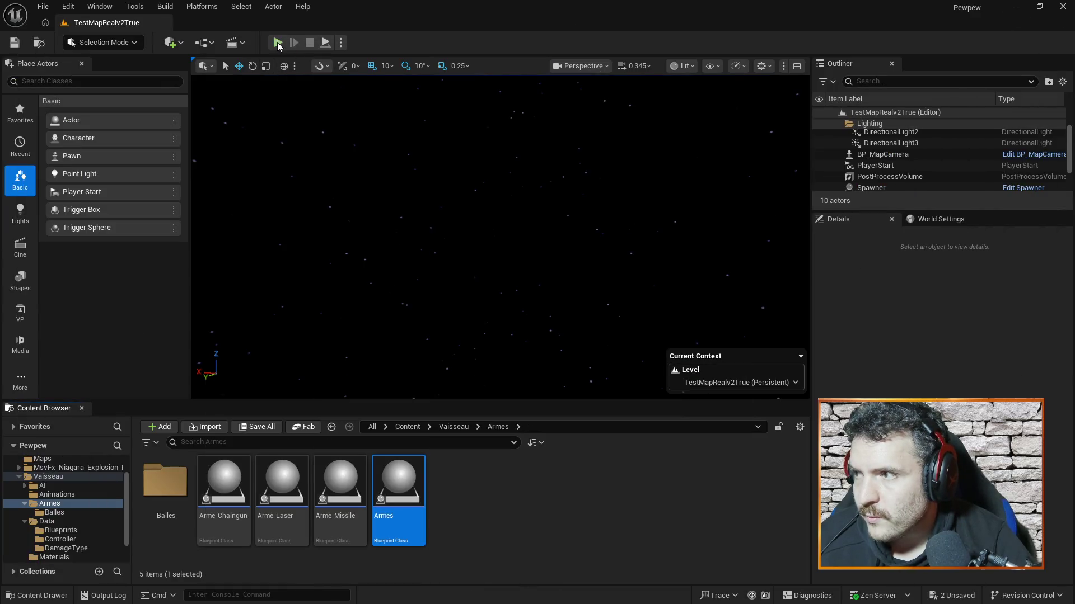
# Run a Play In Editor firing test, then stop it to reveal the Simulate Physics warnings.
pyautogui.click(277, 43)
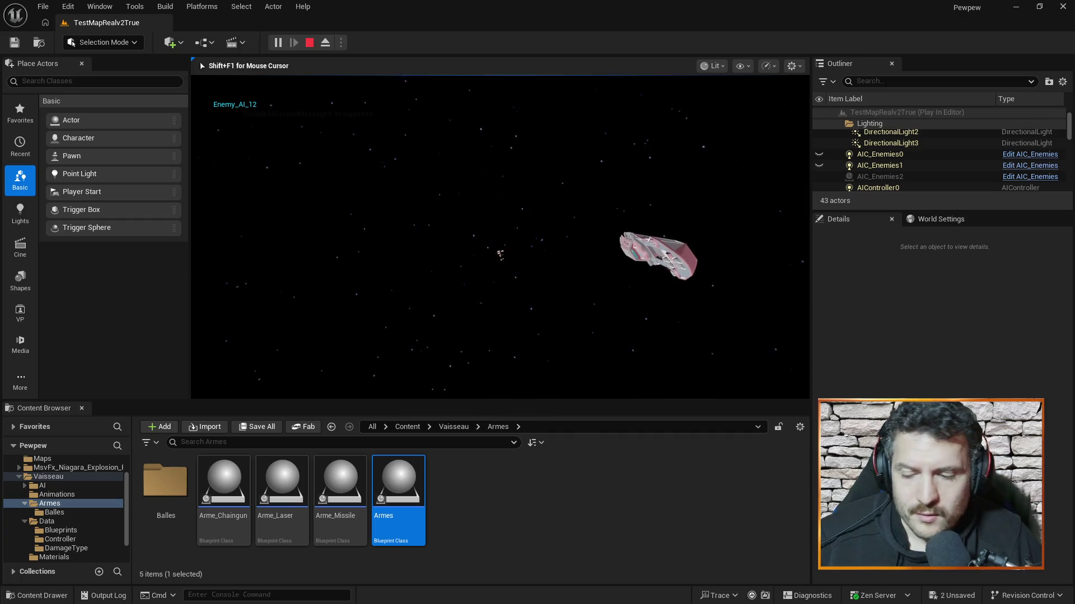
pyautogui.press('Escape')
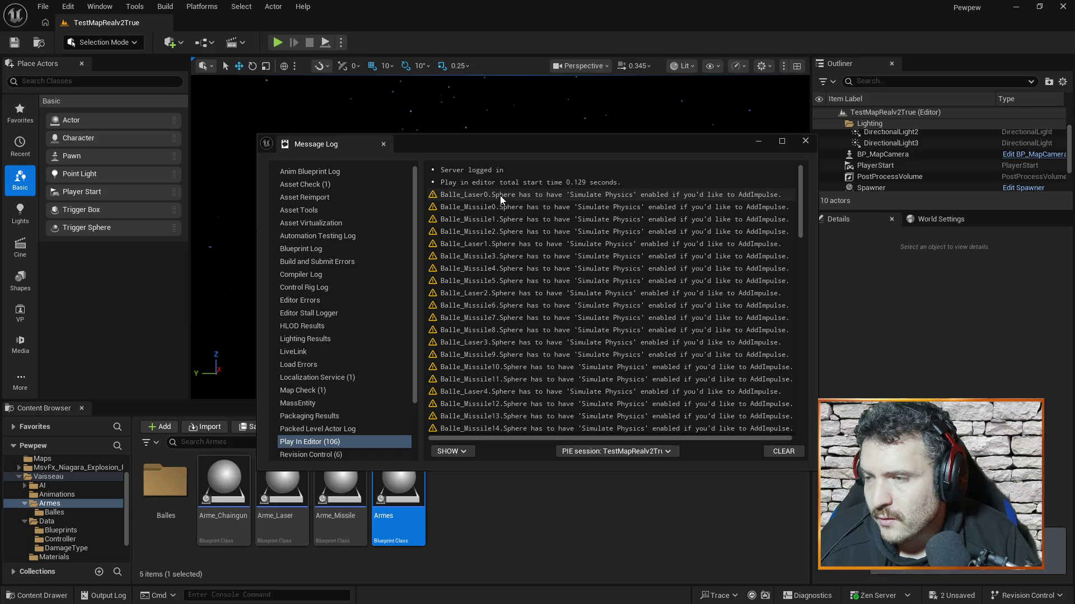
# Close the Message Log, re-maximize the editor, and switch back to the Armes blueprint window.
pyautogui.click(805, 141)
pyautogui.doubleClick(736, 29)
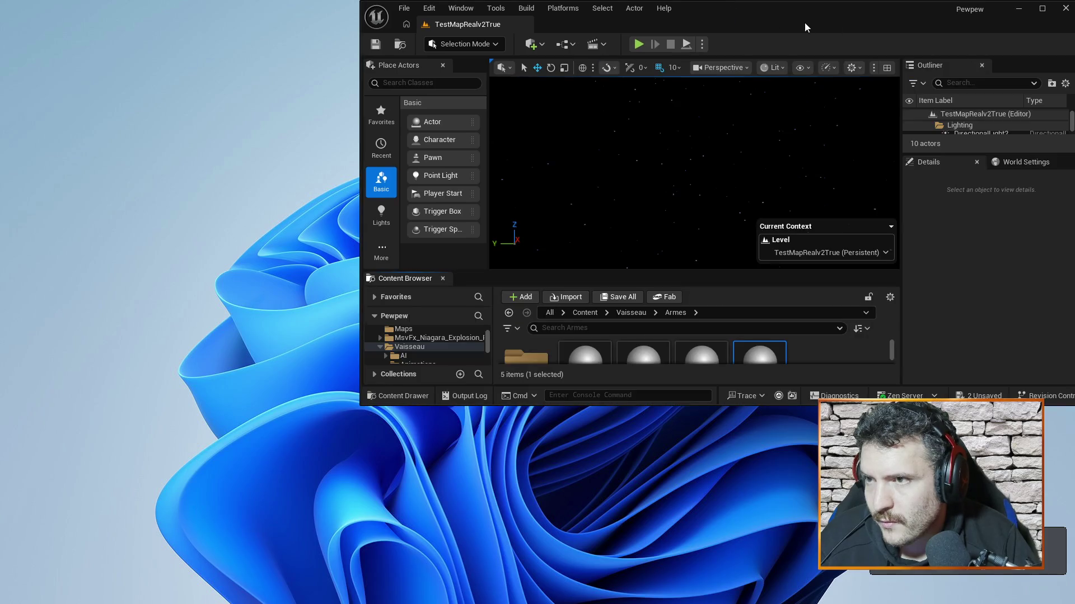
pyautogui.click(1042, 13)
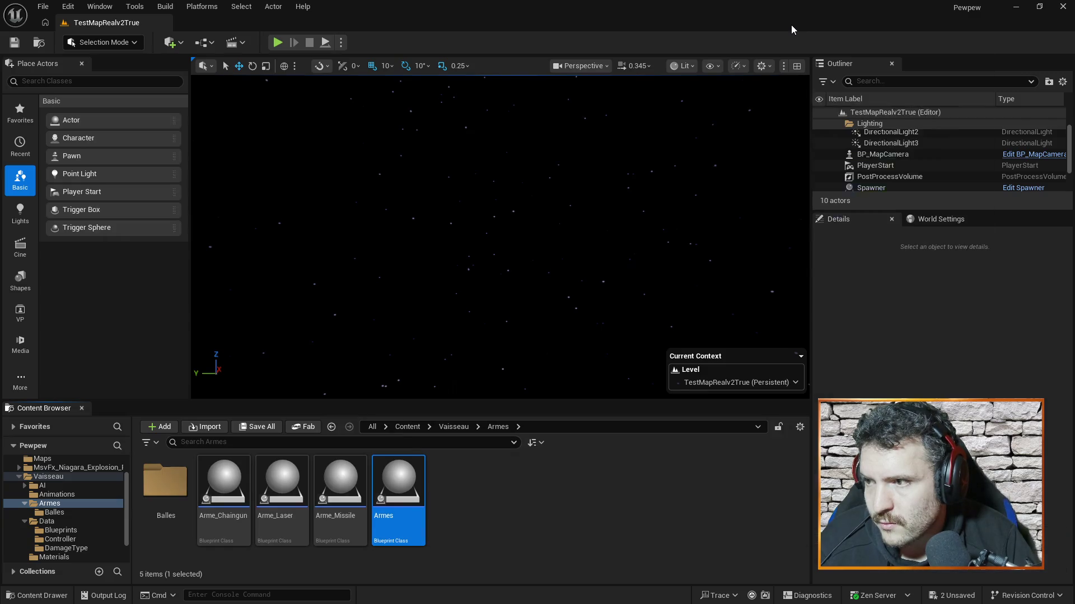
pyautogui.hotkey('alt', 'Tab')
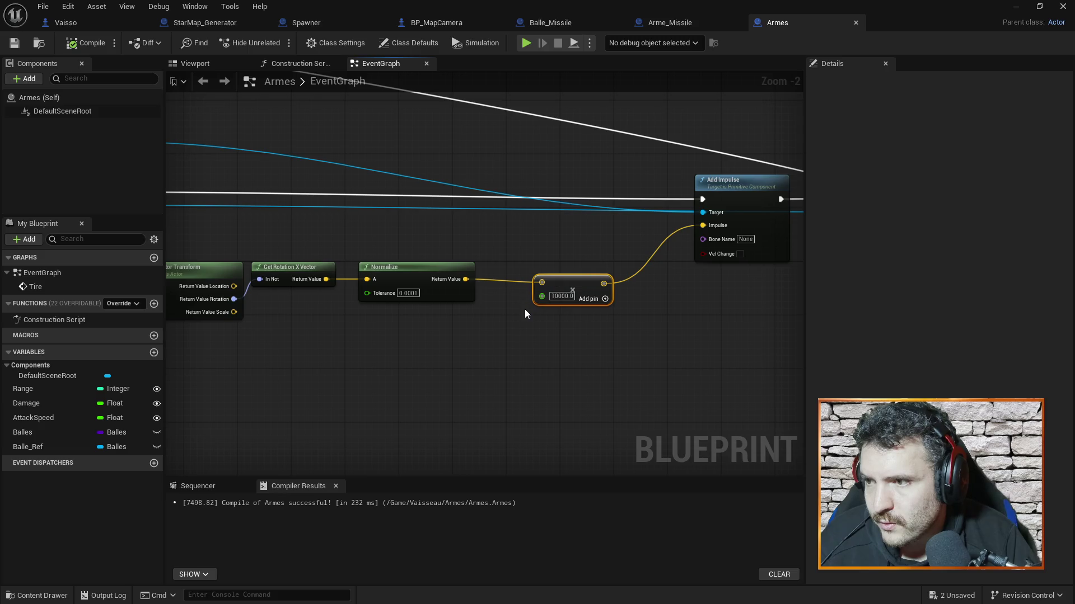
# Connect Add Impulse's exec output to SET, then compile and save Armes.
pyautogui.moveTo(684, 281)
pyautogui.mouseDown()
pyautogui.moveTo(547, 329)
pyautogui.moveTo(506, 324)
pyautogui.moveTo(794, 330)
pyautogui.moveTo(737, 329)
pyautogui.moveTo(785, 328)
pyautogui.mouseUp()
pyautogui.moveTo(215, 234)
pyautogui.mouseDown()
pyautogui.moveTo(780, 240)
pyautogui.moveTo(640, 238)
pyautogui.mouseUp()
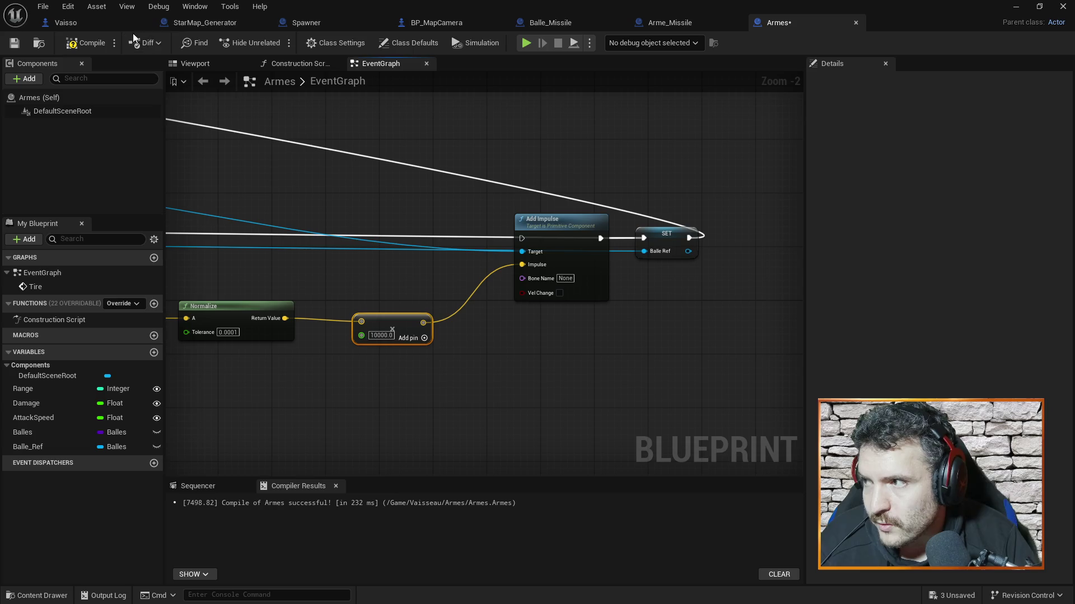
pyautogui.moveTo(554, 227); pyautogui.dragTo(560, 260)
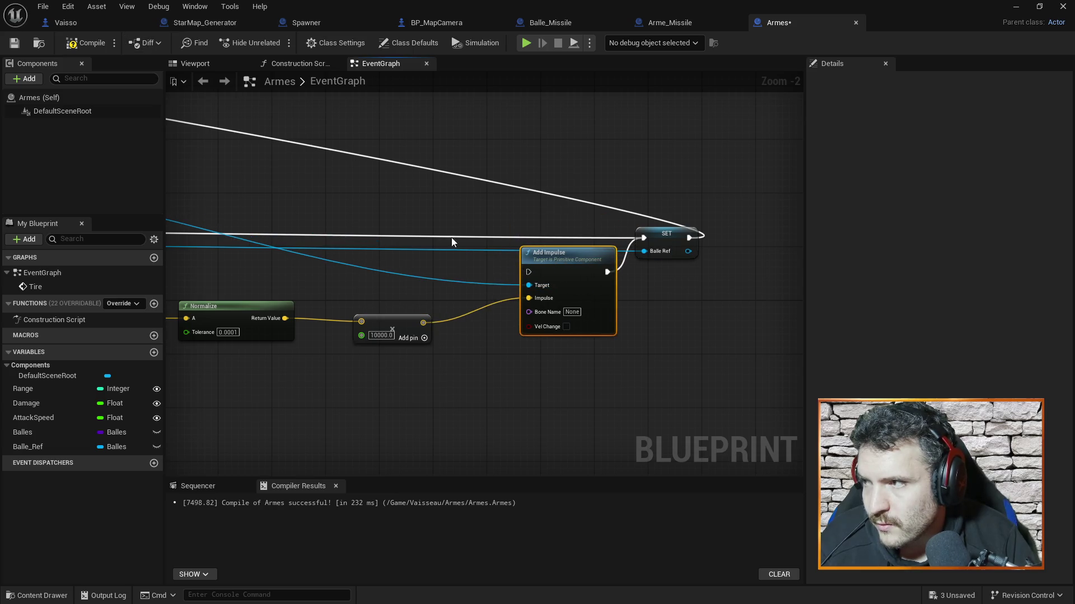
pyautogui.click(85, 43)
pyautogui.hotkey('ctrl', 's')
pyautogui.click(1013, 9)
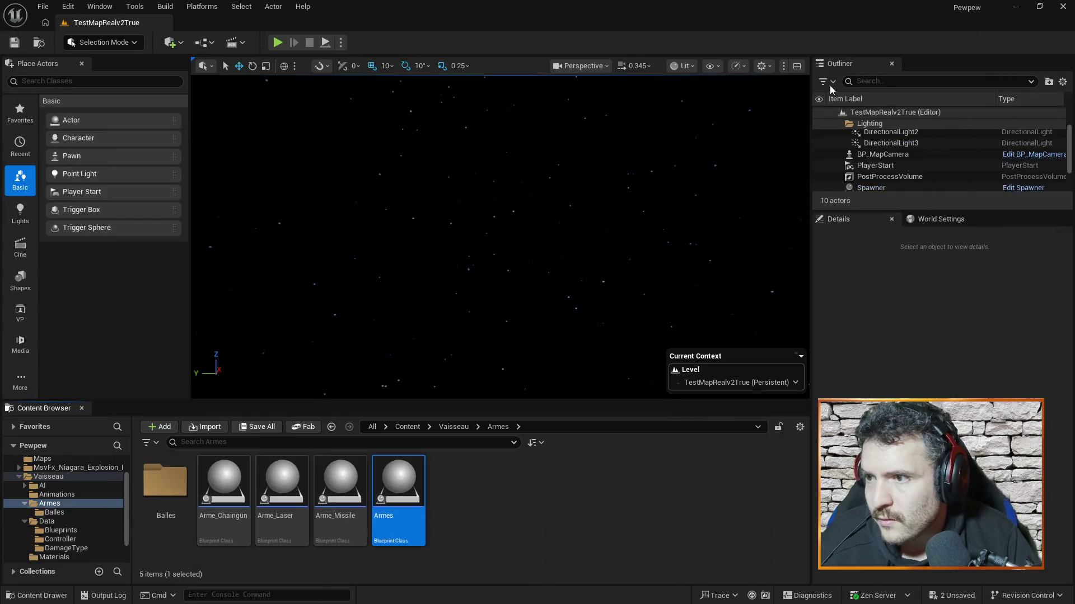
# Play-test the level again, then recompile the Armes blueprint and return to the level editor.
pyautogui.click(279, 43)
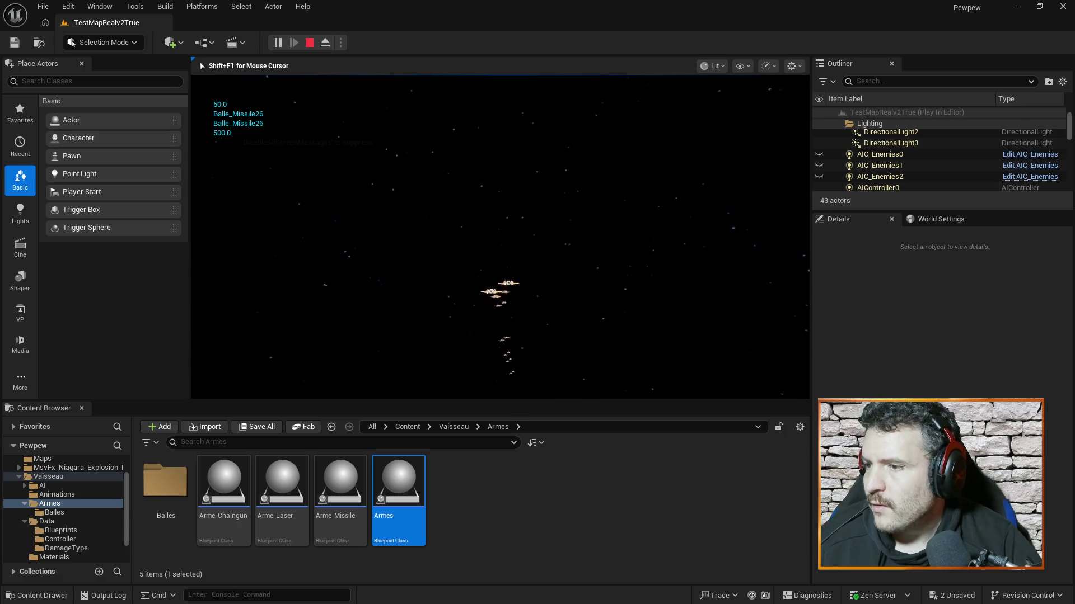
pyautogui.press('Escape')
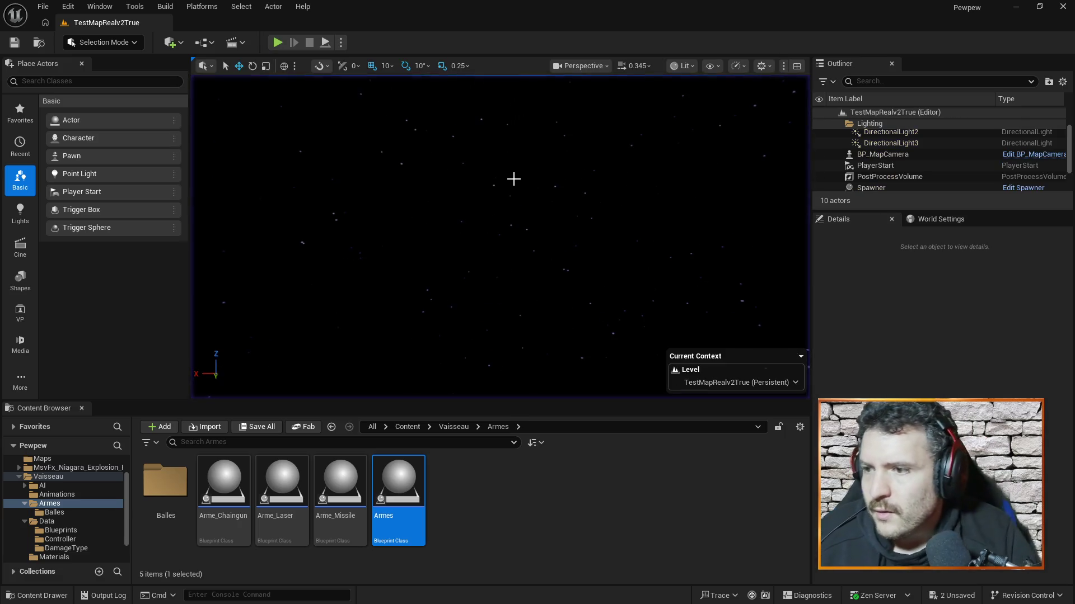
pyautogui.hotkey('alt', 'Tab')
pyautogui.moveTo(491, 276)
pyautogui.mouseDown()
pyautogui.moveTo(491, 232)
pyautogui.moveTo(295, 237)
pyautogui.moveTo(803, 259)
pyautogui.moveTo(629, 260)
pyautogui.moveTo(611, 224)
pyautogui.mouseUp()
pyautogui.click(85, 43)
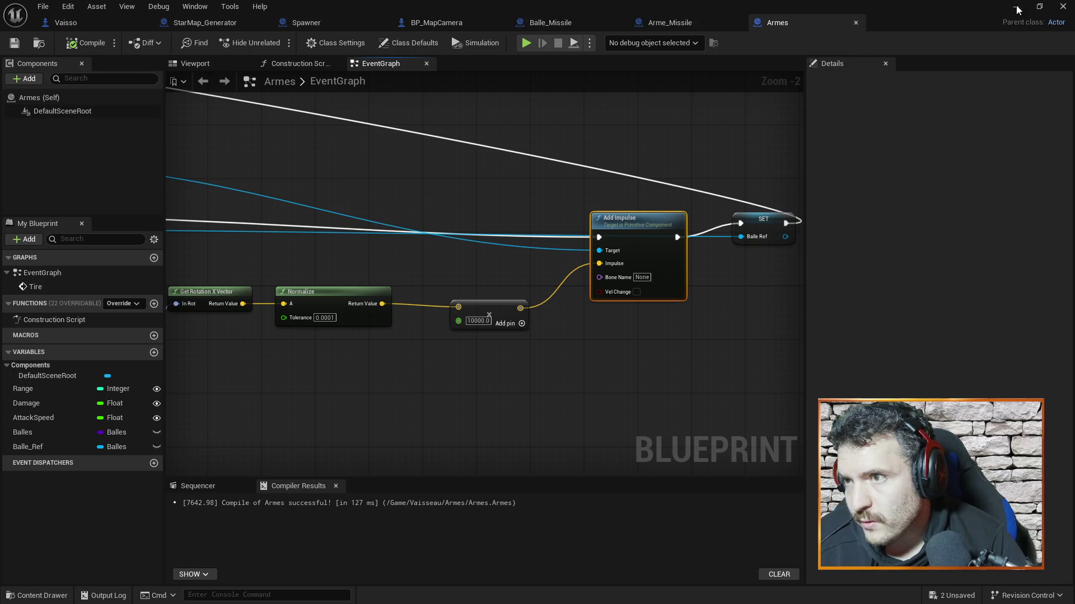
pyautogui.click(1015, 8)
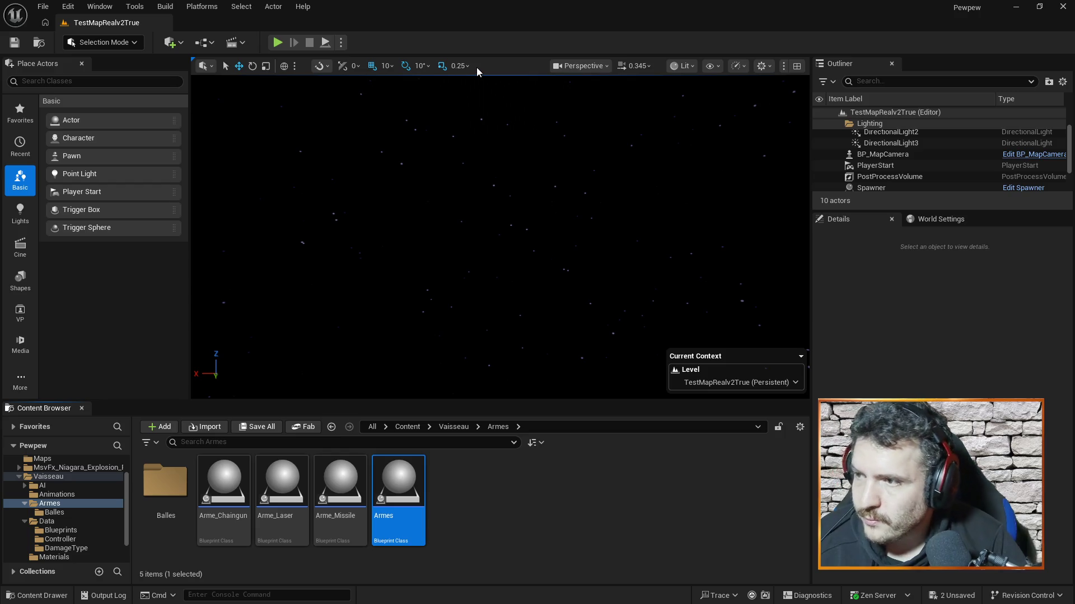
# Open the Balles blueprint from the Balles folder, search its details for physics, and close it.
pyautogui.click(159, 491)
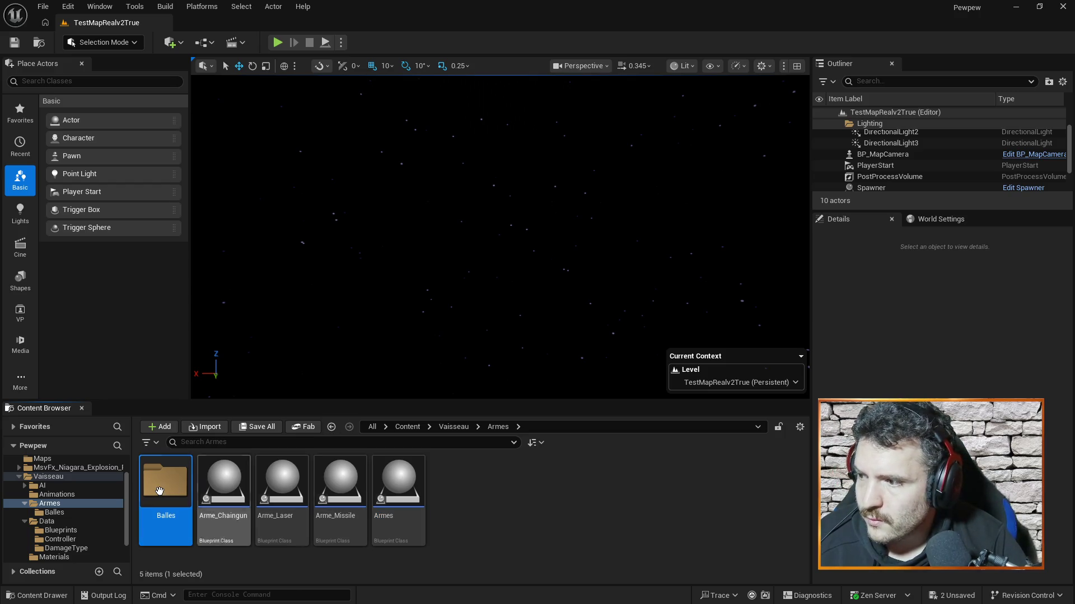
pyautogui.doubleClick(159, 491)
pyautogui.doubleClick(341, 479)
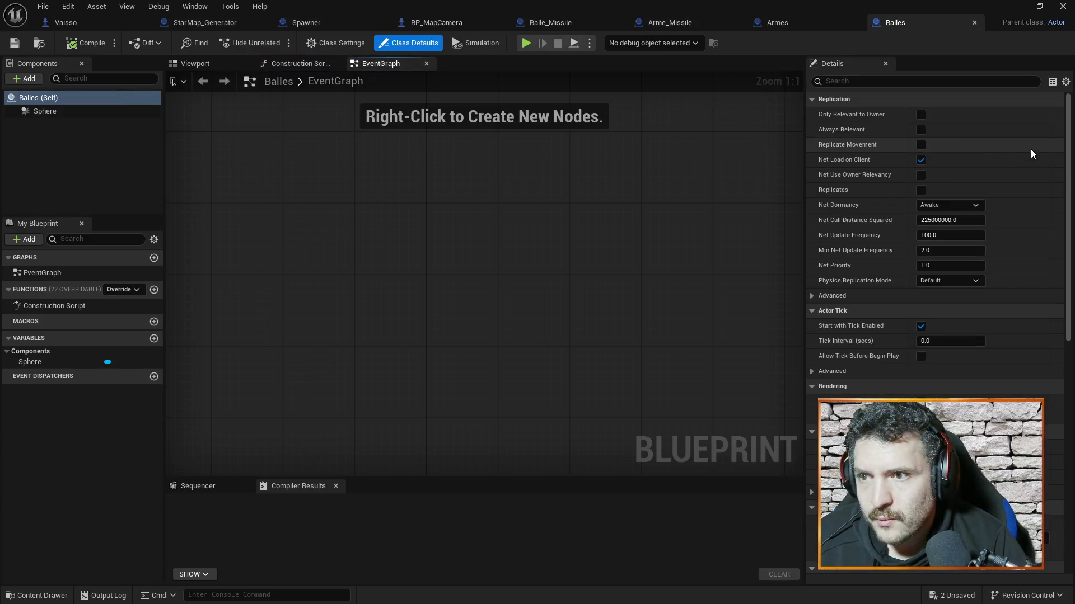
pyautogui.scroll(-5, 1036, 167)
pyautogui.scroll(-6, 1050, 209)
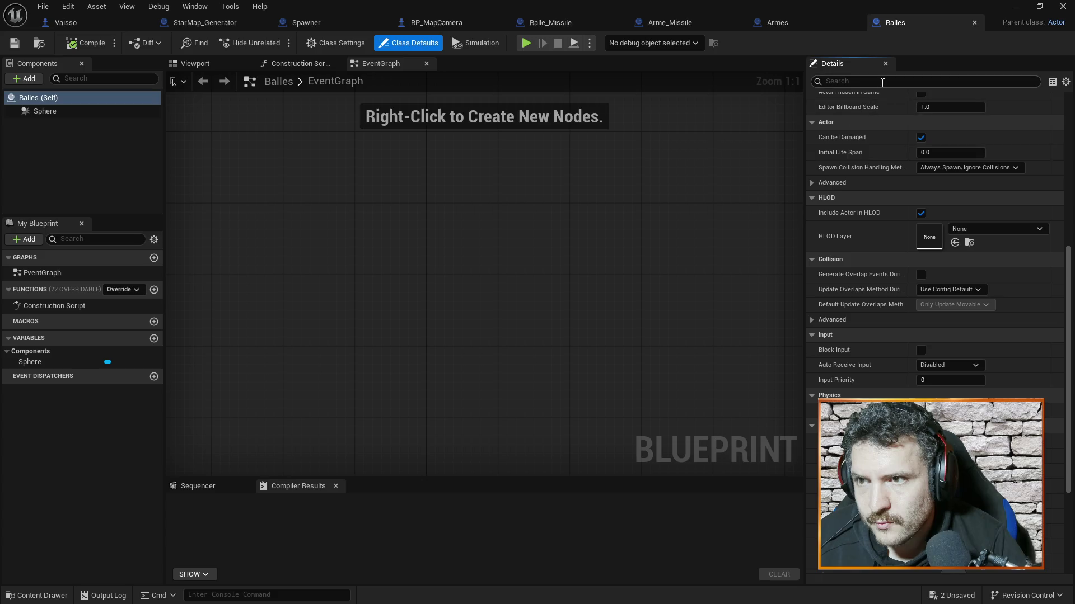
pyautogui.write('ph')
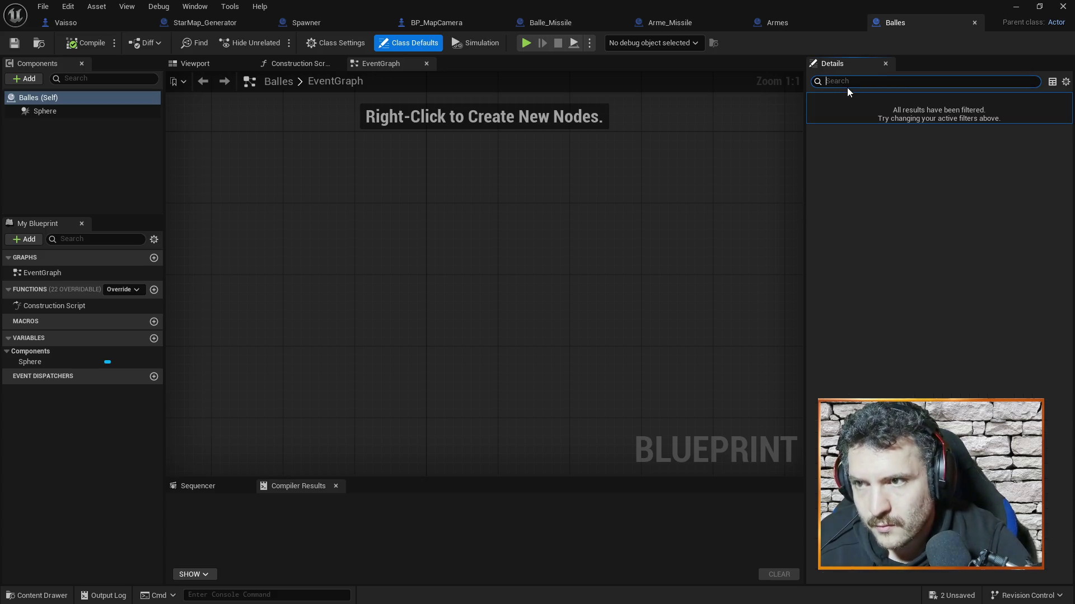
pyautogui.write('y')
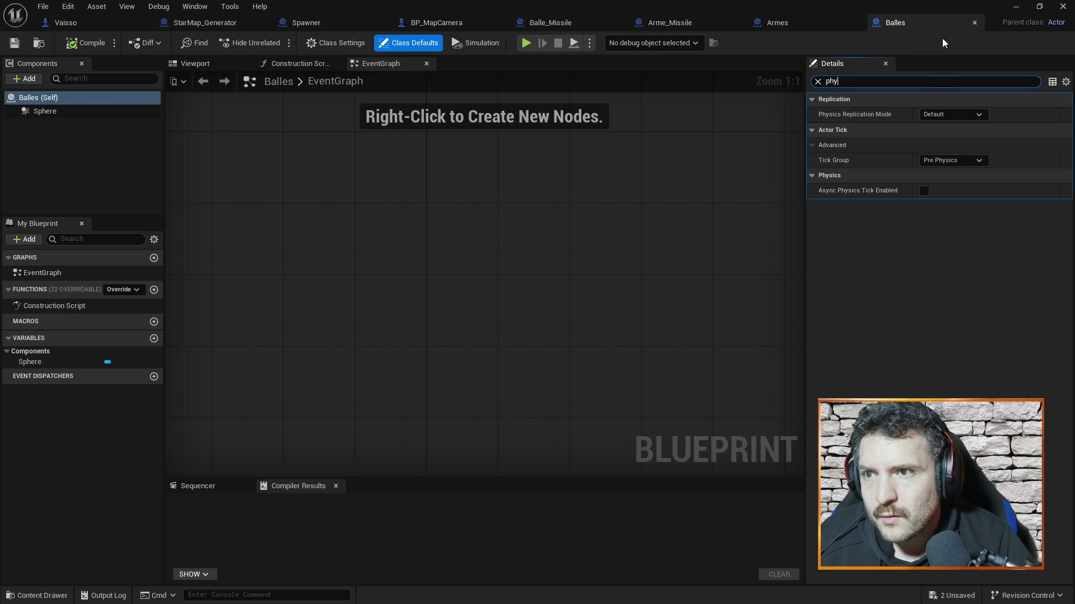
pyautogui.click(975, 23)
# In Balle_Missile, enable Simulate Physics and disable Enable Gravity on the Sphere, then compile.
pyautogui.click(545, 22)
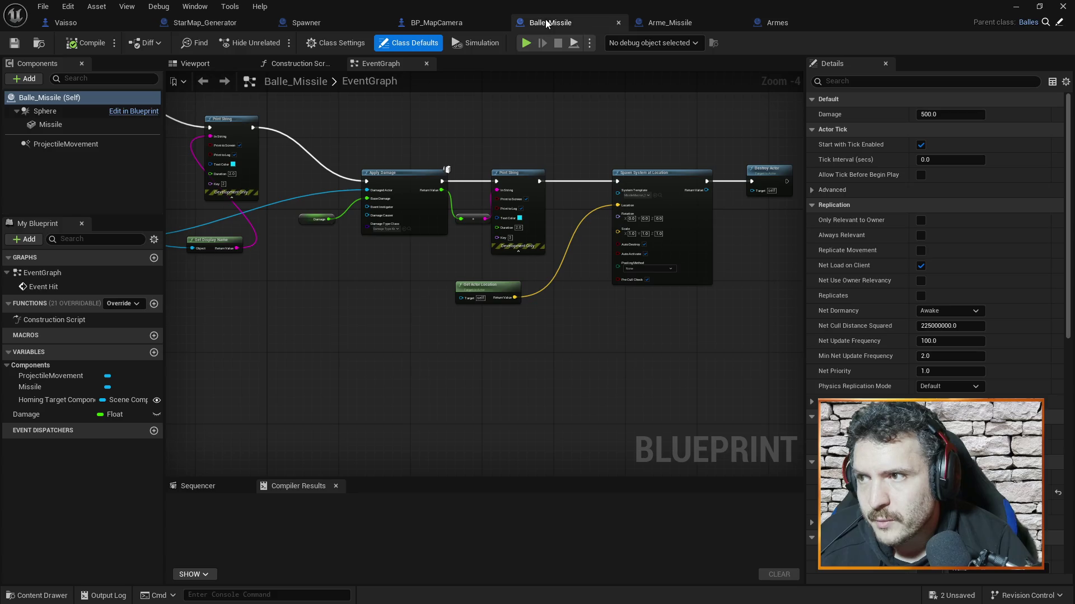
pyautogui.write('phys')
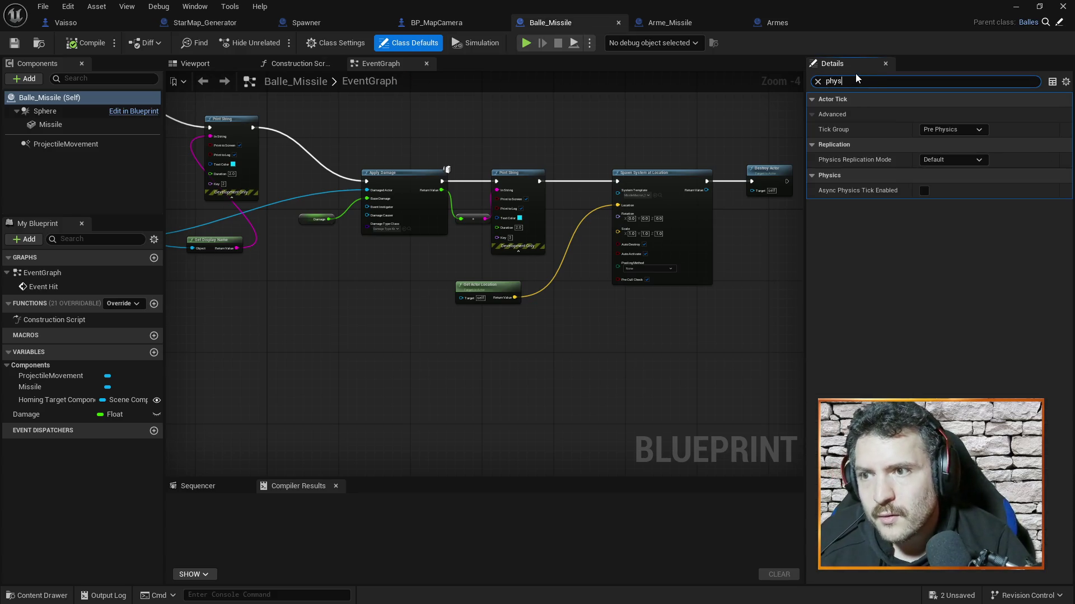
pyautogui.click(61, 111)
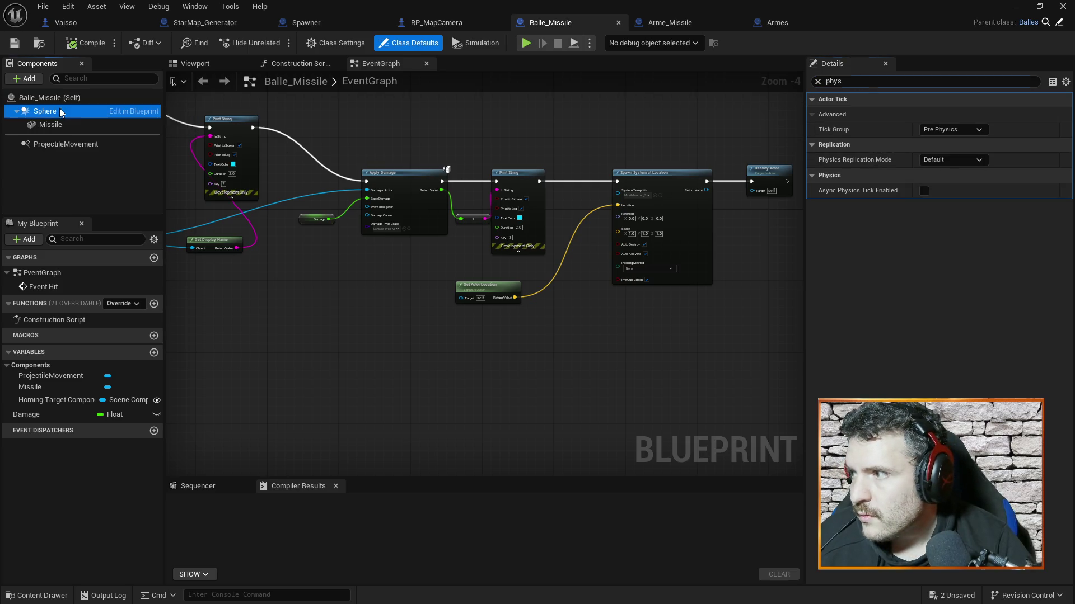
pyautogui.click(920, 160)
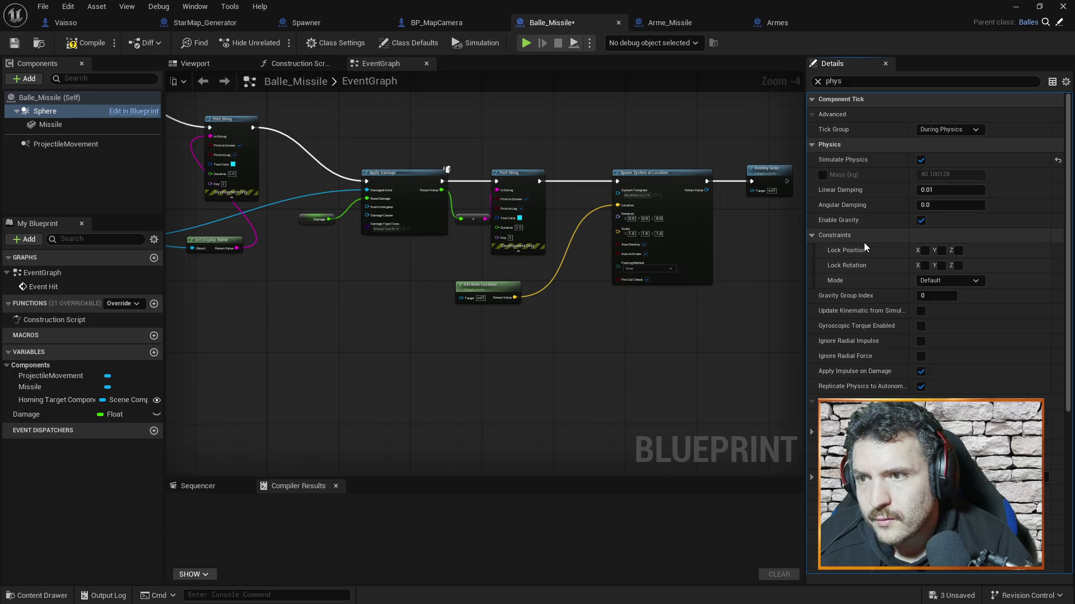
pyautogui.click(920, 219)
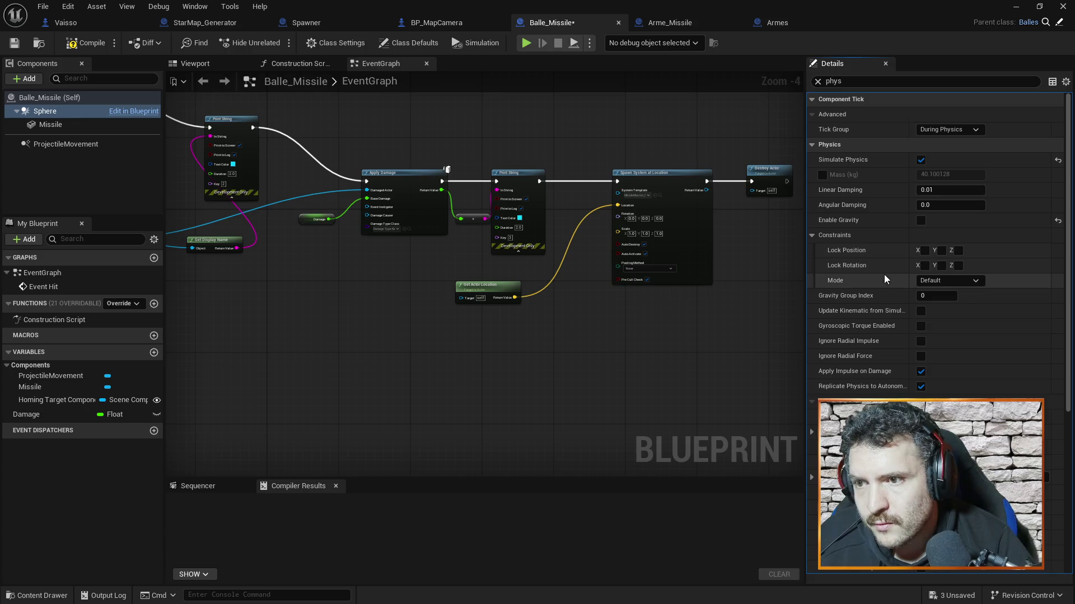
pyautogui.click(86, 43)
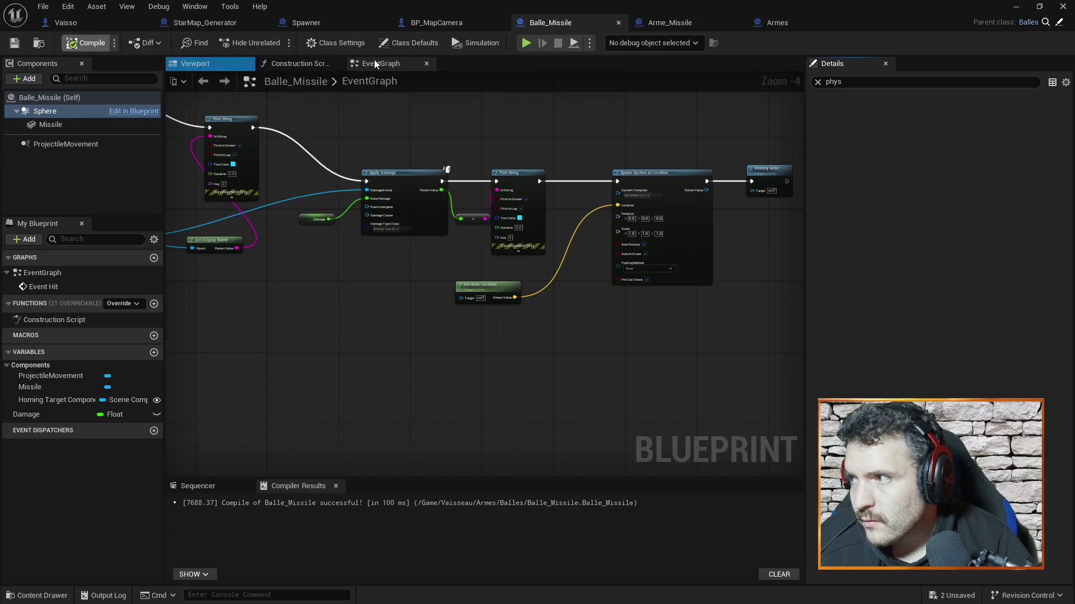
pyautogui.click(1063, 7)
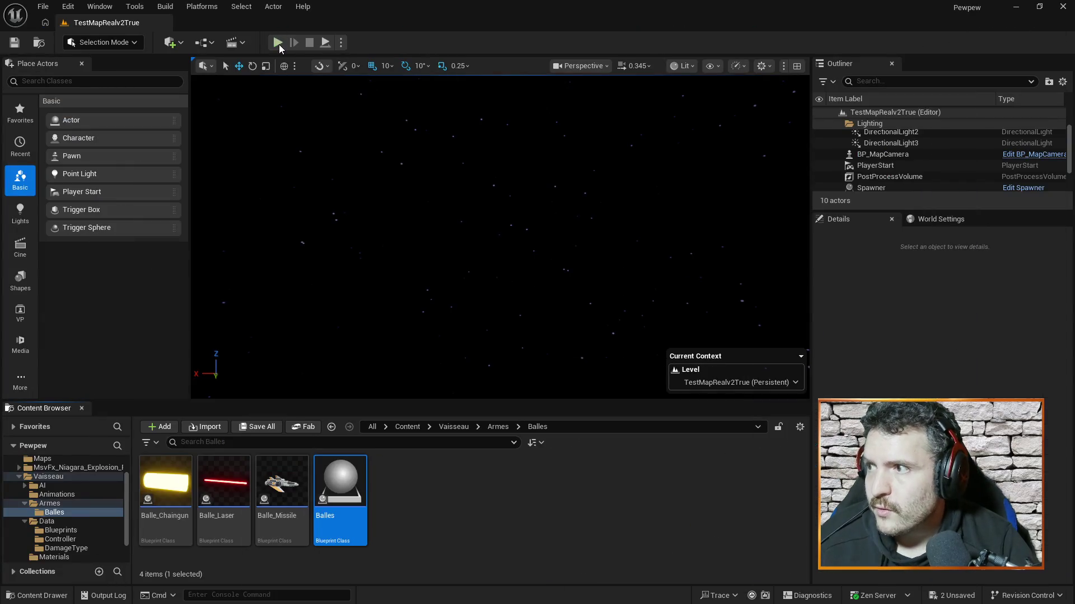
# Run and stop a play test with the updated missile, close the Message Log, and return to Balle_Missile.
pyautogui.click(277, 43)
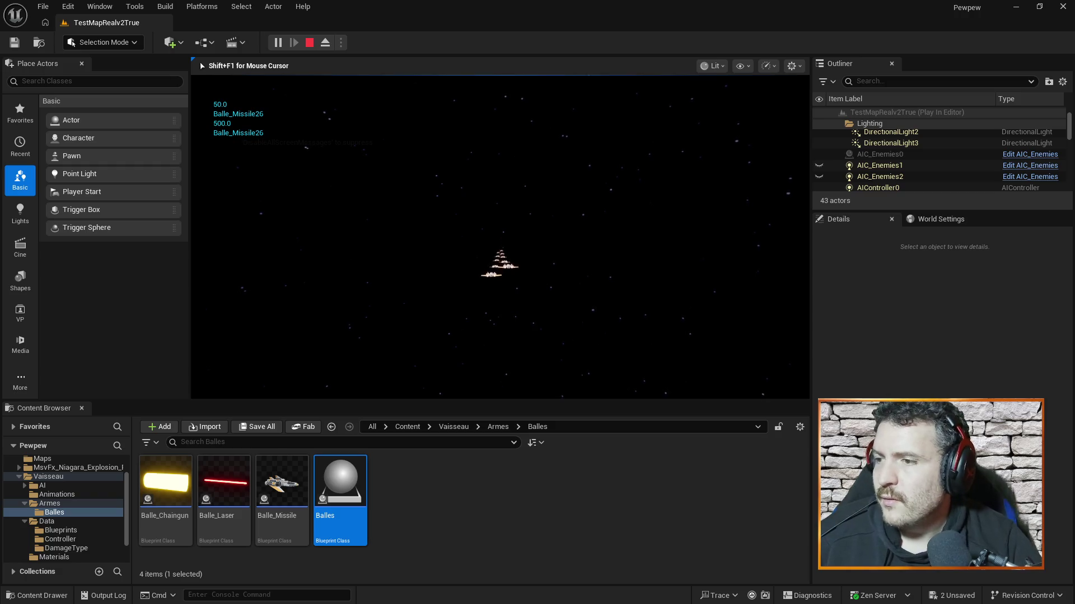
pyautogui.press('Escape')
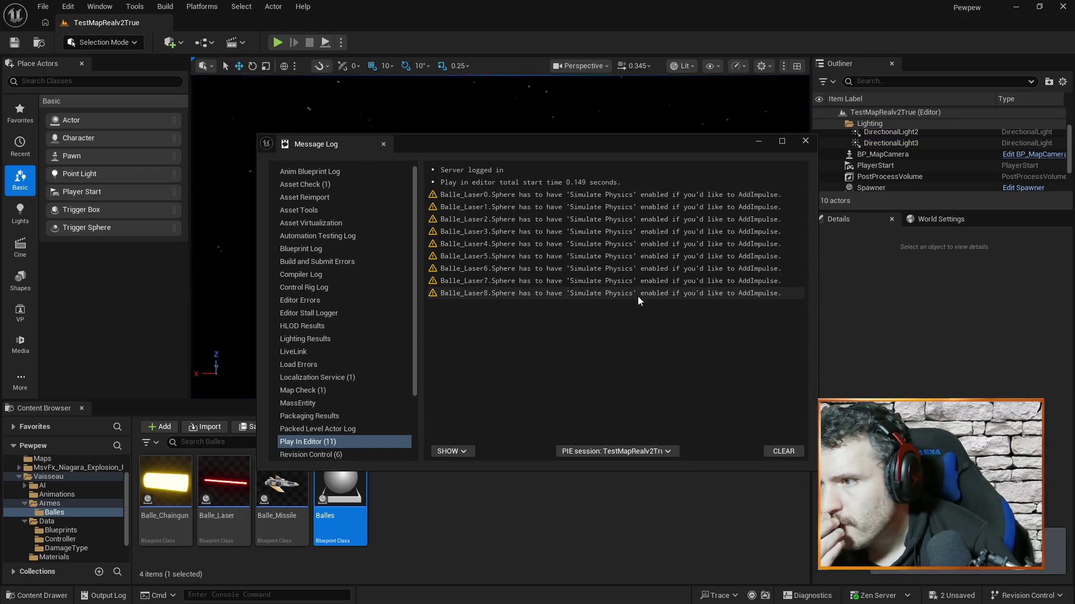
pyautogui.click(803, 144)
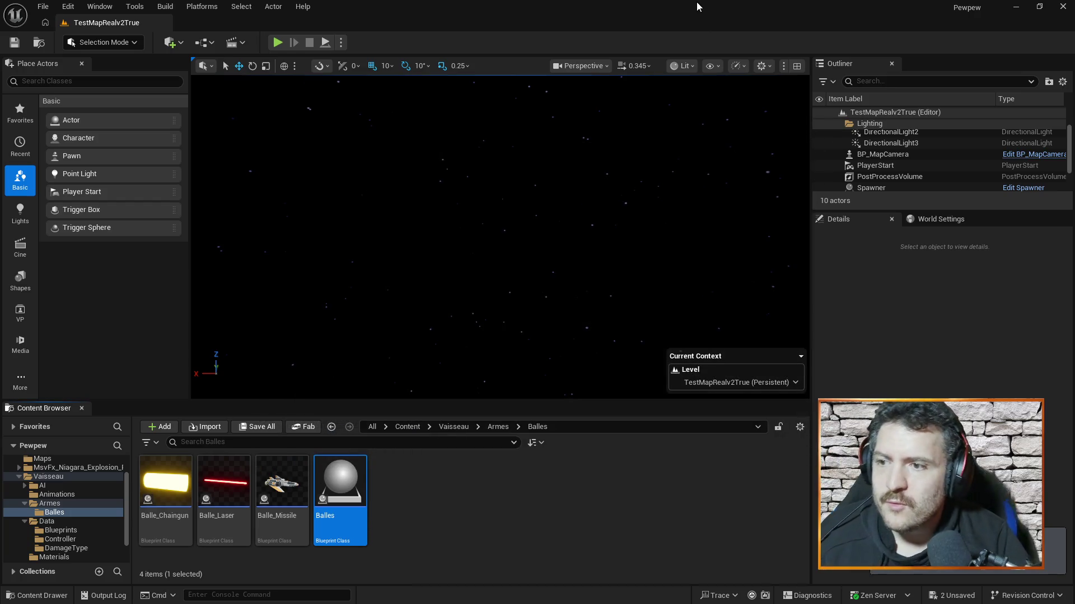
pyautogui.hotkey('alt', 'Tab')
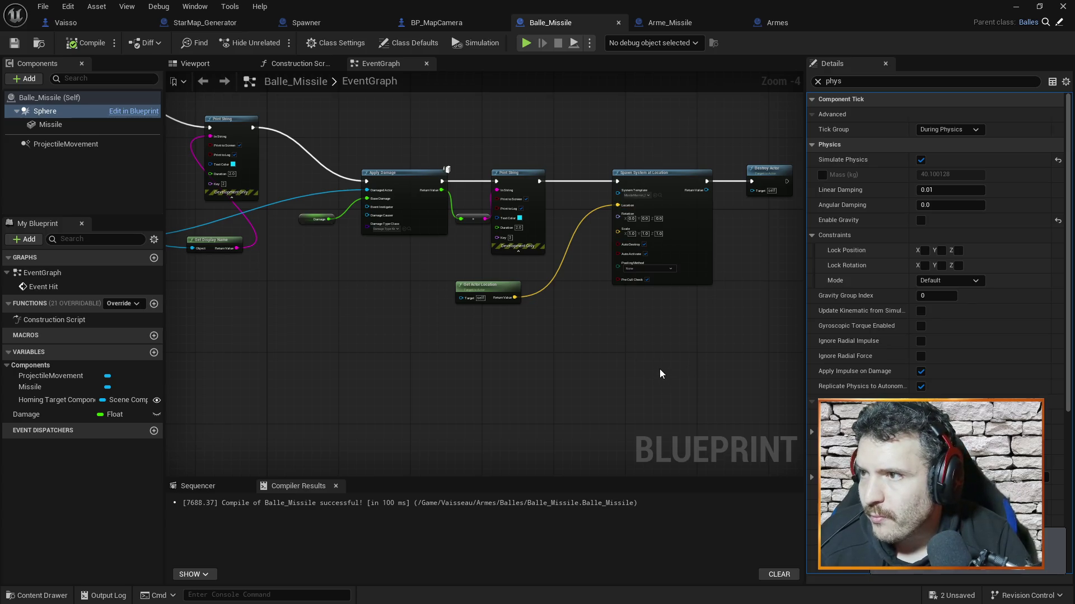
# Move from Arme_Missile to the Armes graph and clear the impulse multiply node's value.
pyautogui.moveTo(660, 370); pyautogui.dragTo(559, 347)
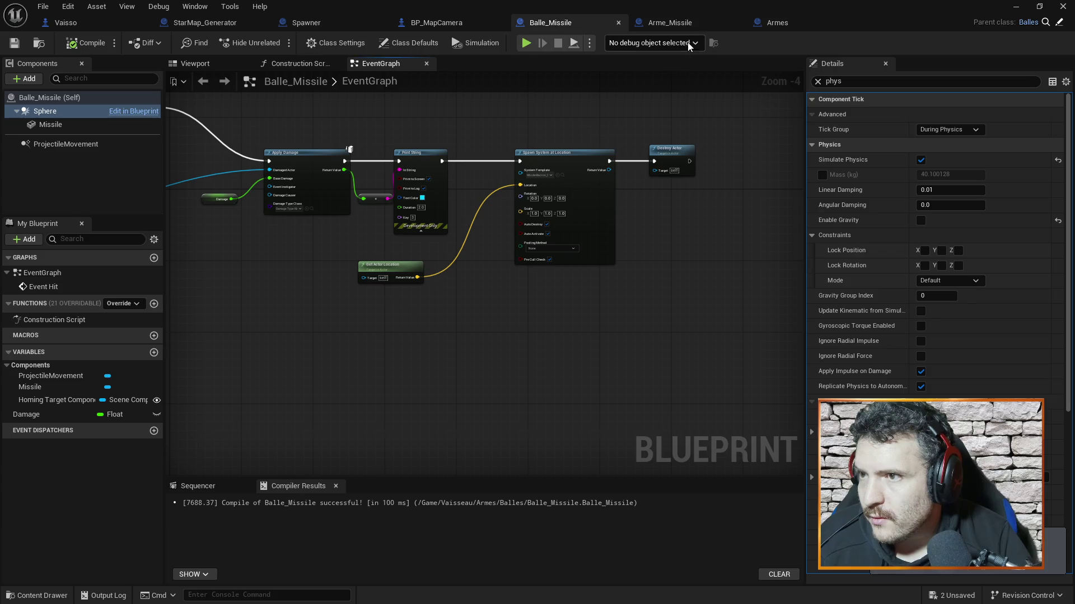
pyautogui.click(671, 23)
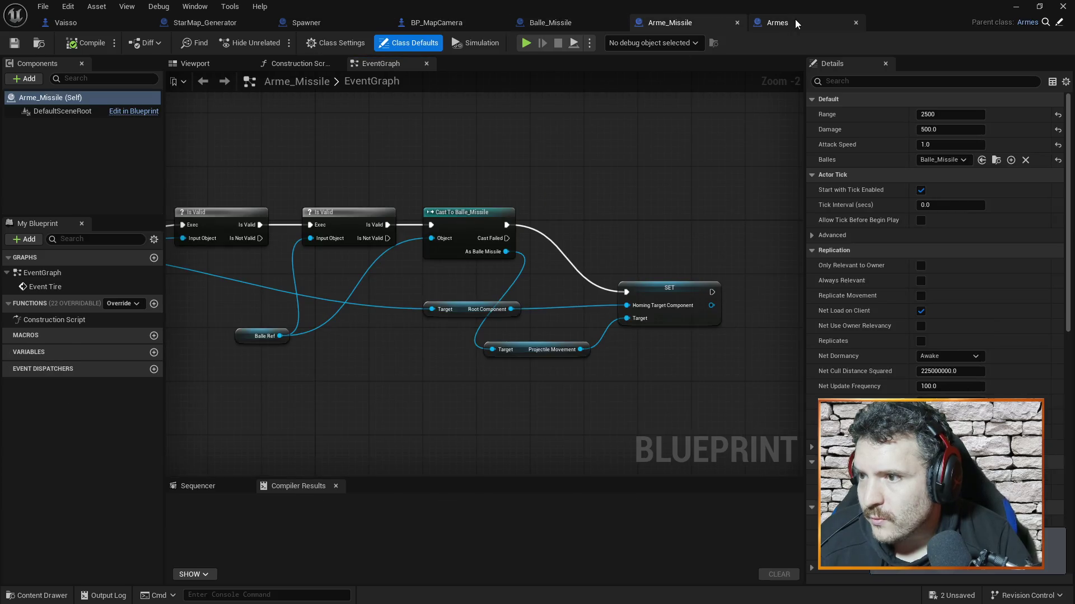
pyautogui.click(778, 23)
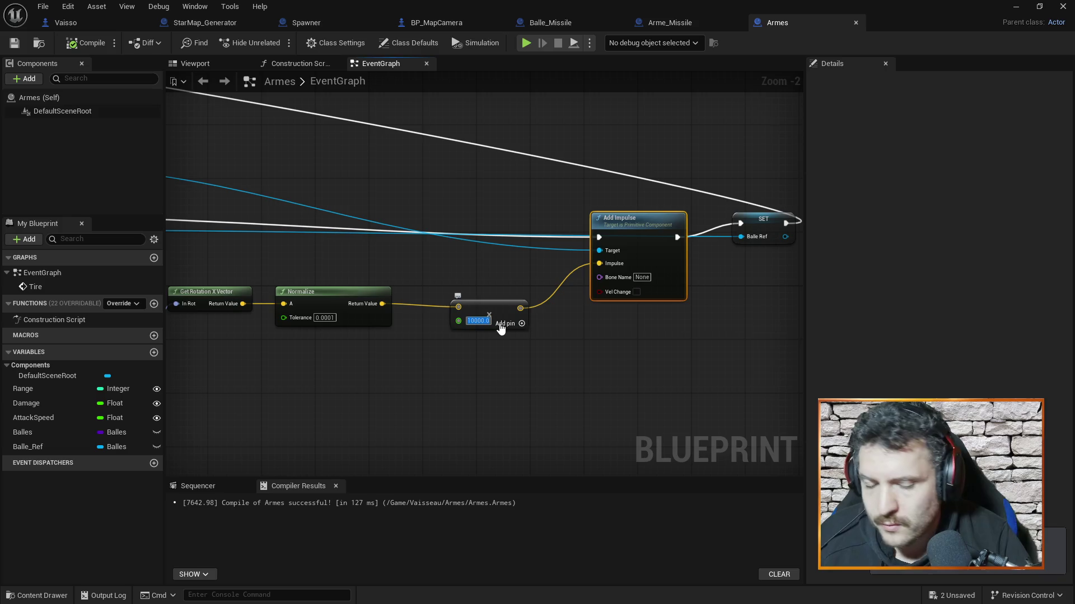
pyautogui.press('BackSpace')
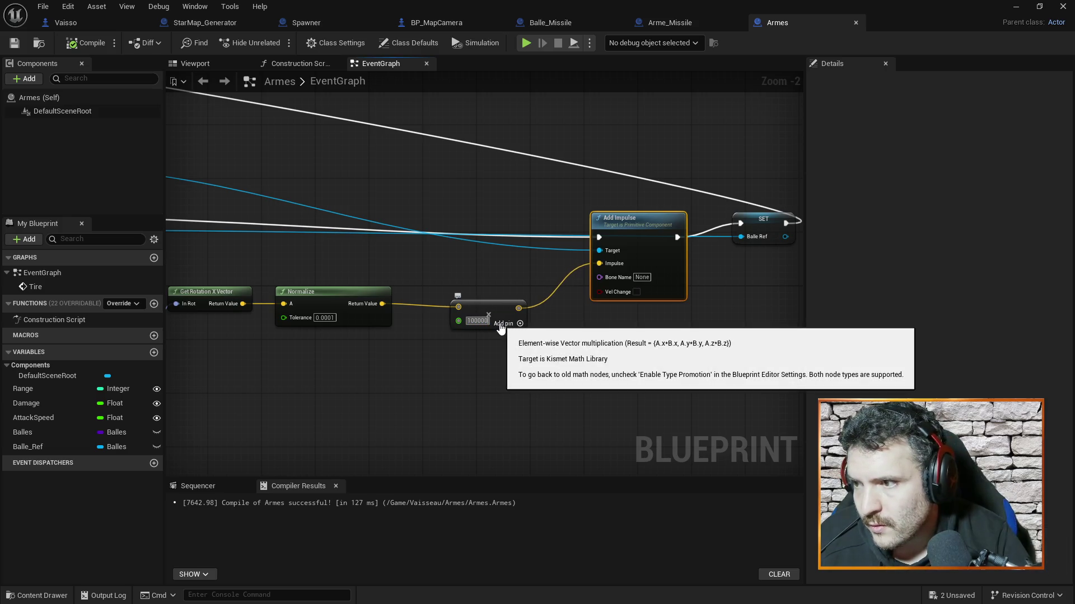
# Play-test the level again, stop it, close the Message Log, and return to Armes.
pyautogui.click(1015, 10)
pyautogui.click(278, 42)
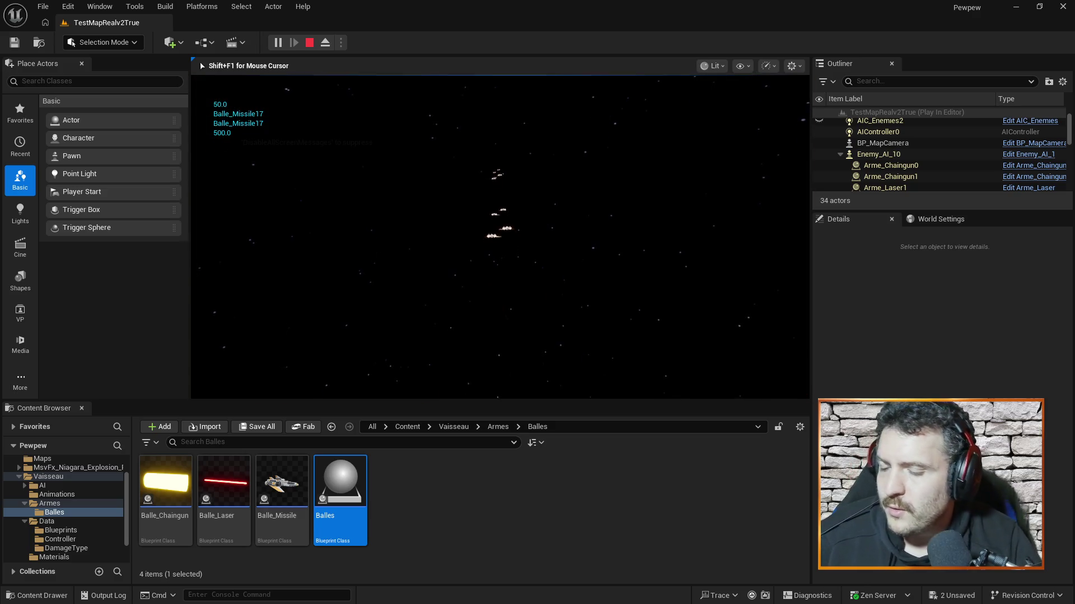
pyautogui.press('Escape')
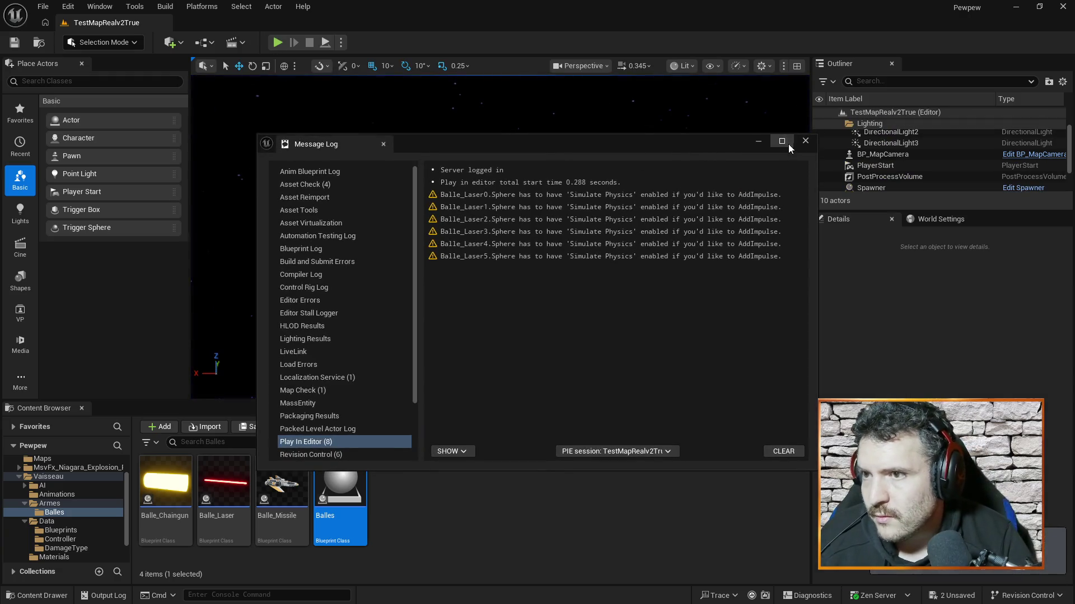
pyautogui.click(805, 141)
pyautogui.hotkey('alt', 'Tab')
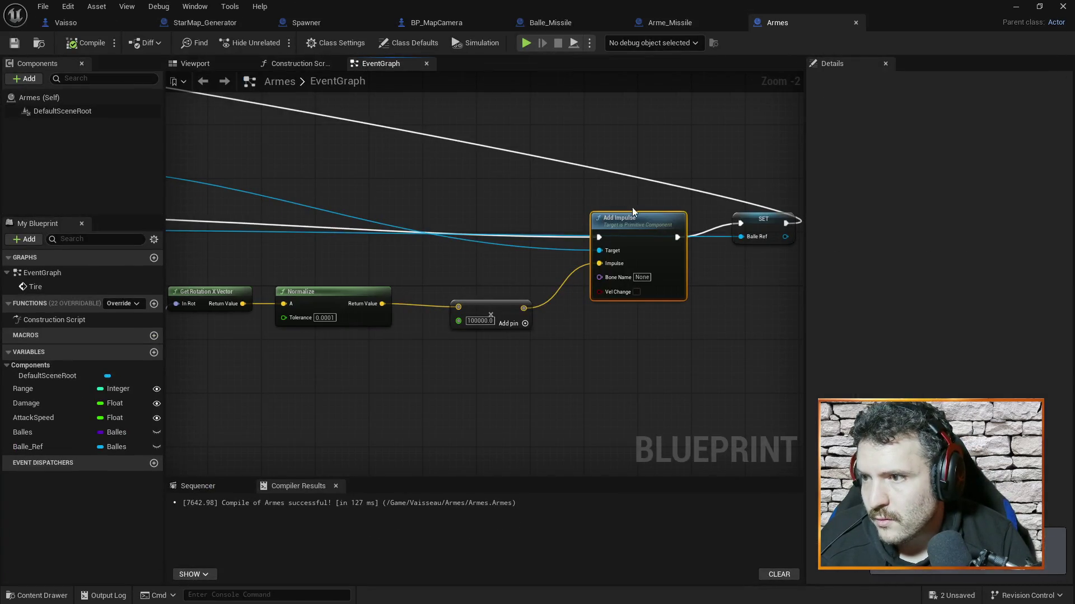
# Enable Vel Change on the Add Impulse node in the Armes graph.
pyautogui.moveTo(532, 272)
pyautogui.mouseDown()
pyautogui.moveTo(449, 269)
pyautogui.moveTo(470, 266)
pyautogui.moveTo(517, 216)
pyautogui.mouseUp()
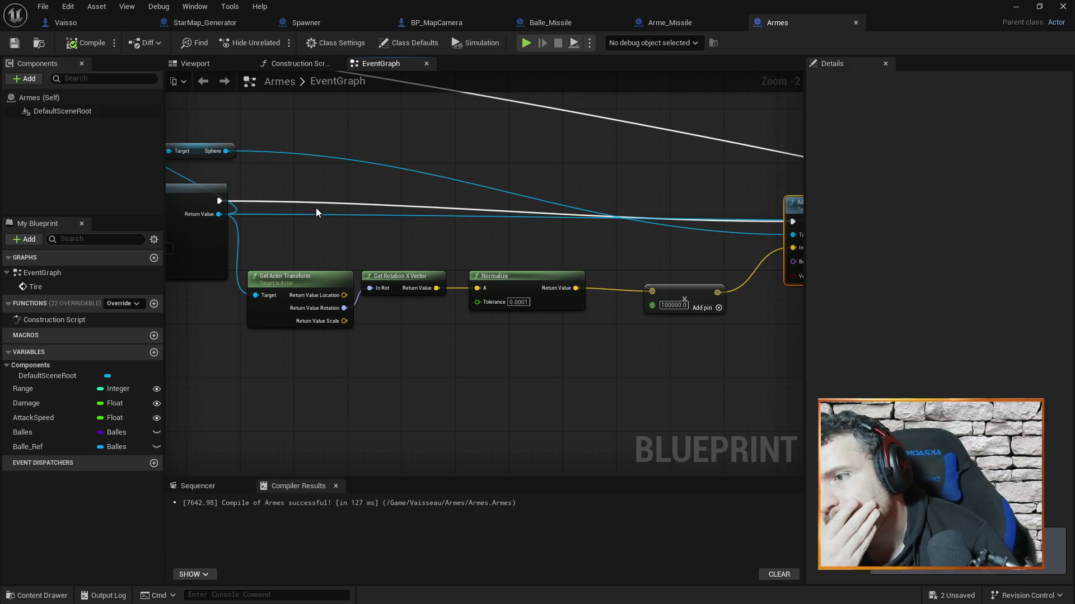
pyautogui.moveTo(609, 254); pyautogui.dragTo(508, 236)
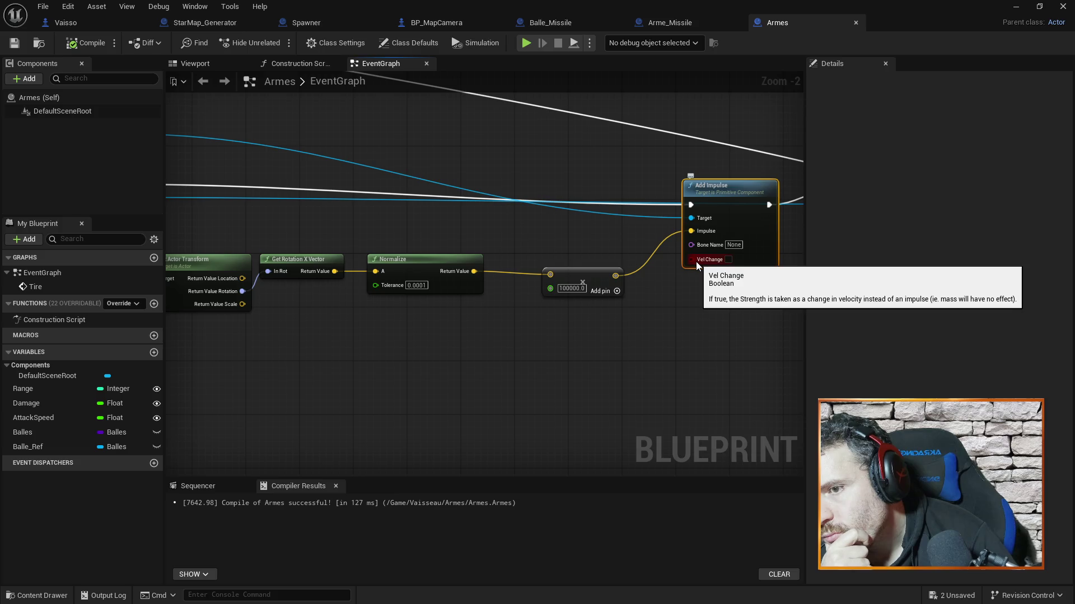
pyautogui.click(728, 260)
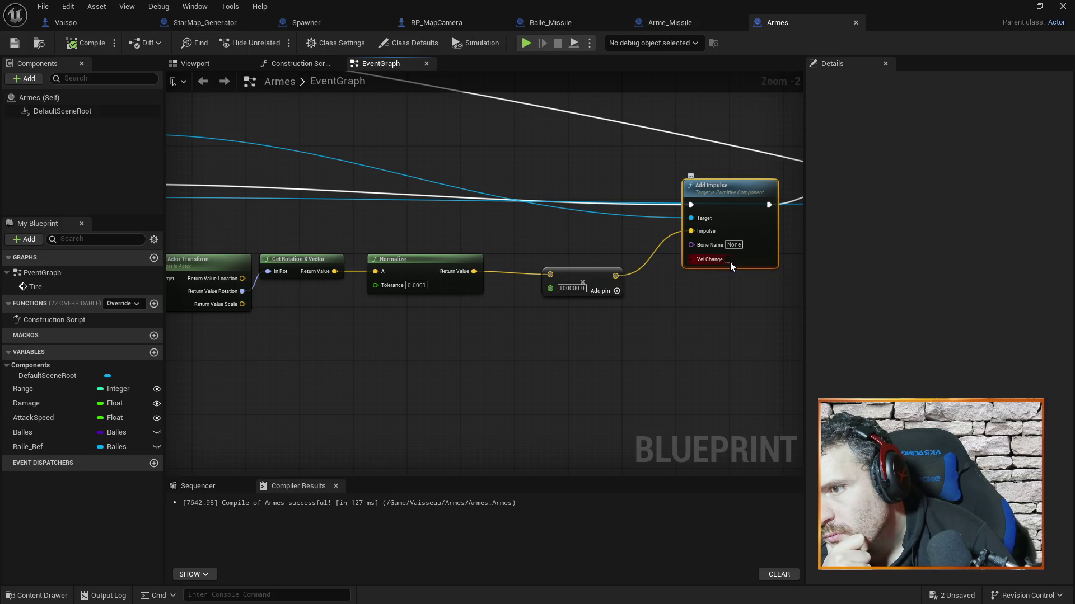
# Change the impulse multiplier from 100000 to 10000 and compile Armes.
pyautogui.doubleClick(574, 288)
pyautogui.write('10000')
pyautogui.press('Return')
pyautogui.click(87, 42)
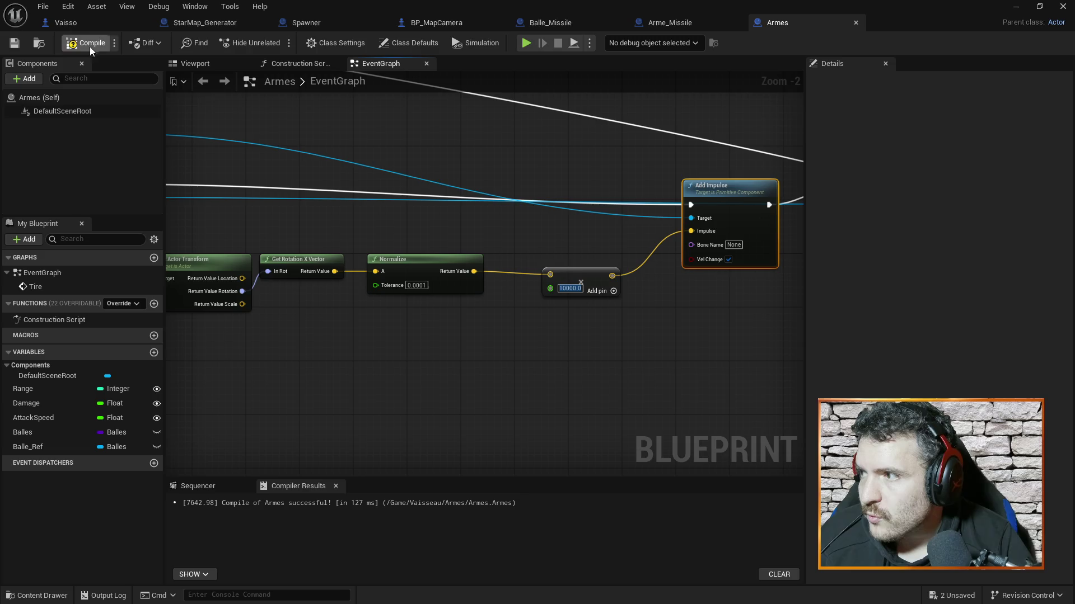
pyautogui.click(1016, 6)
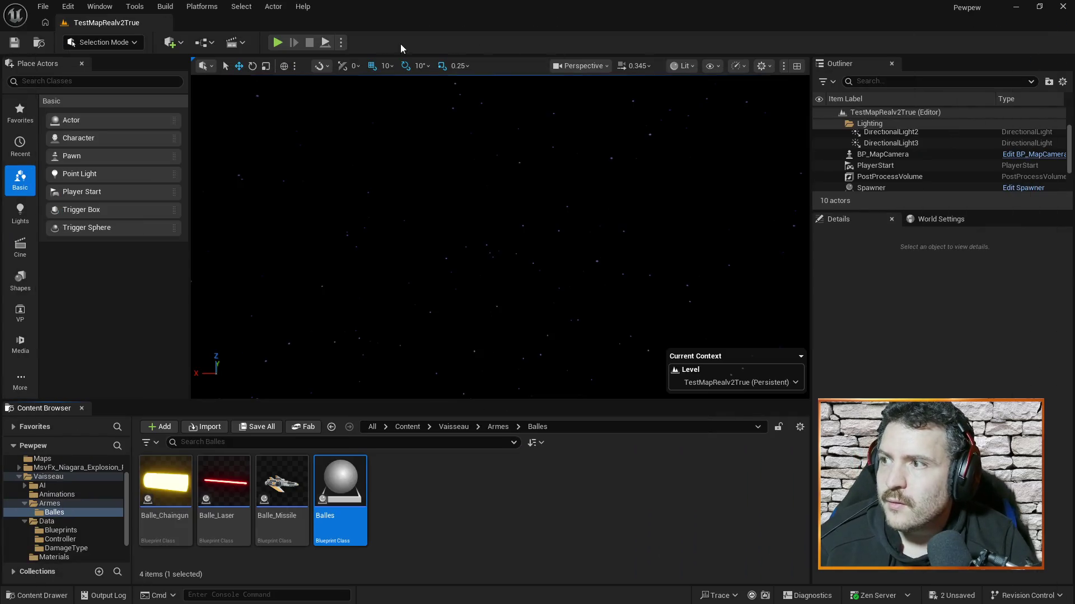
# Play-test the velocity-change impulse, then back in Armes select the multiplier value field.
pyautogui.click(277, 42)
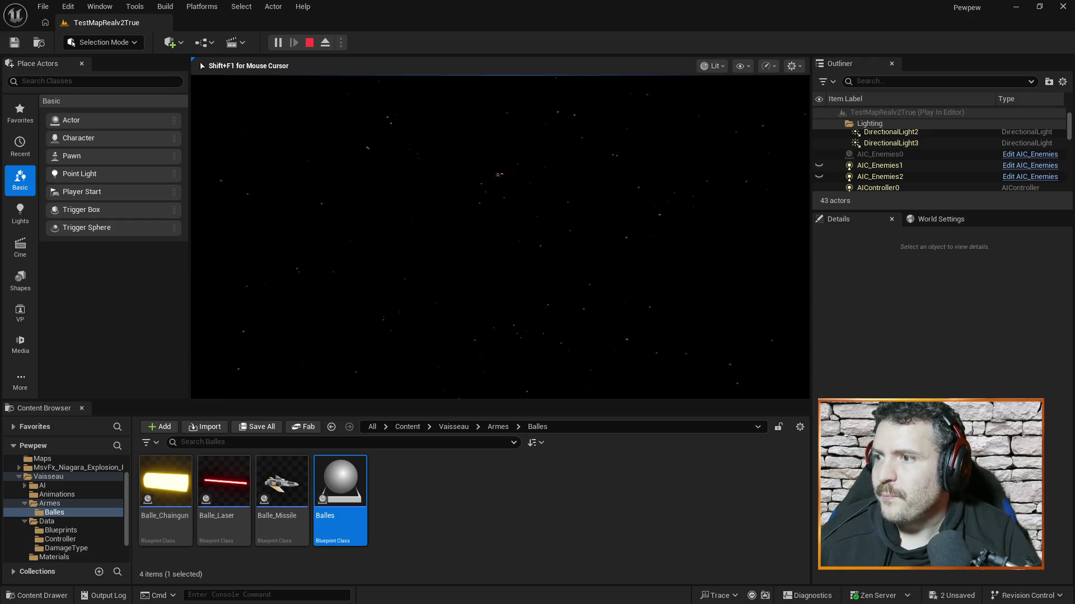
pyautogui.press('Escape')
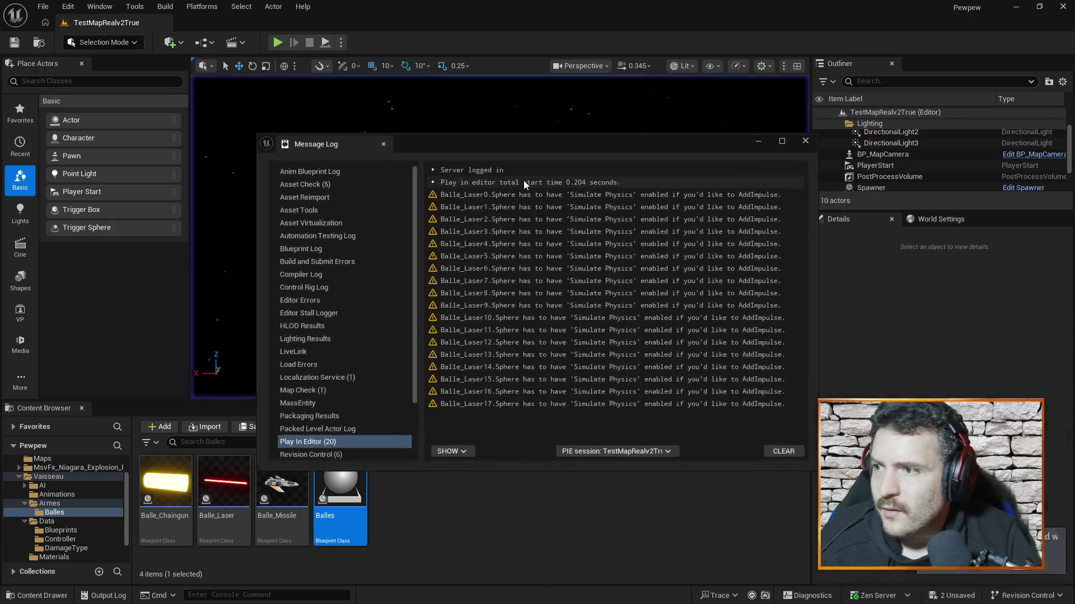
pyautogui.click(810, 143)
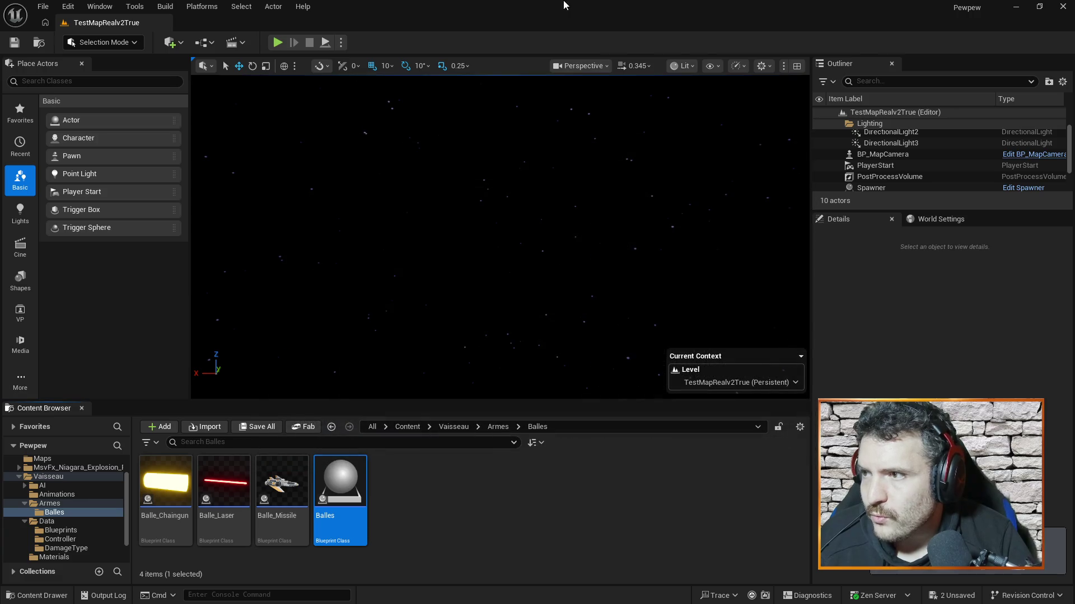
pyautogui.hotkey('alt', 'Tab')
pyautogui.click(573, 289)
# Enter 1000 as the Armes impulse multiplier and save the blueprint.
pyautogui.write('1000')
pyautogui.press('Return')
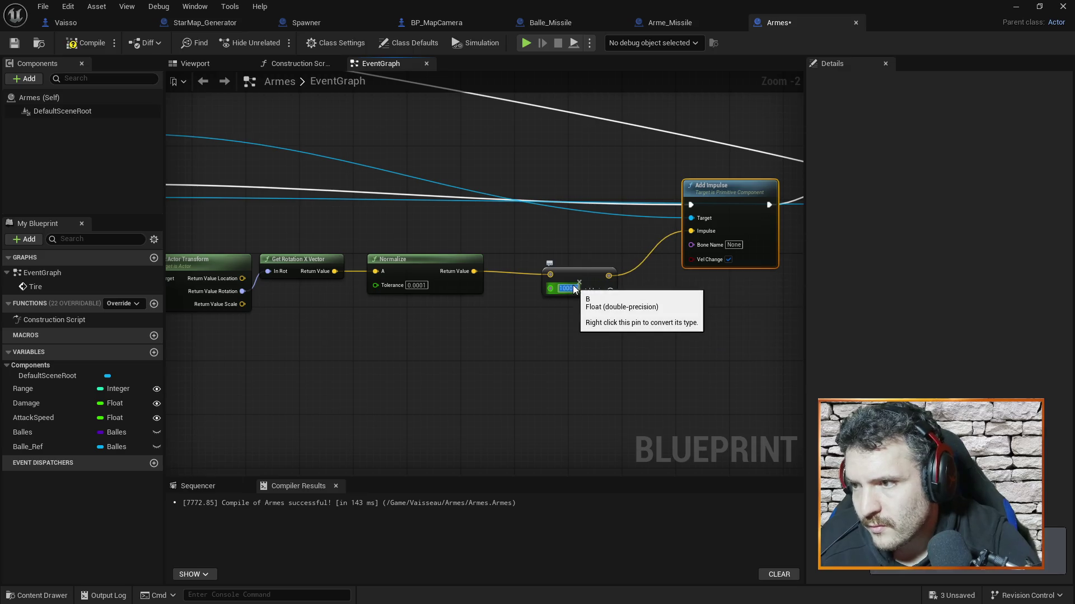
pyautogui.click(390, 361)
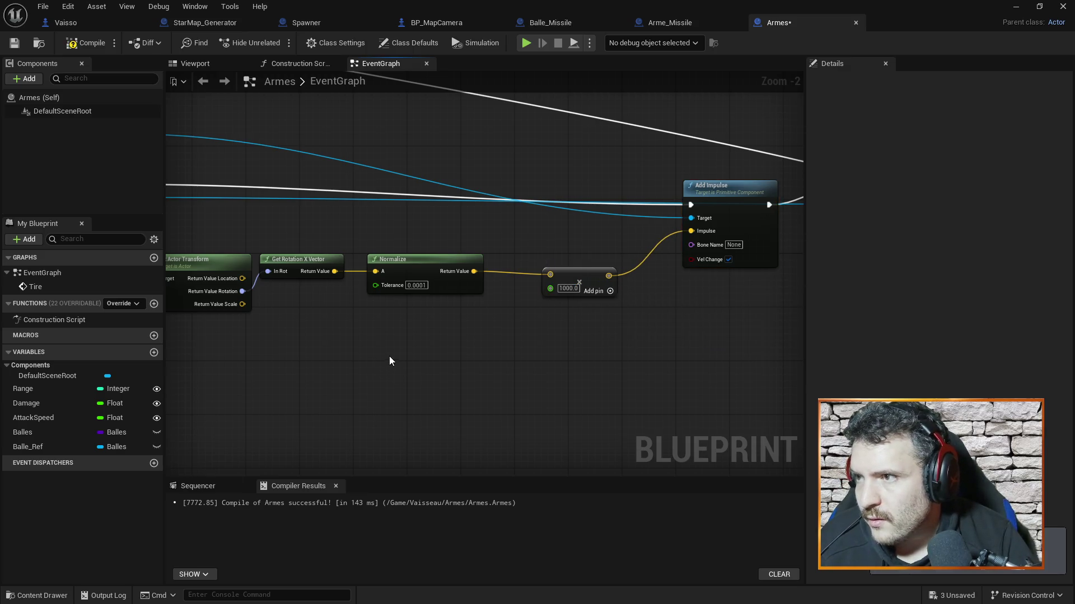
pyautogui.hotkey('ctrl', 's')
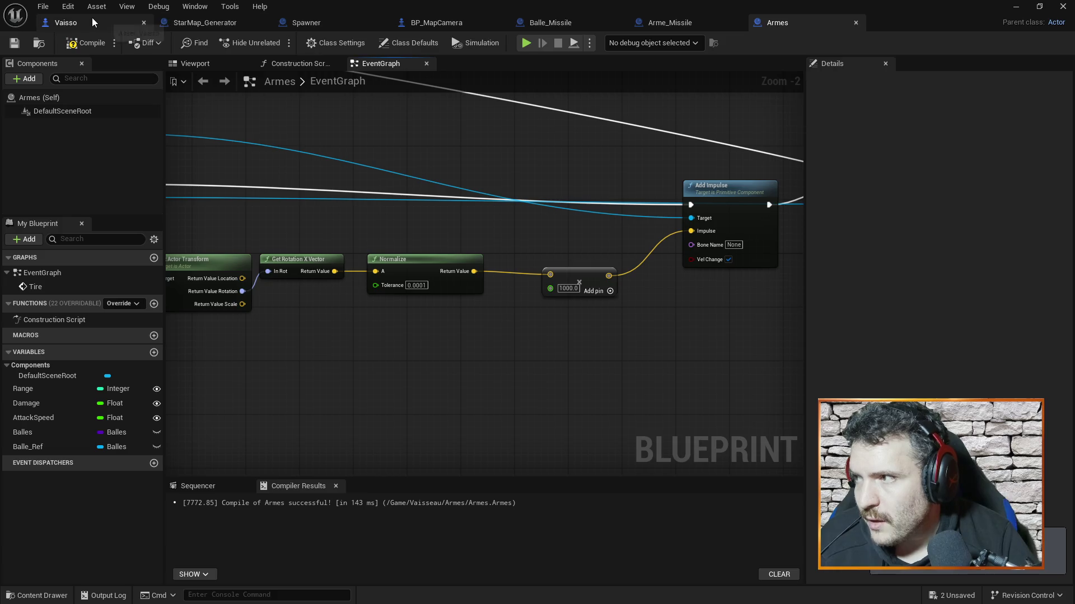
pyautogui.click(1015, 6)
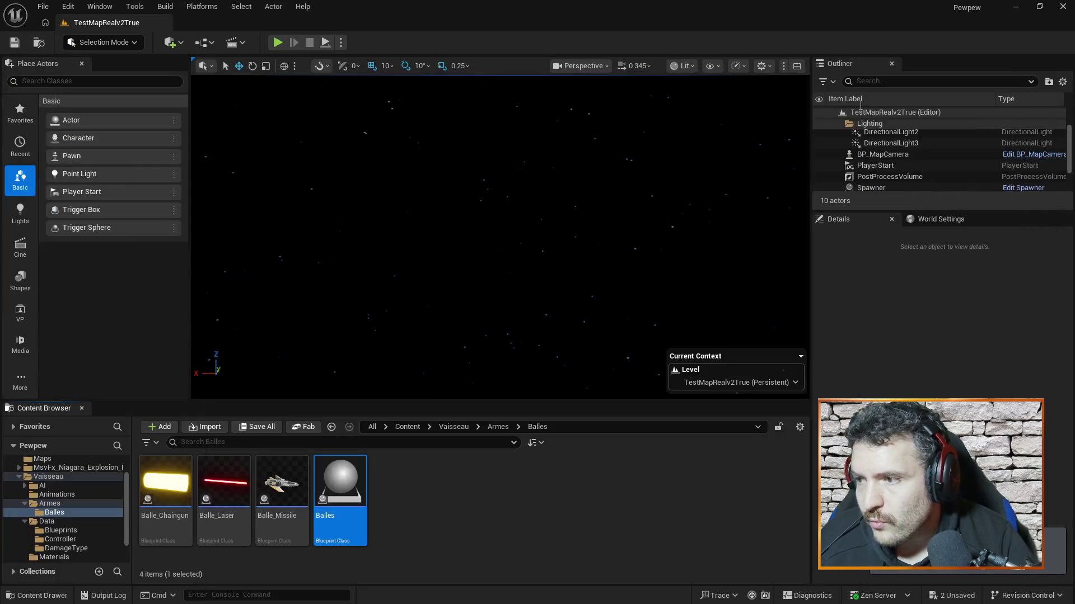
# In Balle_Laser, make the Sphere component simulate physics.
pyautogui.doubleClick(239, 470)
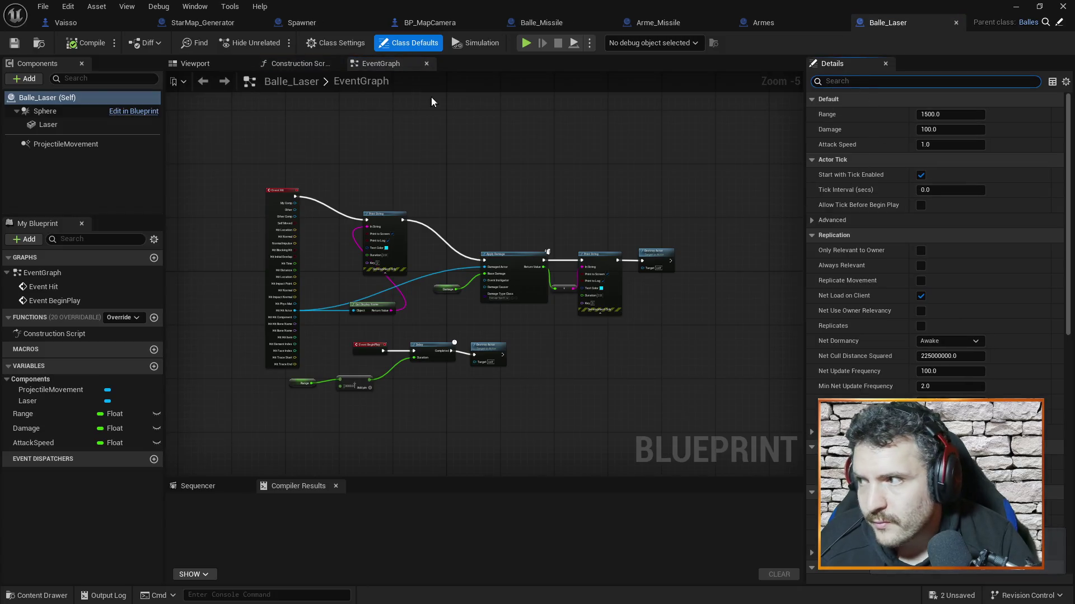
pyautogui.click(45, 111)
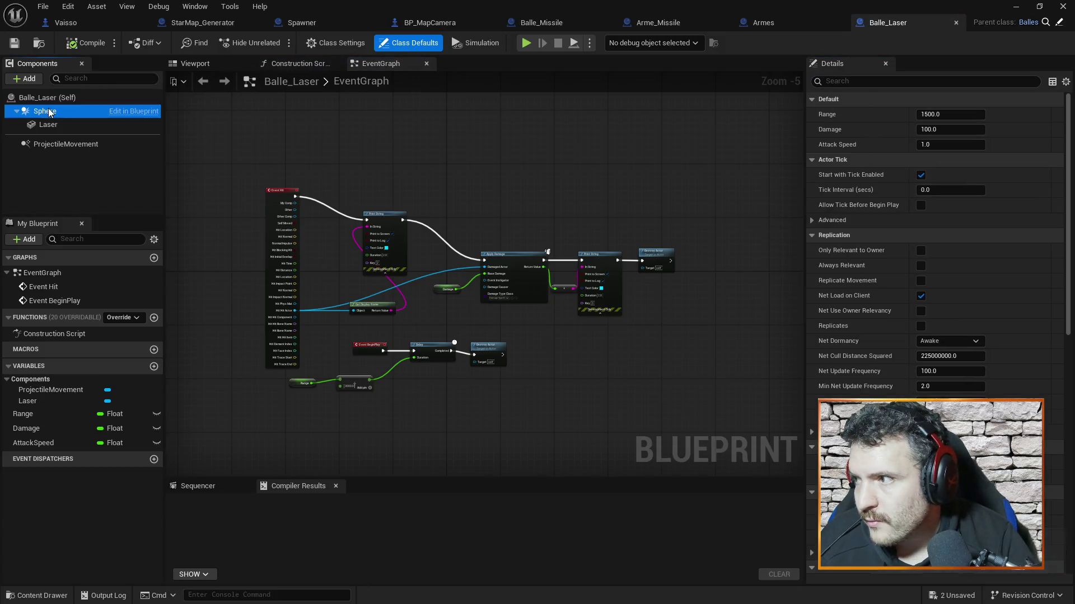
pyautogui.click(851, 81)
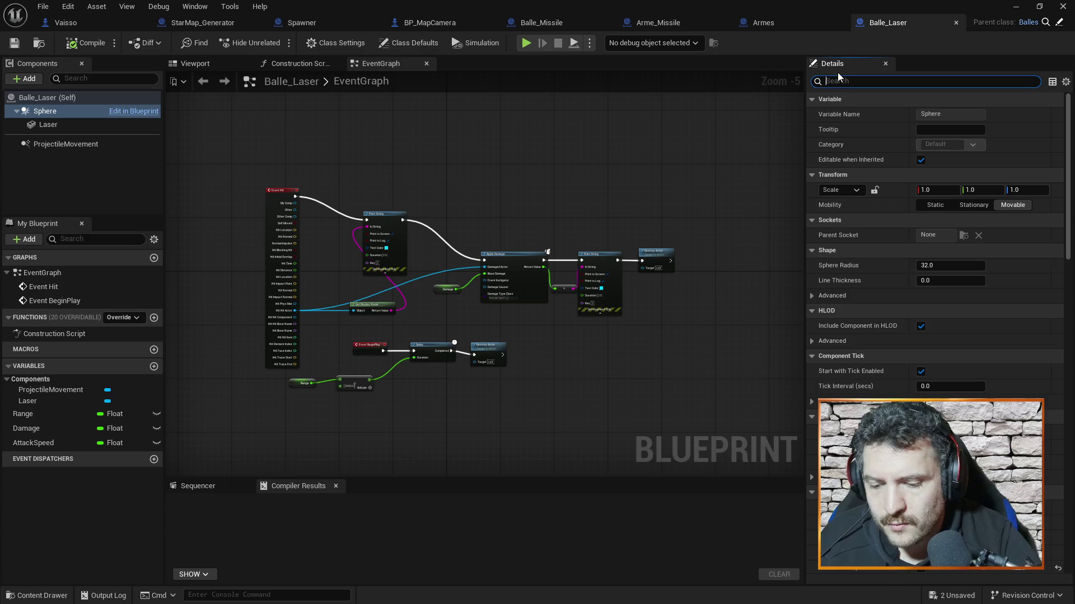
pyautogui.write('phy')
pyautogui.click(921, 160)
# Override the laser Sphere's mass to 0.01 kg and save Balle_Laser.
pyautogui.click(822, 175)
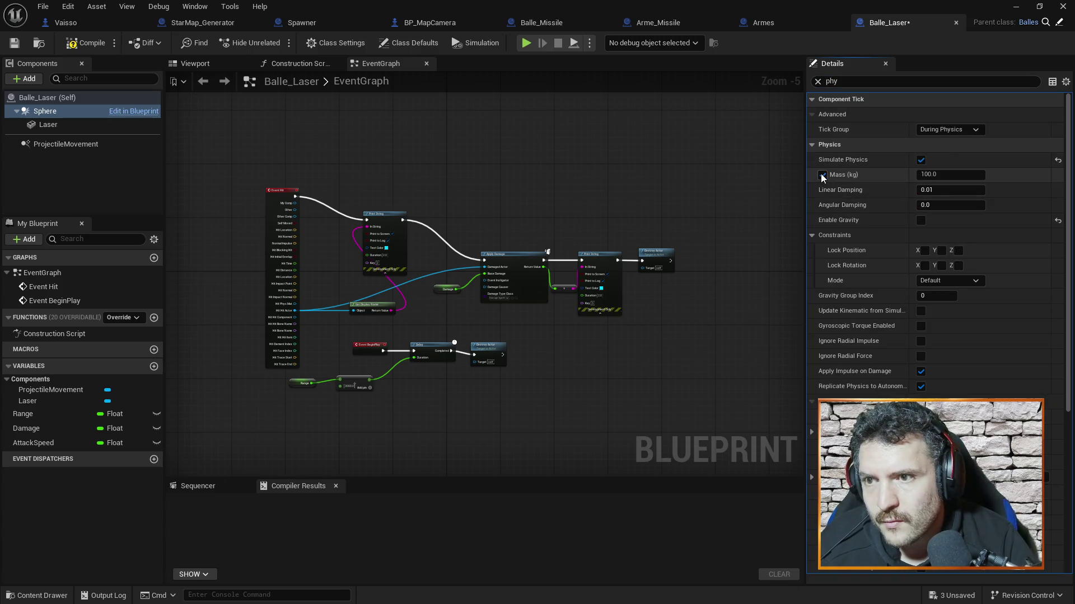
pyautogui.click(823, 175)
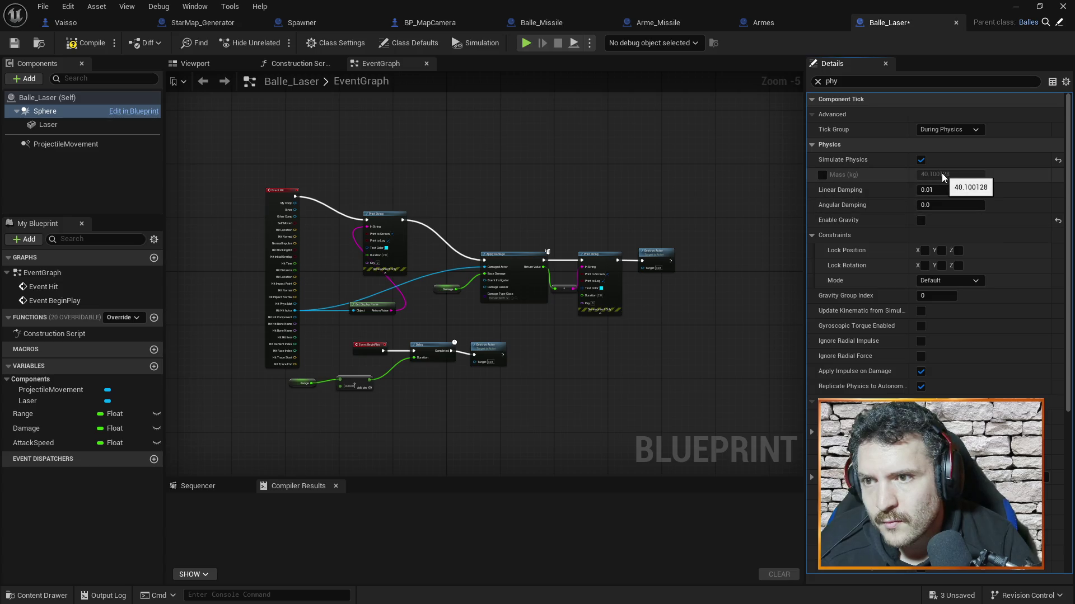
pyautogui.moveTo(852, 176)
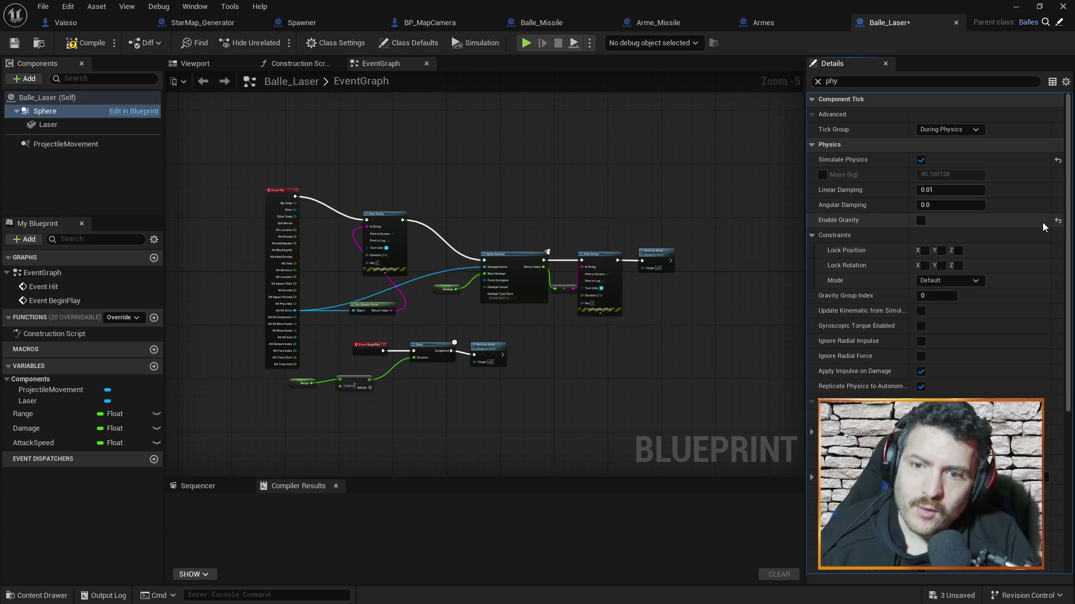
pyautogui.click(821, 174)
pyautogui.click(921, 174)
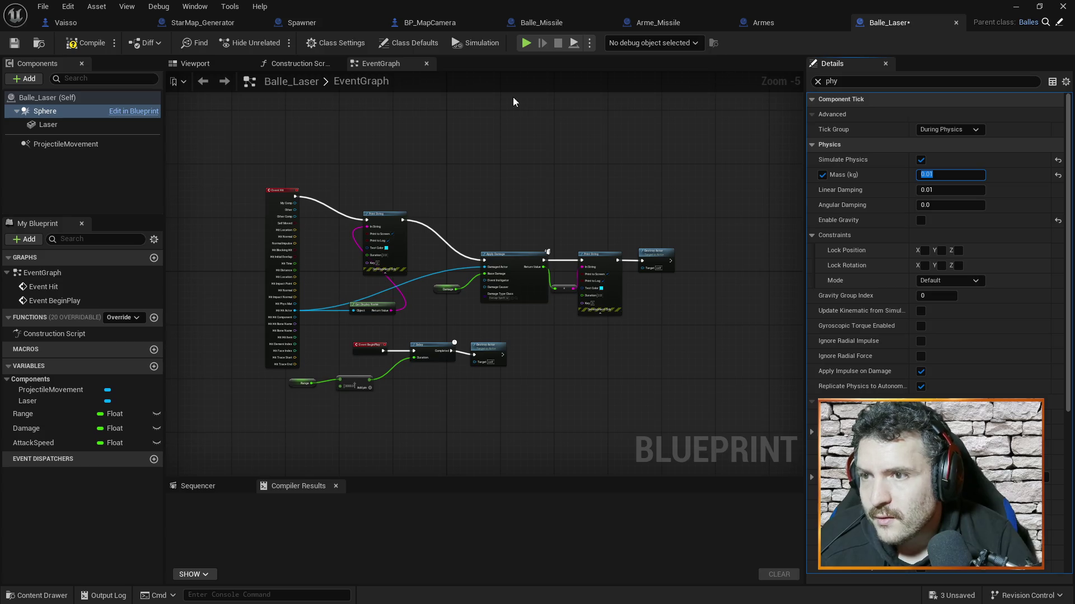
pyautogui.hotkey('ctrl', 's')
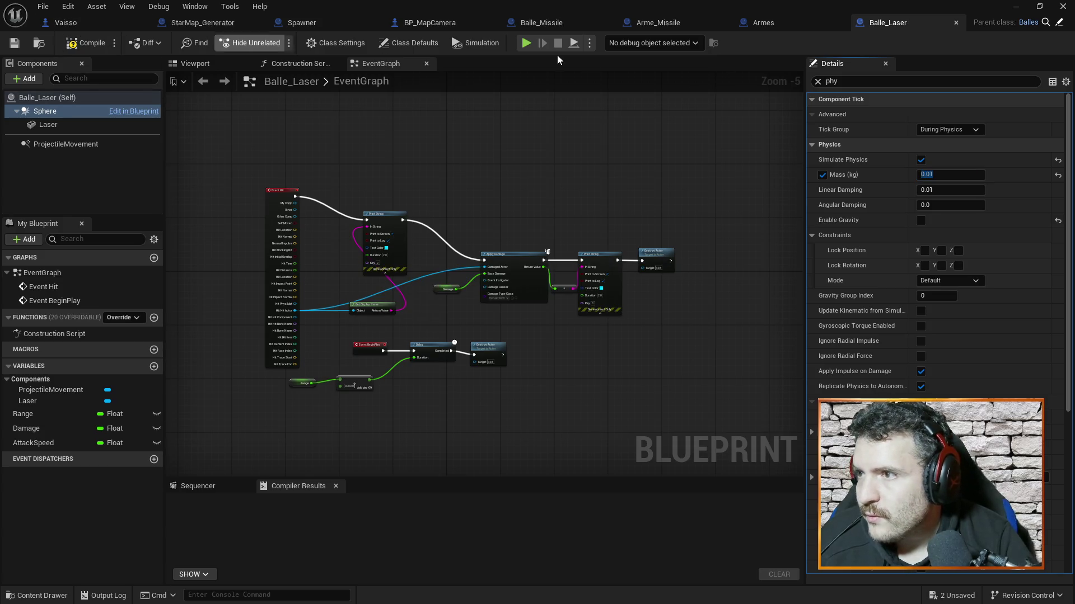
pyautogui.click(543, 22)
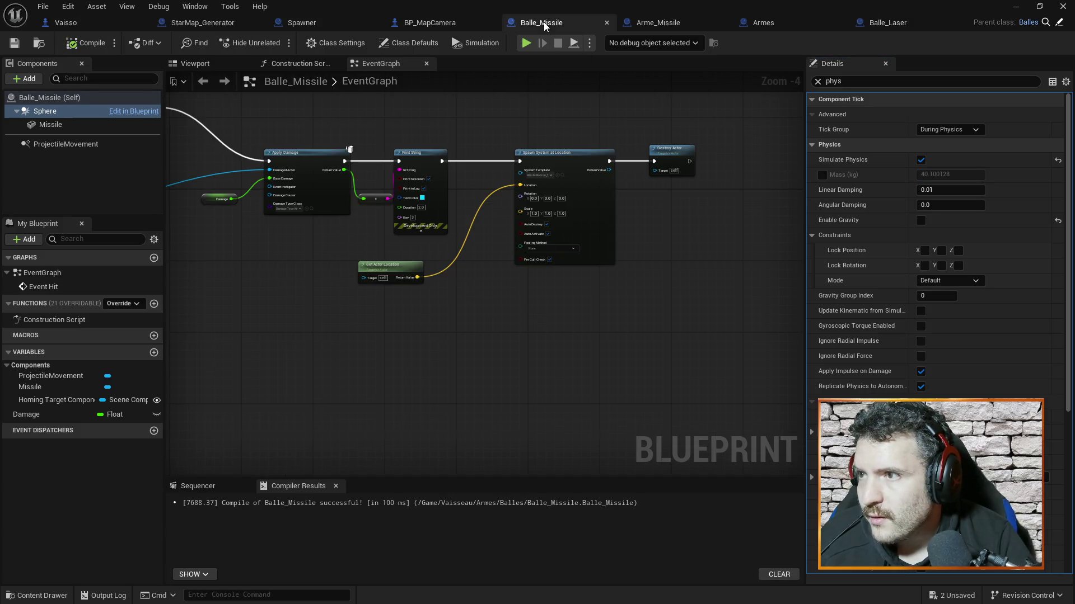
# Toggle the Balle_Missile sphere's mass override on and back off, leaving it unchanged.
pyautogui.click(825, 172)
pyautogui.click(825, 172)
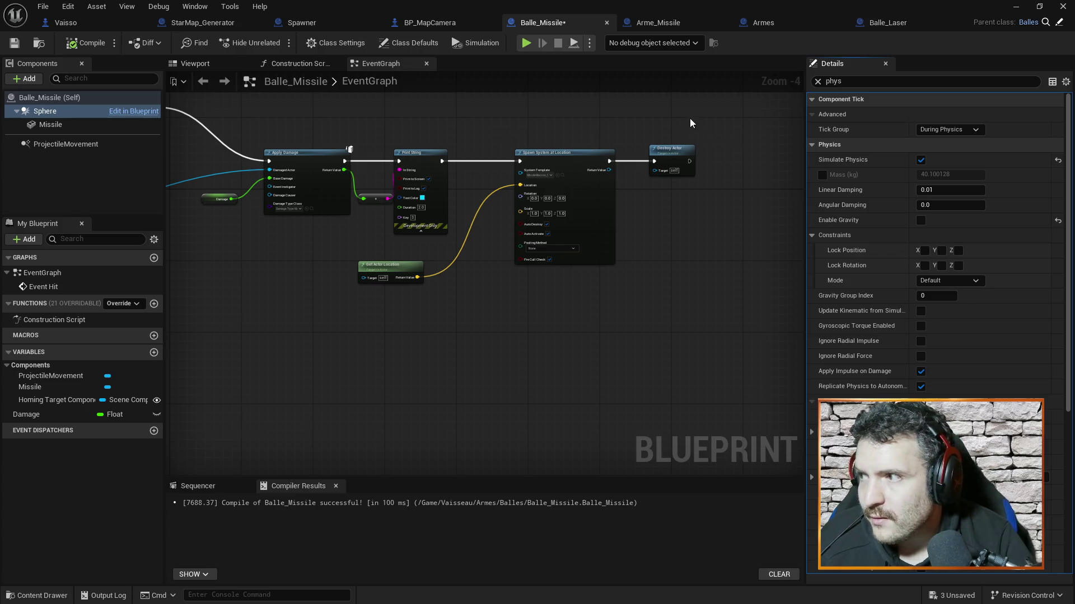
pyautogui.click(1015, 6)
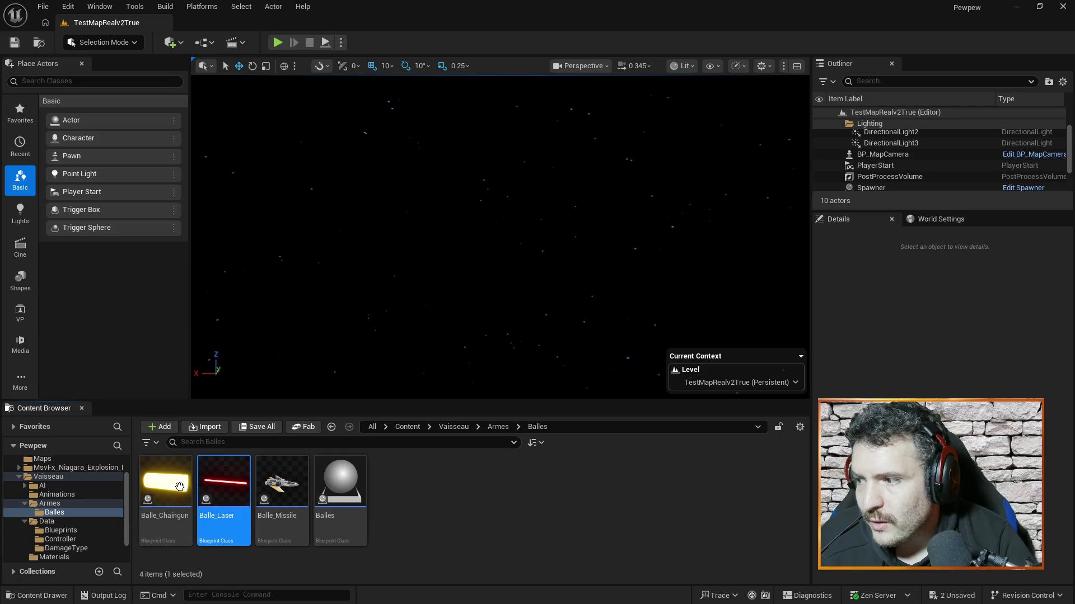
# Open Balle_Chaingun and make its Sphere component simulate physics.
pyautogui.doubleClick(164, 459)
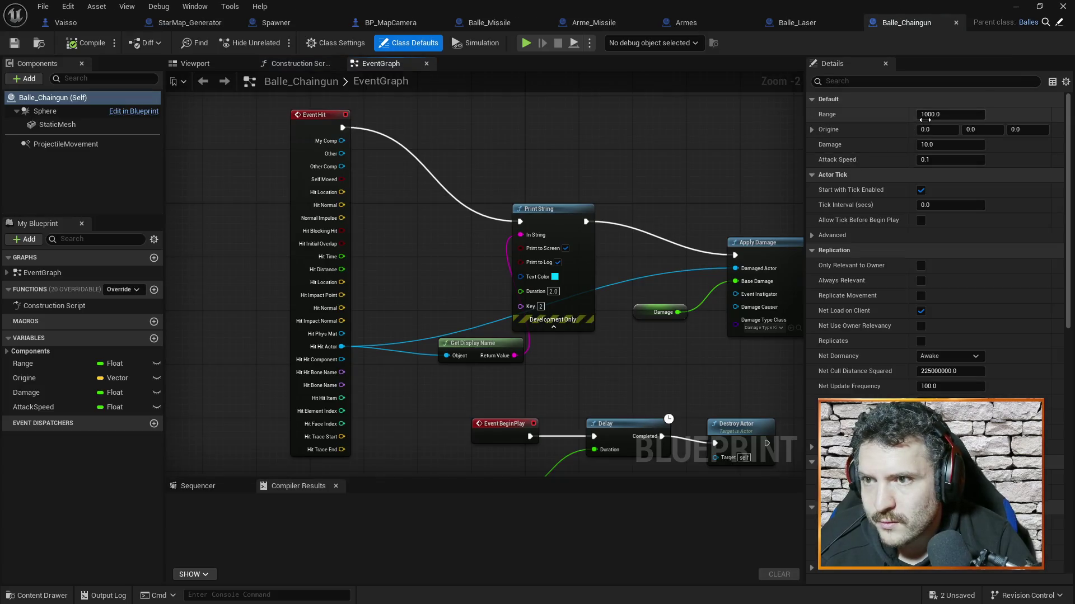
pyautogui.scroll(-5, 930, 304)
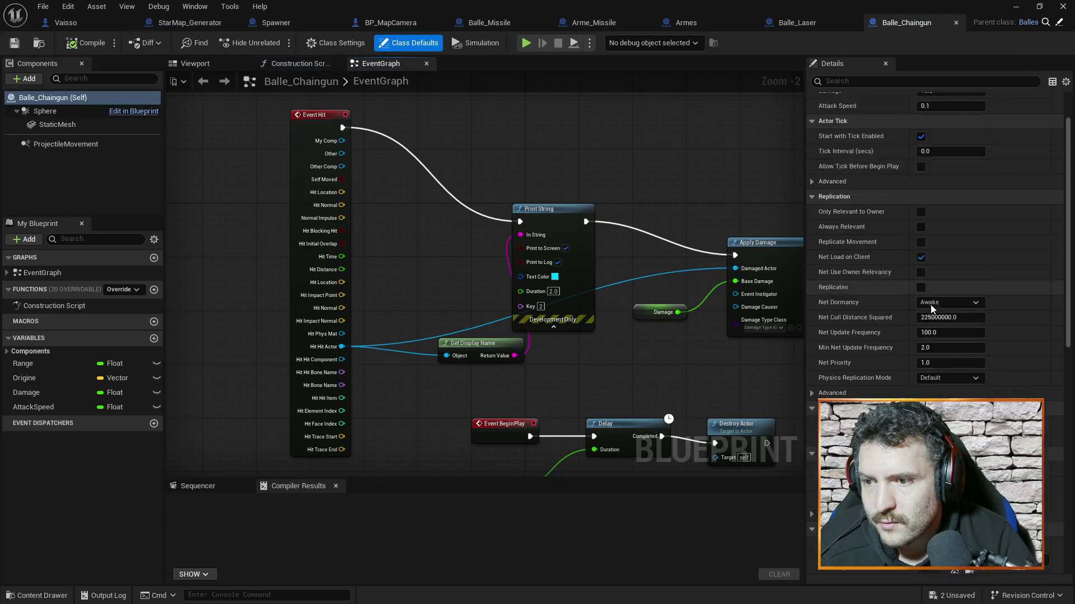
pyautogui.scroll(-6, 935, 271)
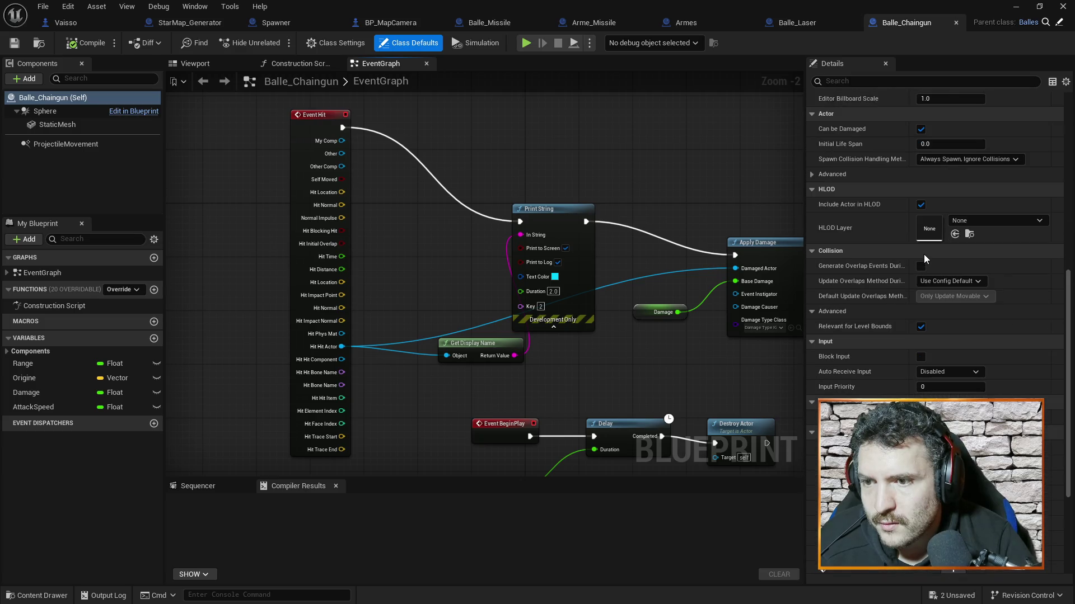
pyautogui.click(68, 111)
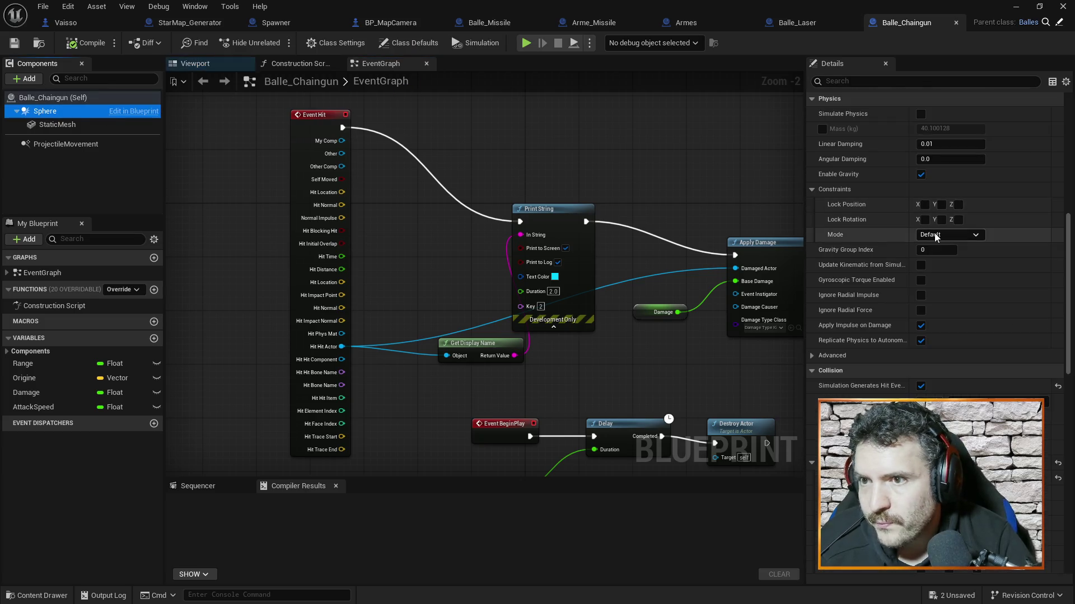
pyautogui.click(921, 114)
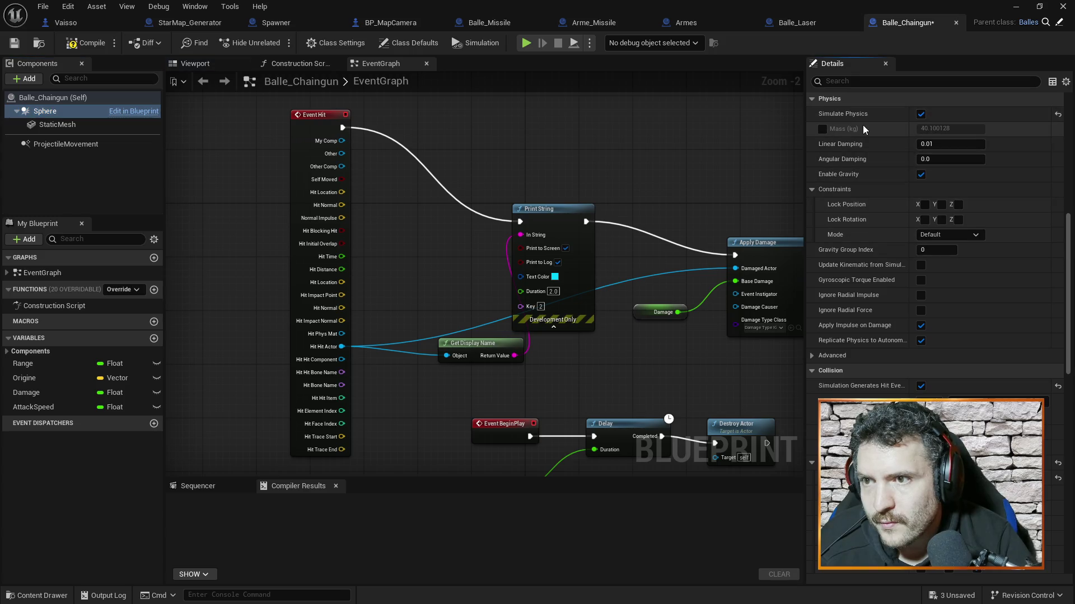
# Override the chaingun Sphere's mass to 0.1 kg, then compile and save Balle_Chaingun.
pyautogui.click(822, 129)
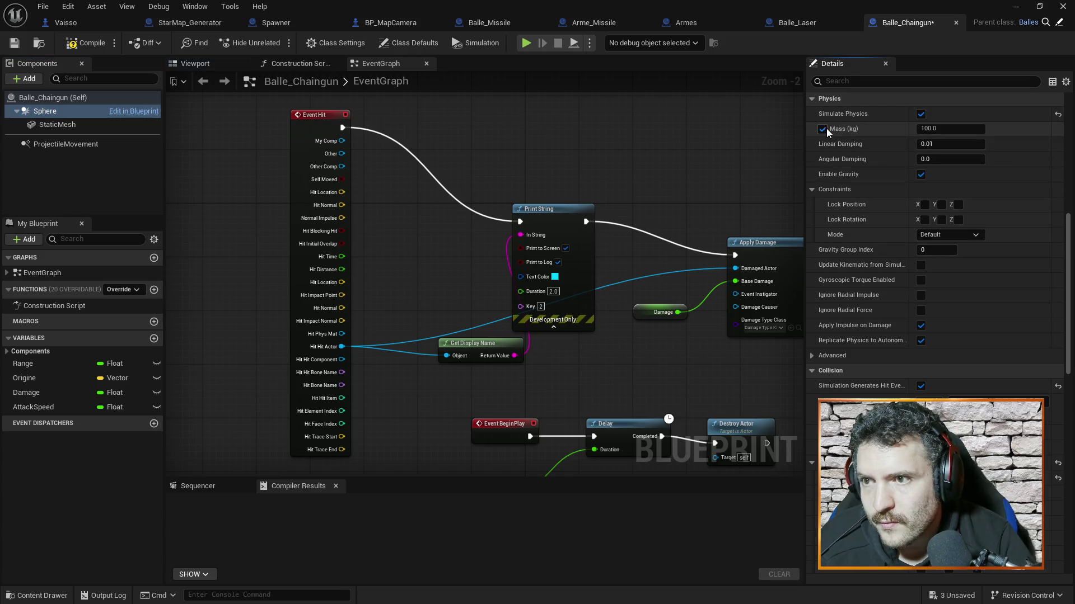
pyautogui.click(950, 129)
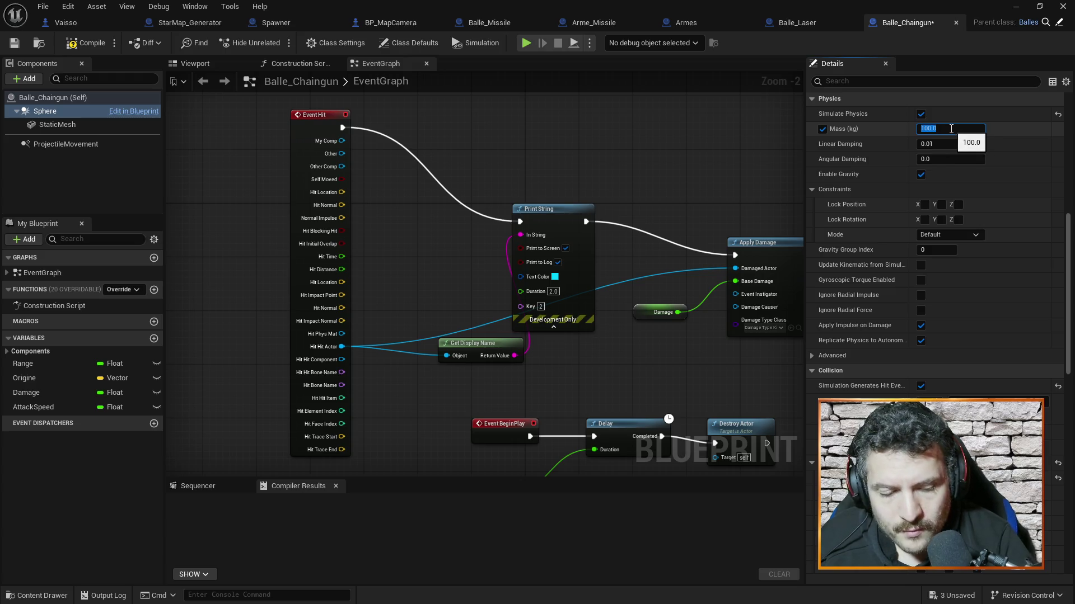
pyautogui.write('0.1')
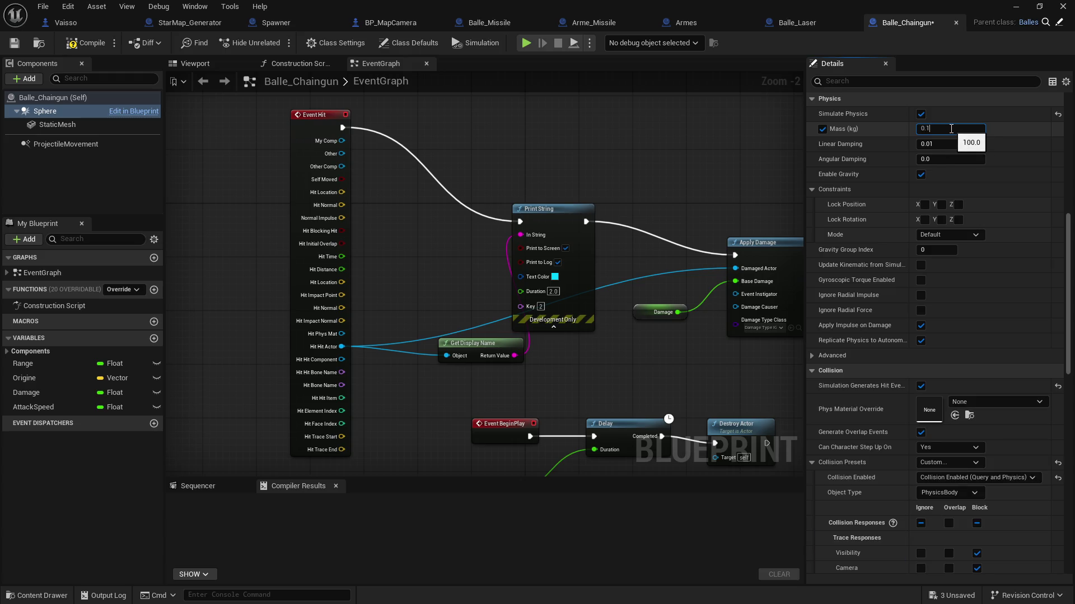
pyautogui.press('Return')
pyautogui.click(81, 43)
pyautogui.click(1016, 6)
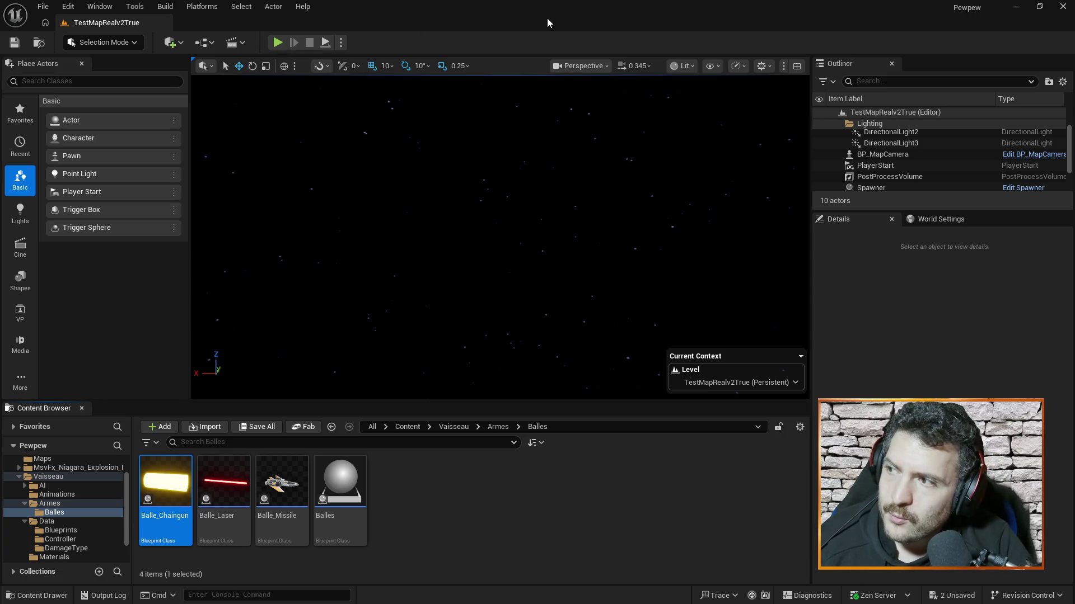
pyautogui.hotkey('alt', 'Tab')
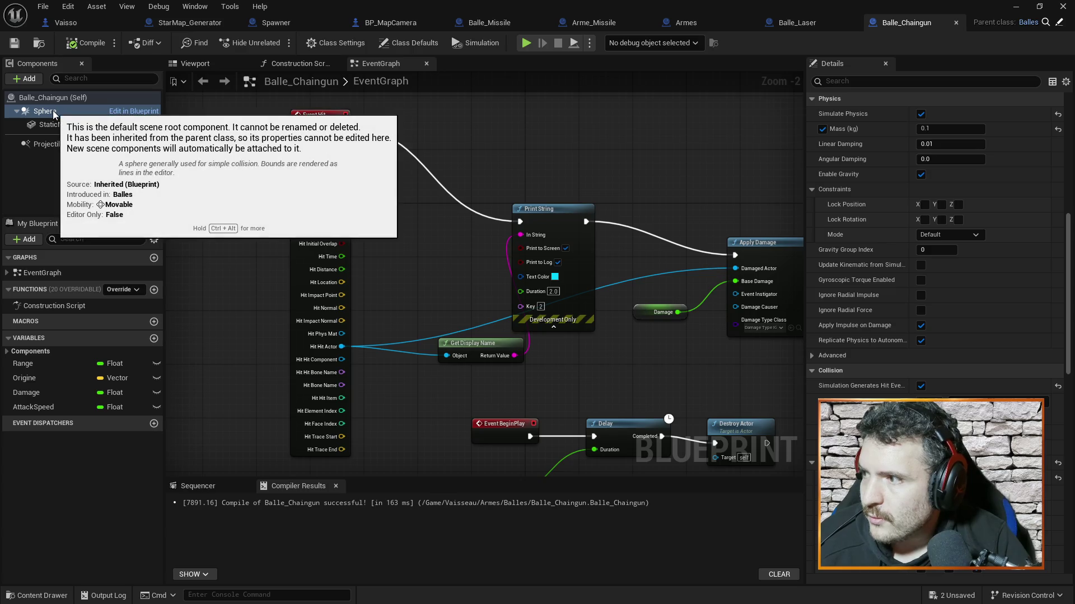
# Start editing the chaingun Sphere's X scale but cancel, keeping it at 1.0, then view Arme_Missile.
pyautogui.scroll(4, 884, 268)
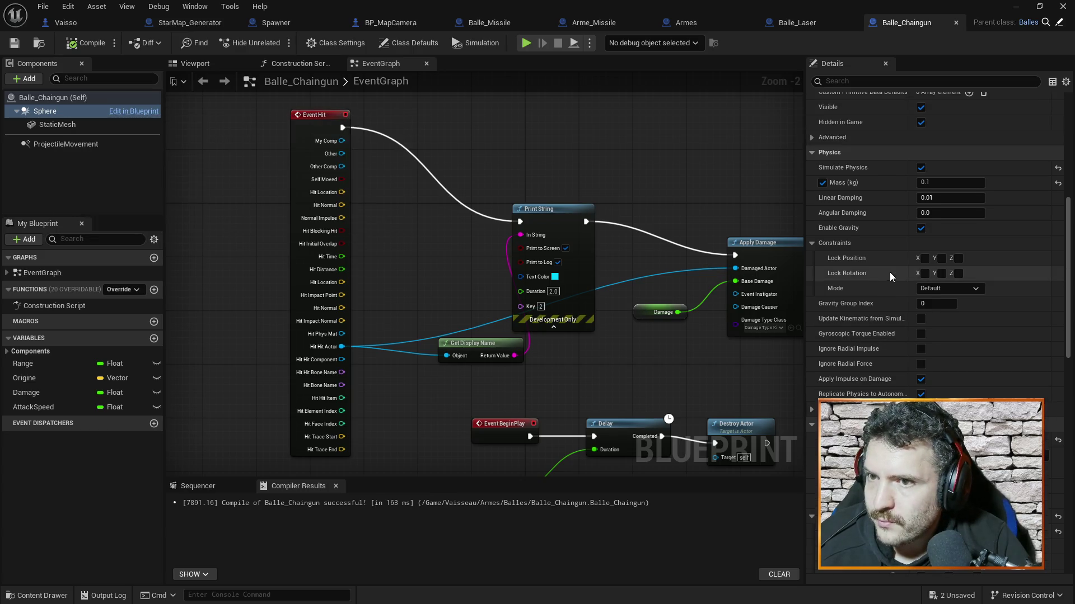
pyautogui.scroll(5, 884, 263)
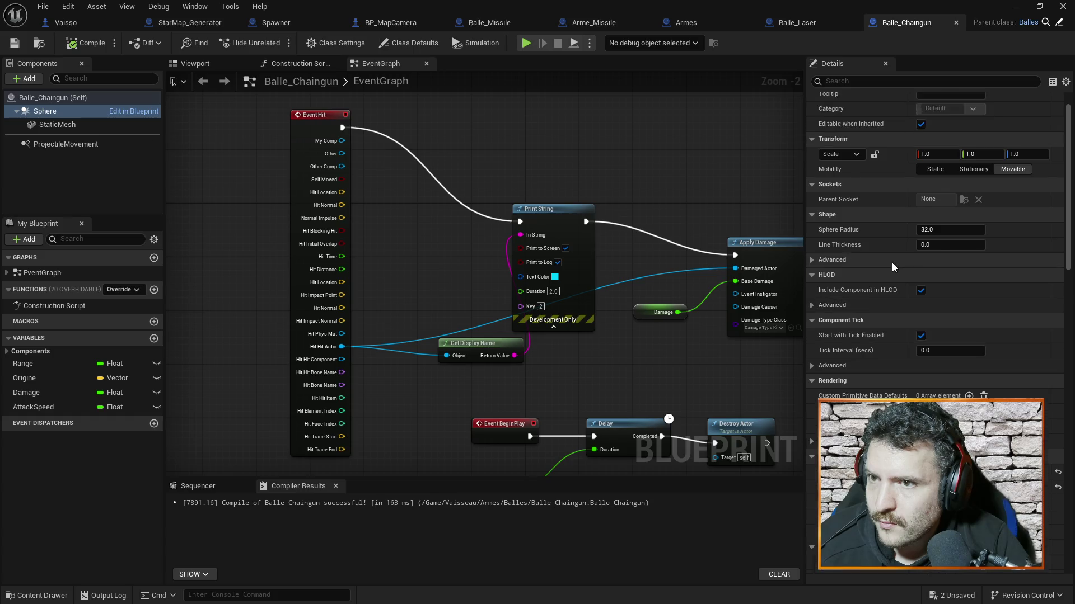
pyautogui.click(75, 115)
pyautogui.click(949, 189)
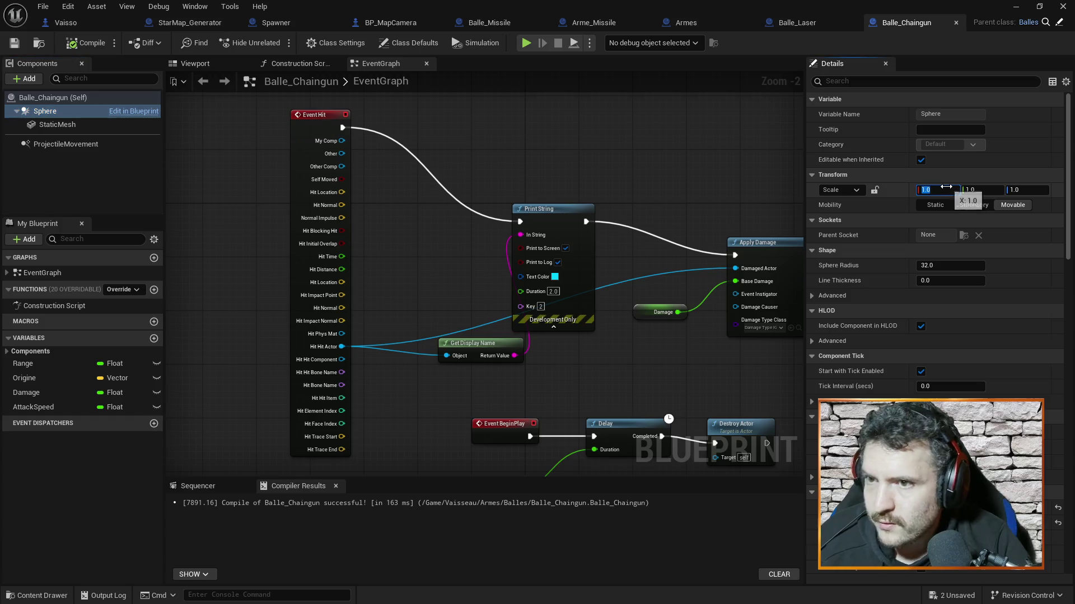
pyautogui.write('0')
pyautogui.press('Return')
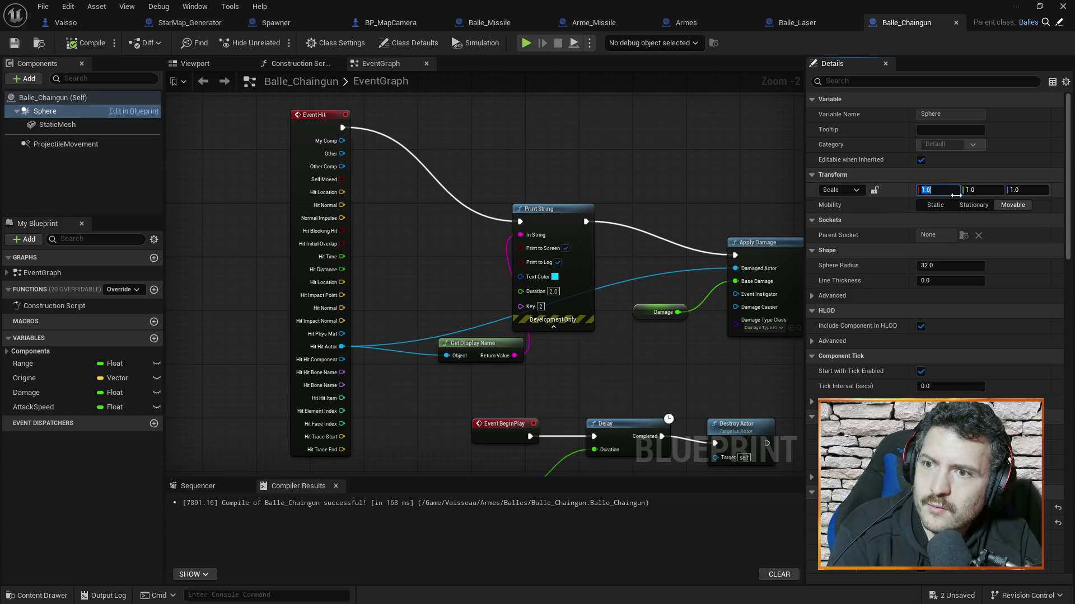
pyautogui.press('BackSpace')
pyautogui.write('0')
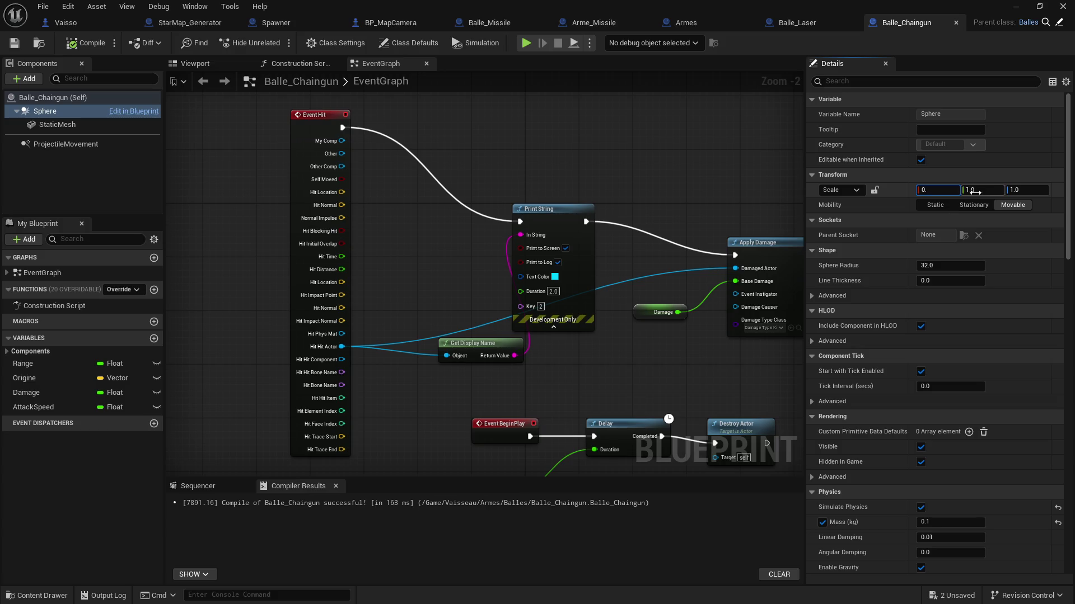
pyautogui.press('Escape')
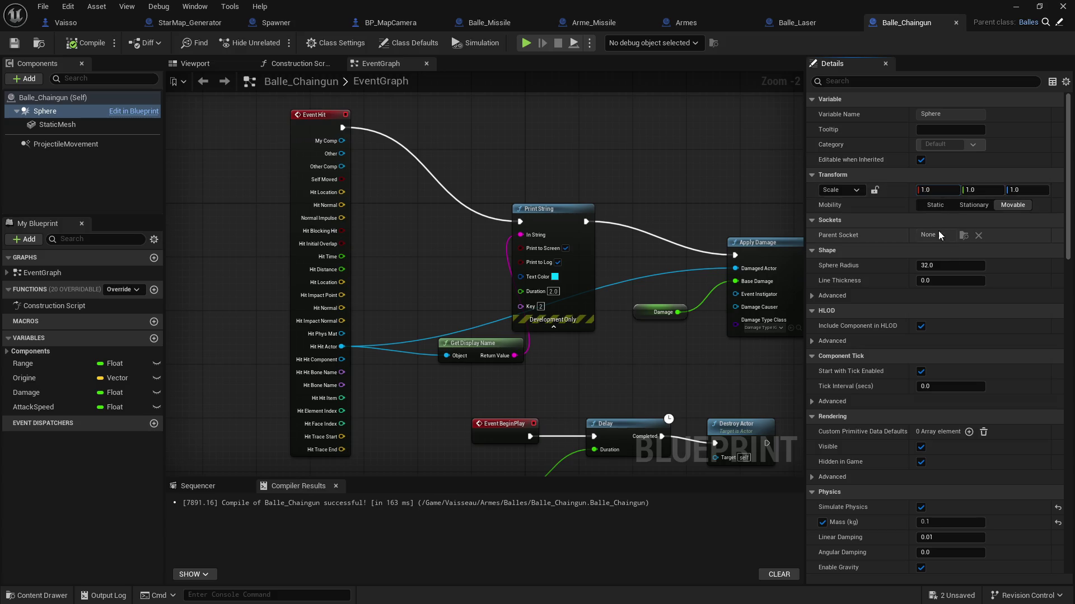
pyautogui.click(583, 20)
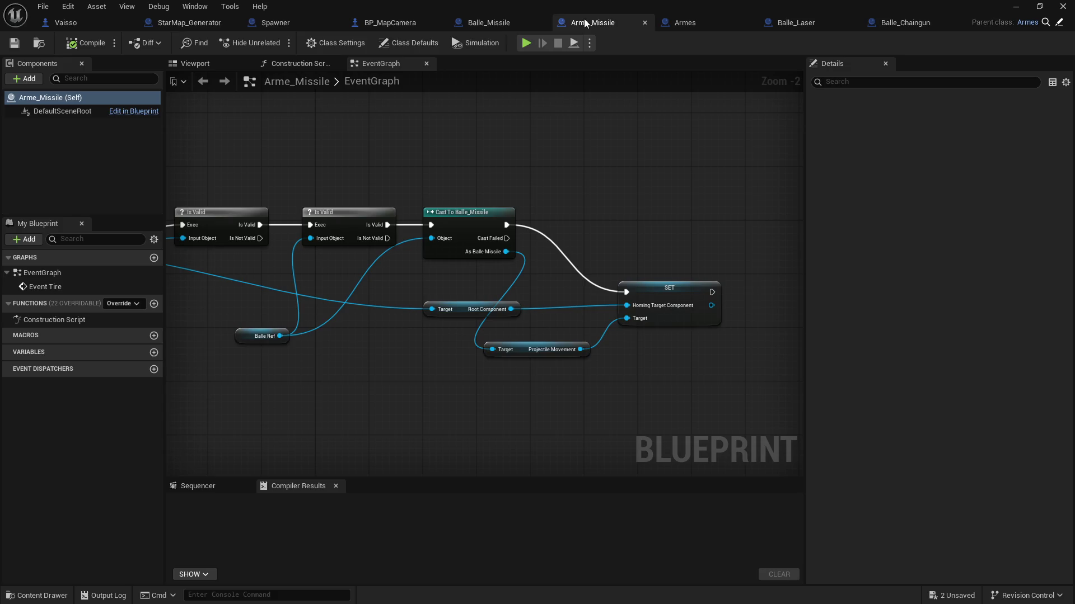
# Scale the Balle_Missile Sphere to 0.1 on X, Y and Z and save the blueprint.
pyautogui.click(489, 24)
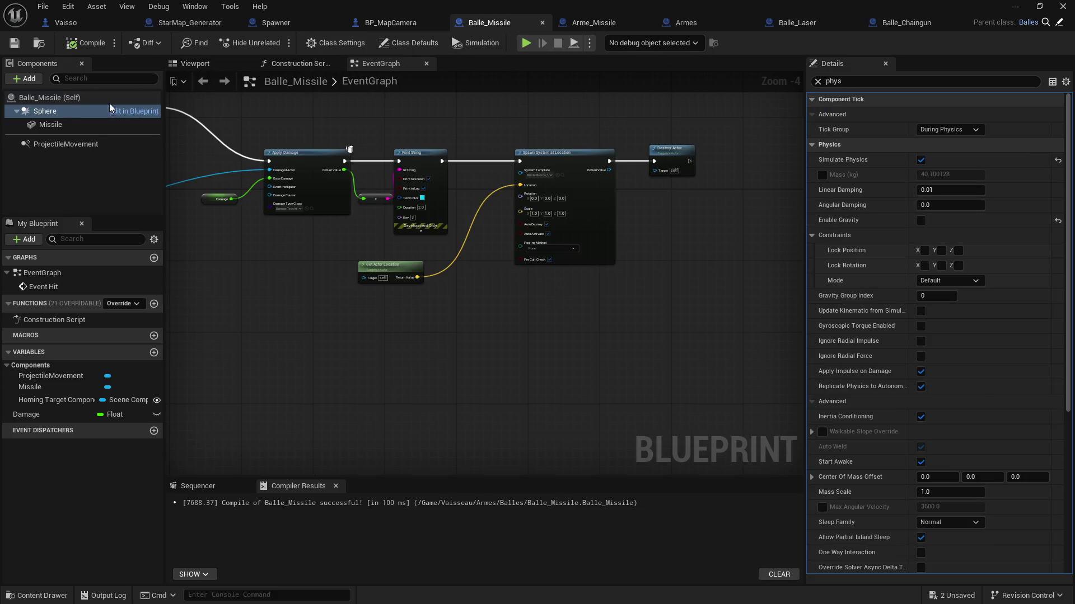
pyautogui.scroll(-5, 1072, 116)
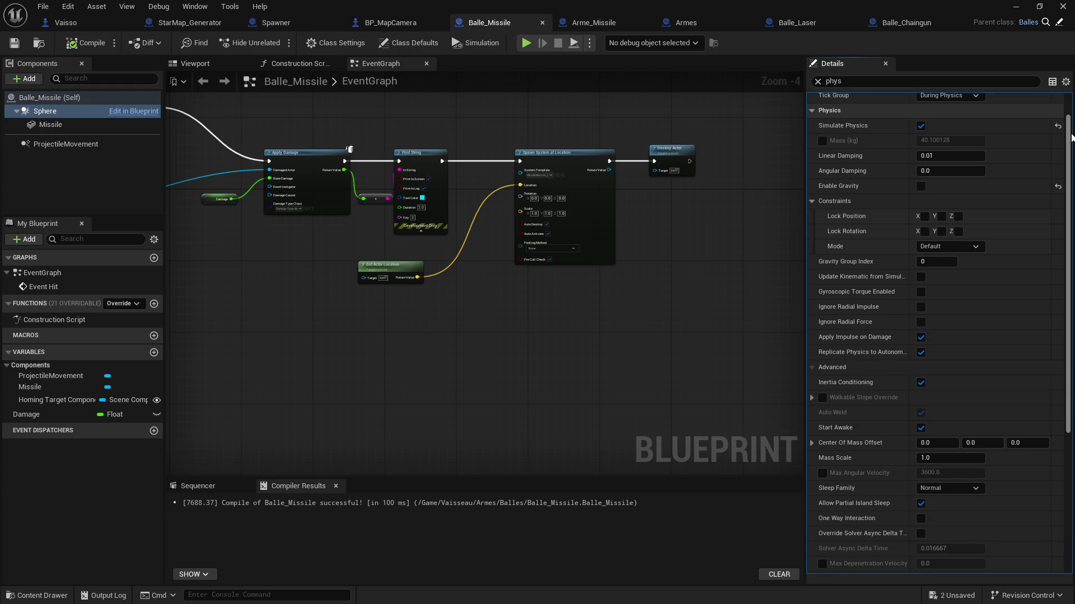
pyautogui.scroll(5, 935, 336)
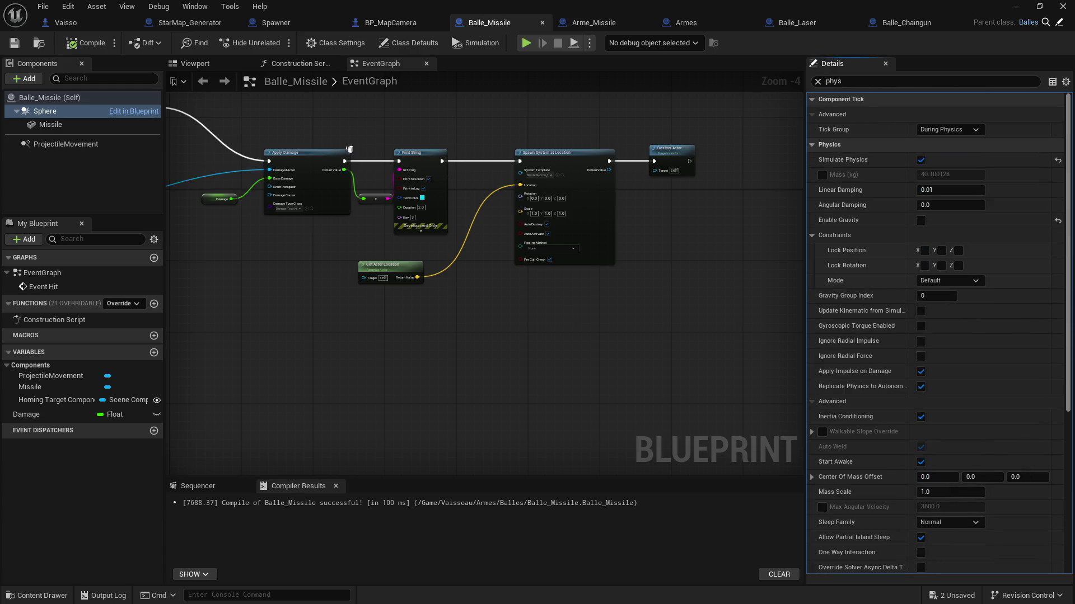
pyautogui.click(928, 190)
pyautogui.write('0.1')
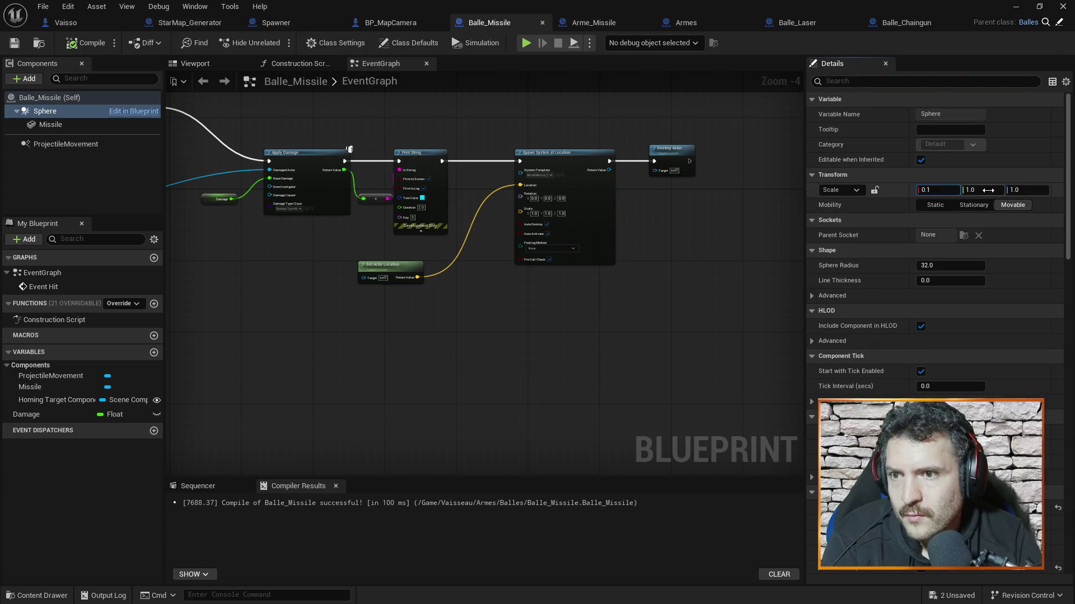
pyautogui.click(988, 190)
pyautogui.write('0.1')
pyautogui.click(1023, 190)
pyautogui.write('0')
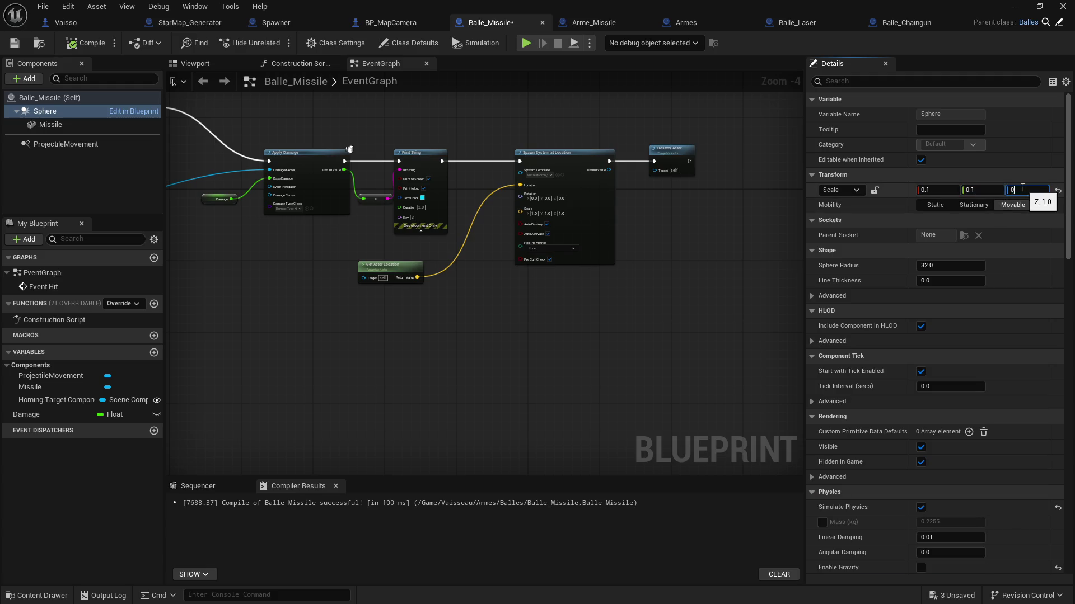
pyautogui.write('.1')
pyautogui.press('Return')
pyautogui.hotkey('ctrl', 's')
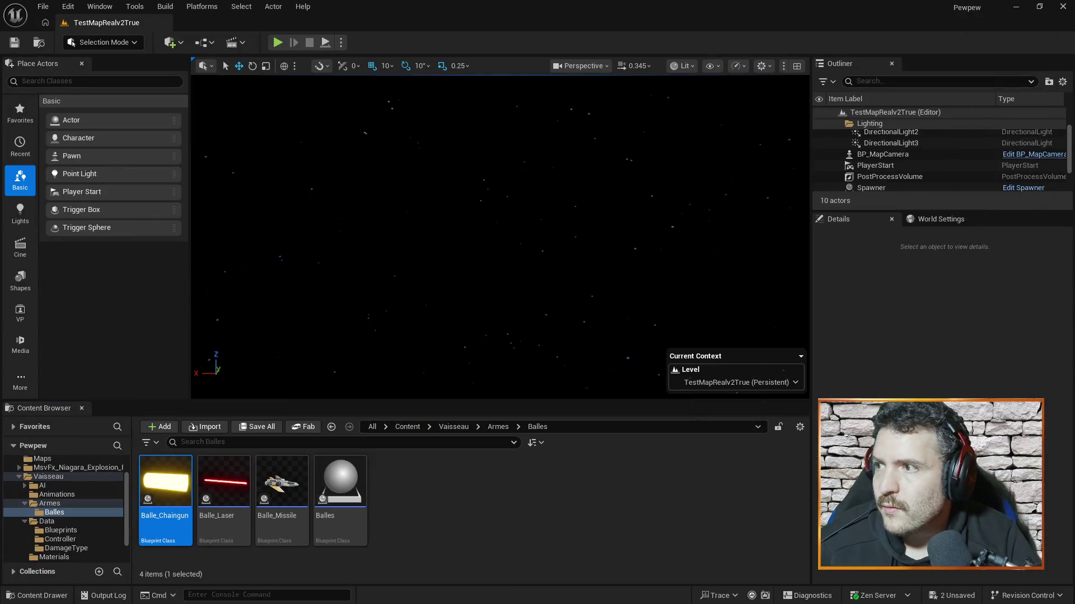
# Run and stop another play test, close the Message Log, and return to Balle_Missile.
pyautogui.click(278, 43)
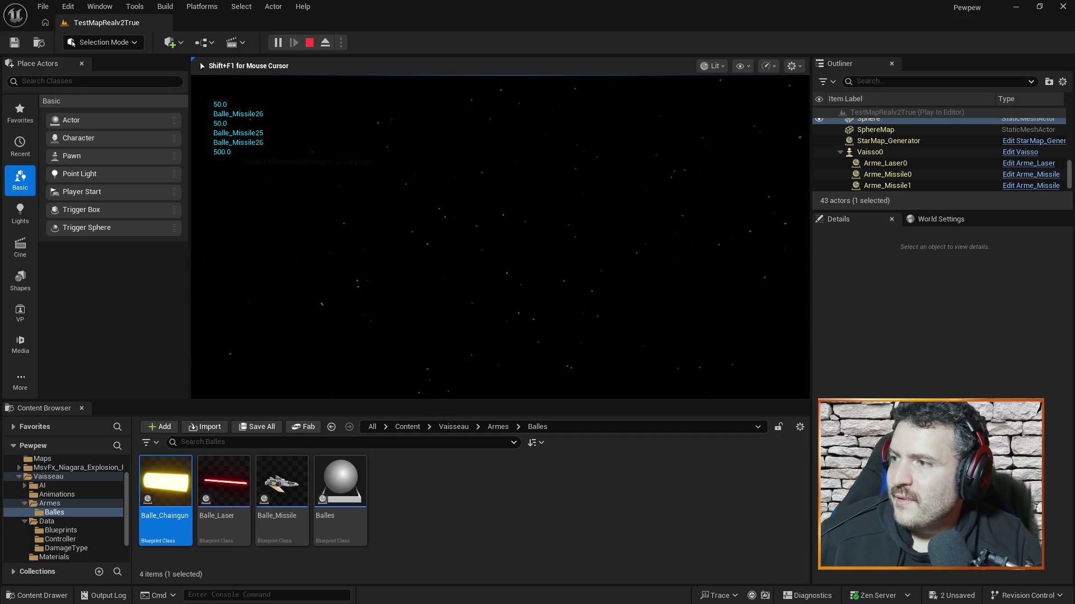
pyautogui.press('Escape')
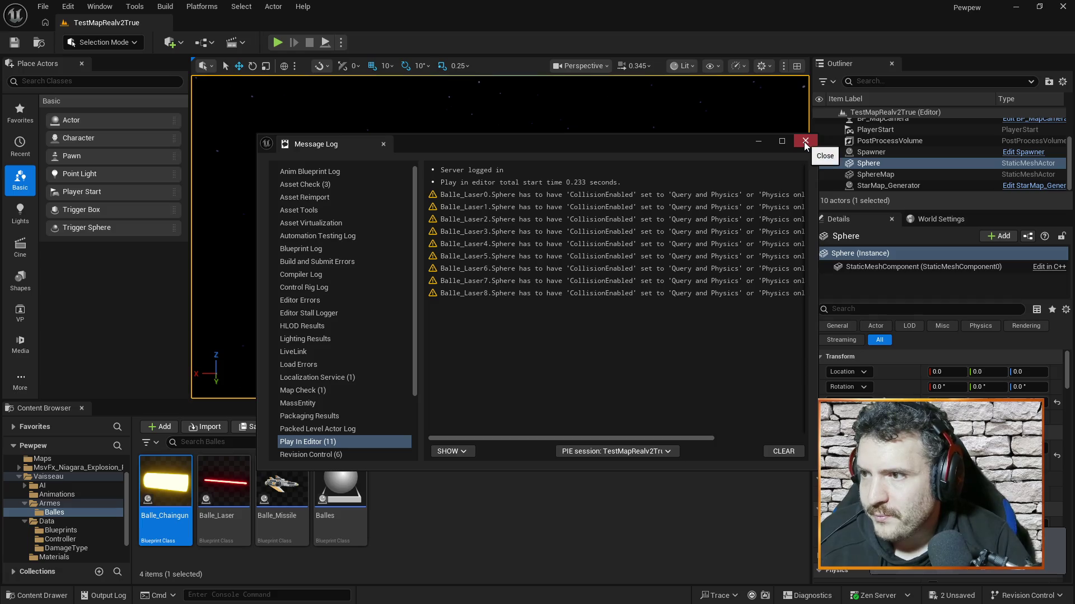
pyautogui.moveTo(687, 439)
pyautogui.mouseDown()
pyautogui.moveTo(790, 437)
pyautogui.moveTo(797, 397)
pyautogui.mouseUp()
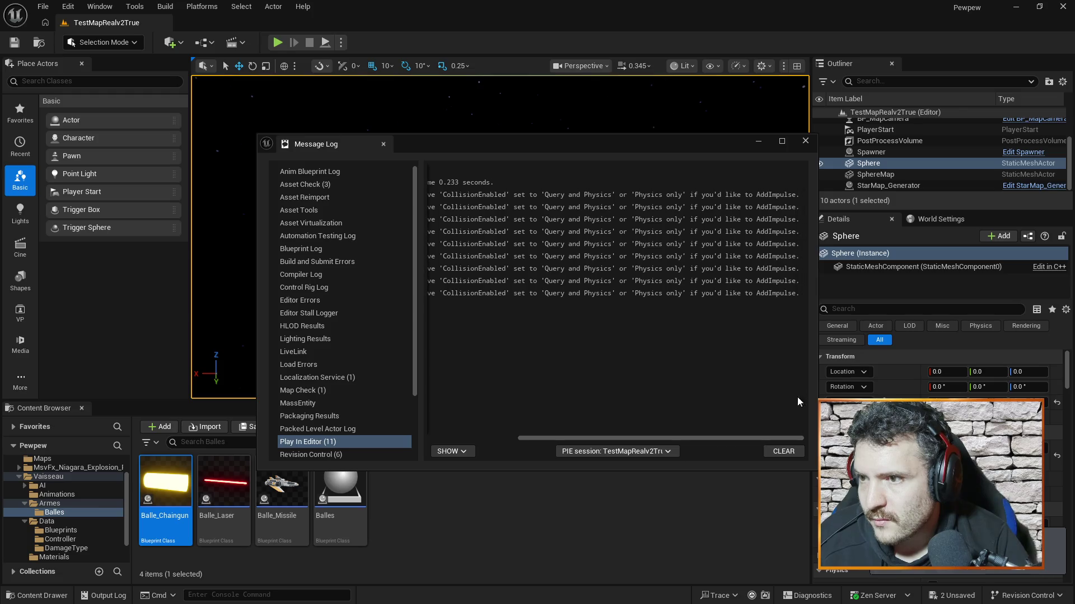
pyautogui.click(804, 142)
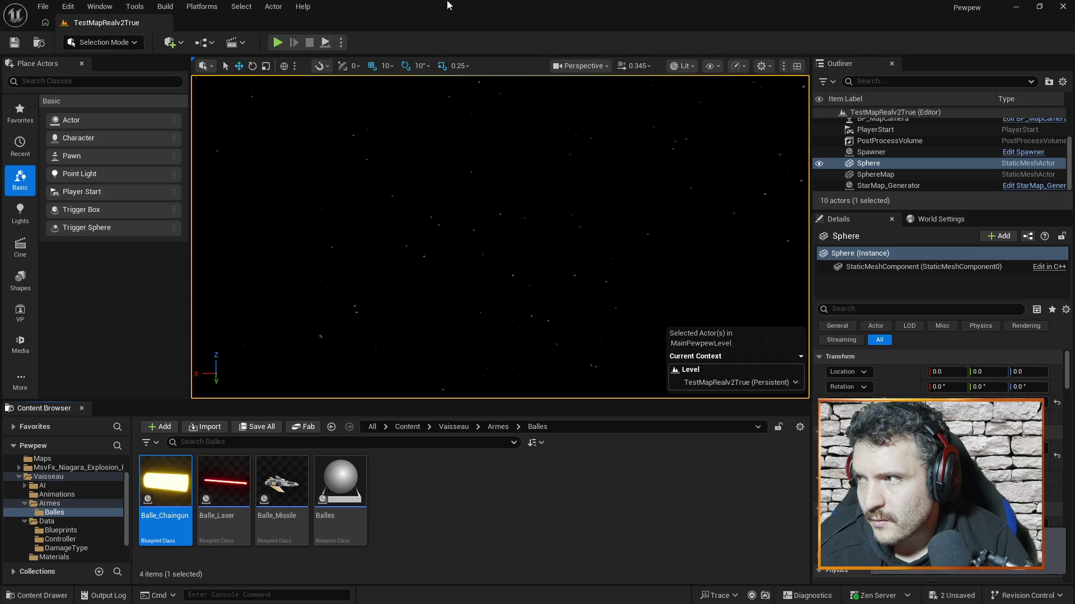
pyautogui.hotkey('alt', 'Tab')
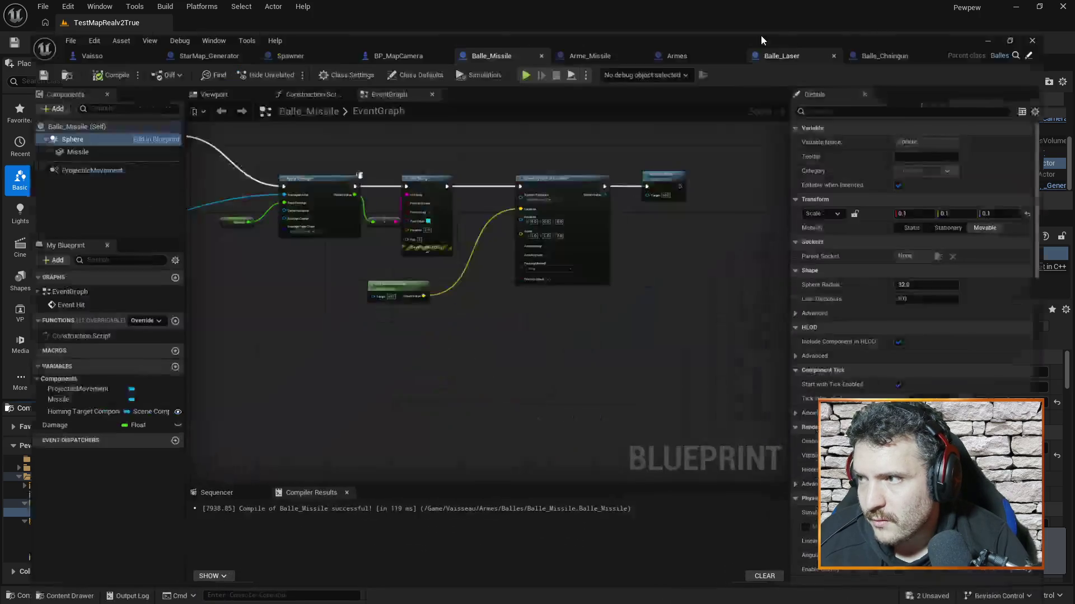
pyautogui.click(815, 25)
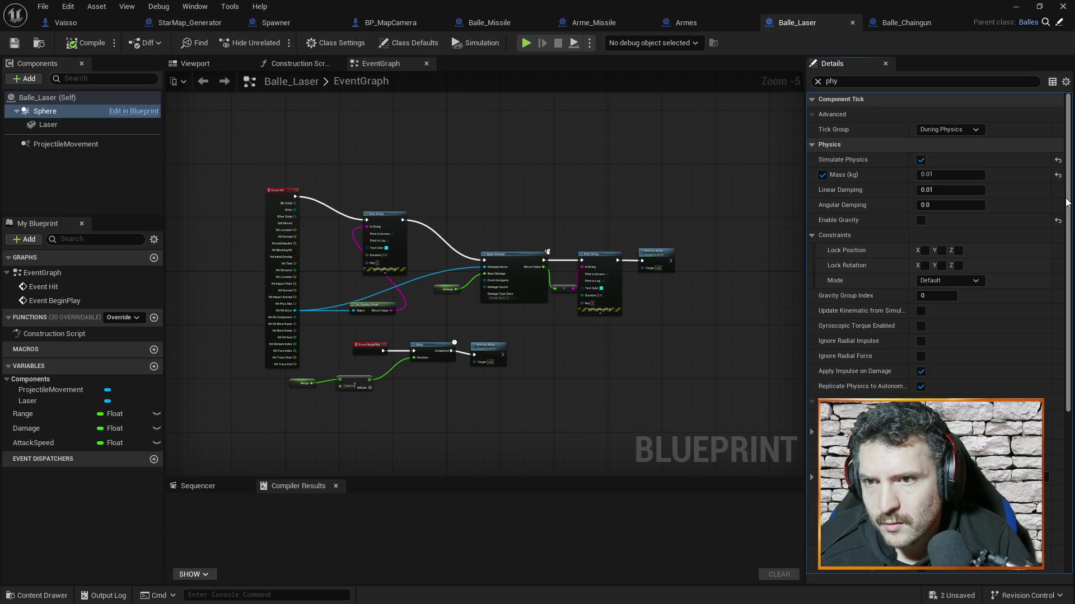
pyautogui.click(818, 82)
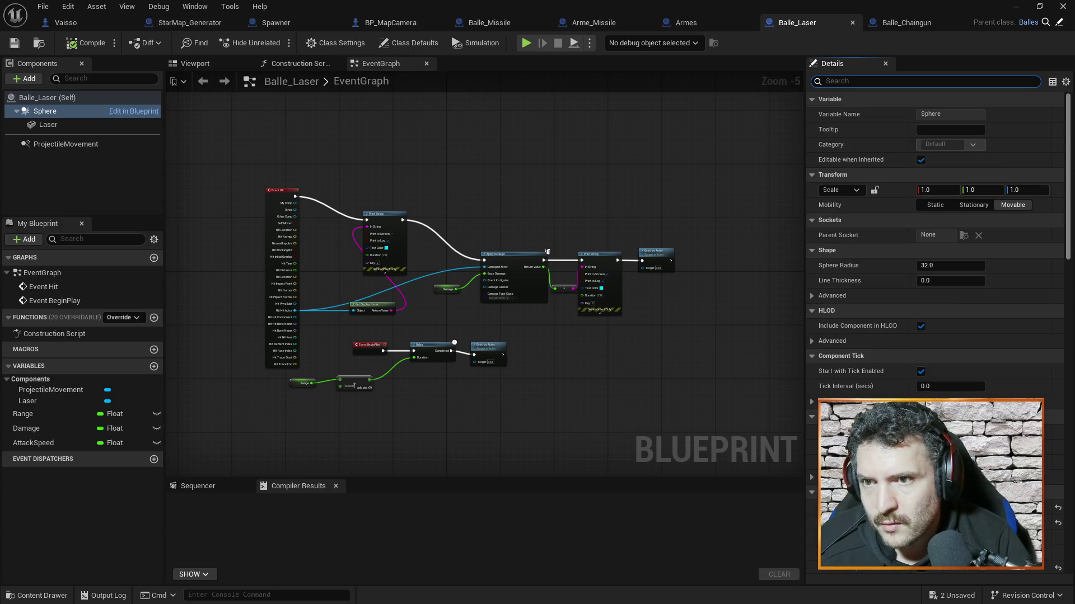
pyautogui.moveTo(1068, 145)
pyautogui.mouseDown()
pyautogui.moveTo(1065, 315)
pyautogui.moveTo(1065, 154)
pyautogui.mouseUp()
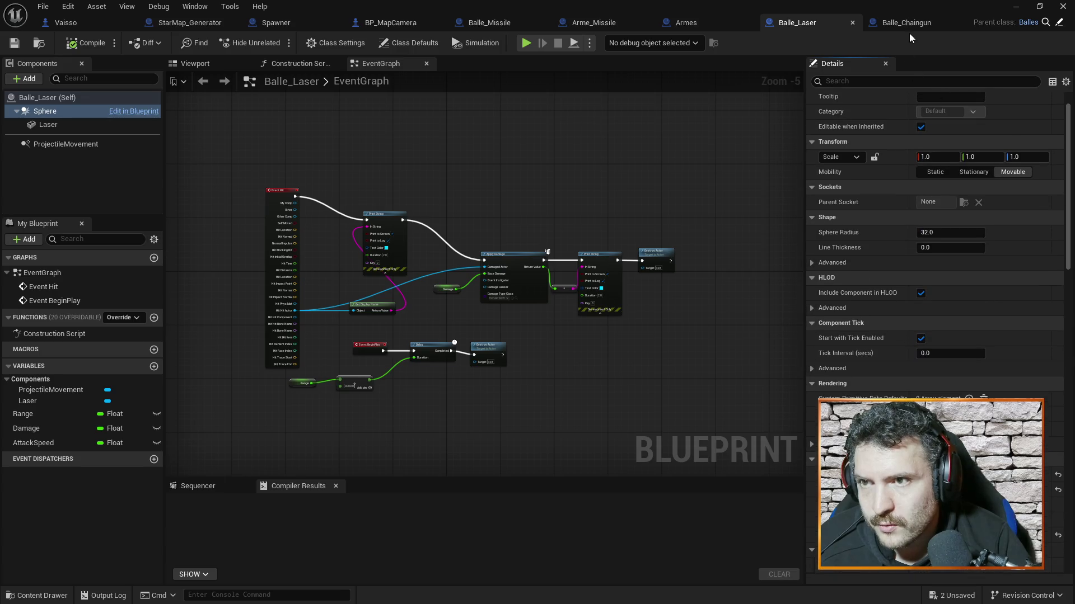
pyautogui.click(610, 22)
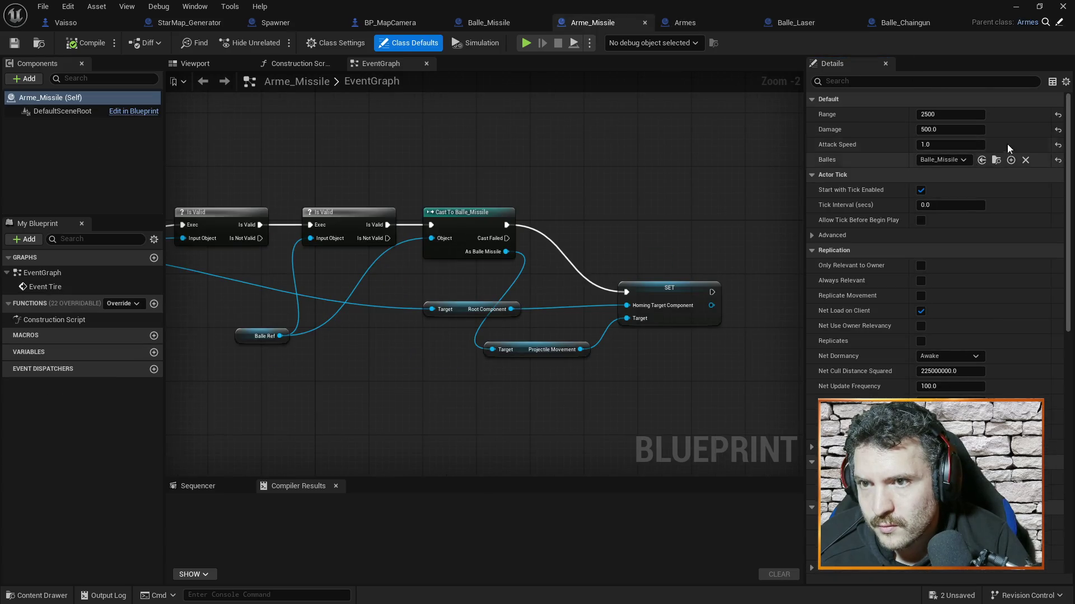
pyautogui.moveTo(1060, 109); pyautogui.dragTo(1061, 296)
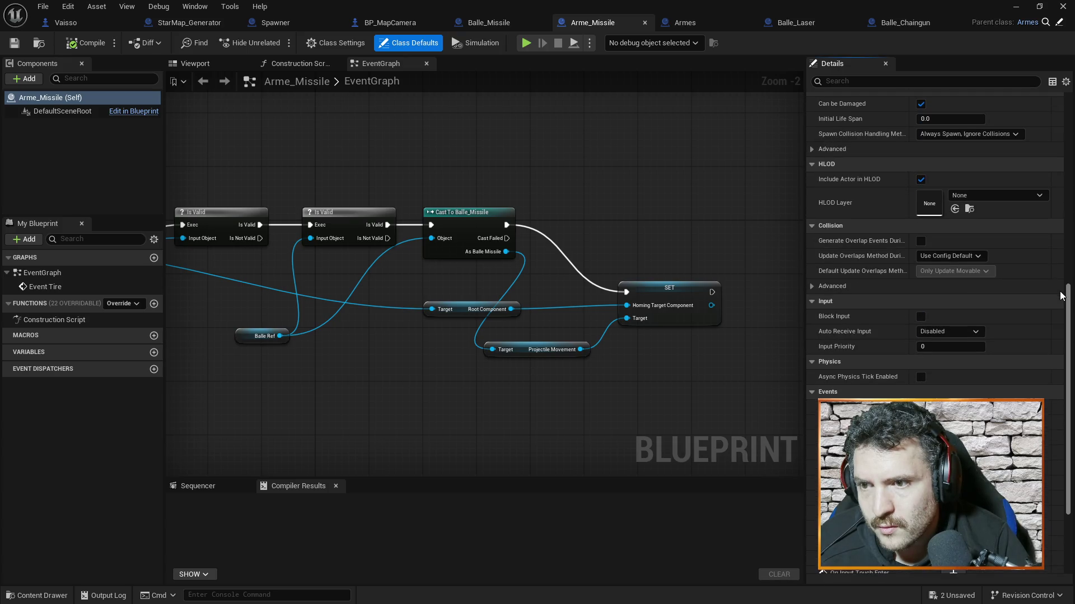
pyautogui.scroll(-5, 952, 252)
pyautogui.scroll(20, 919, 180)
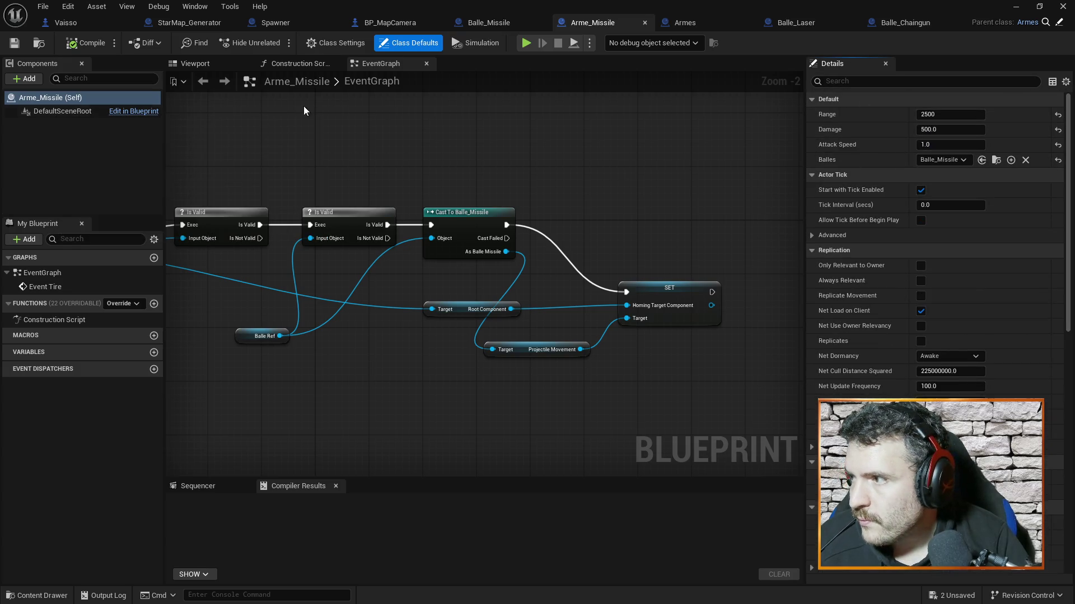
pyautogui.click(522, 24)
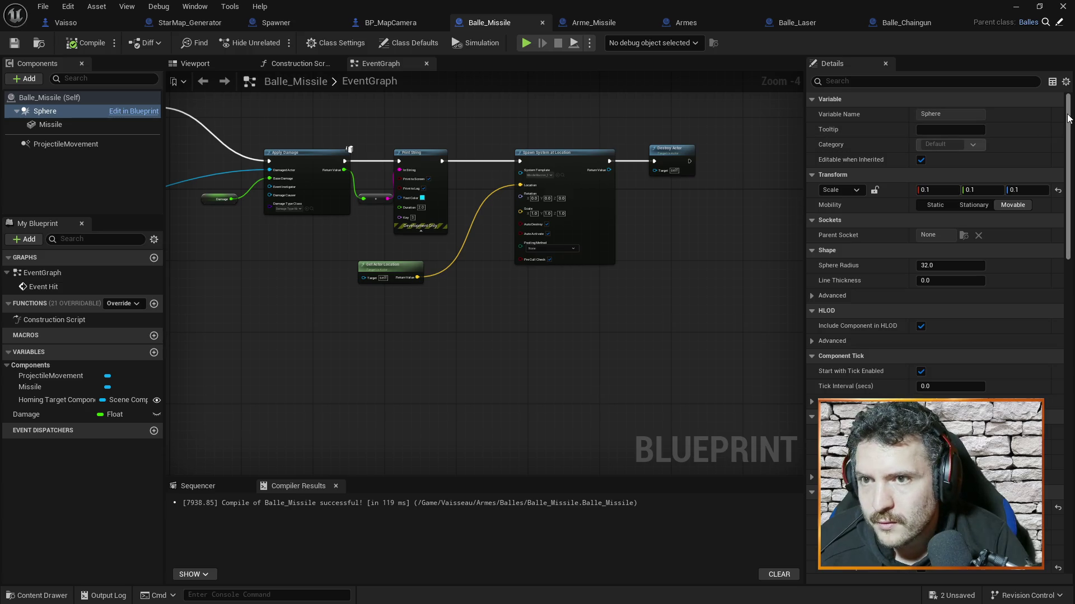
pyautogui.scroll(-10, 1067, 118)
pyautogui.scroll(2, 997, 249)
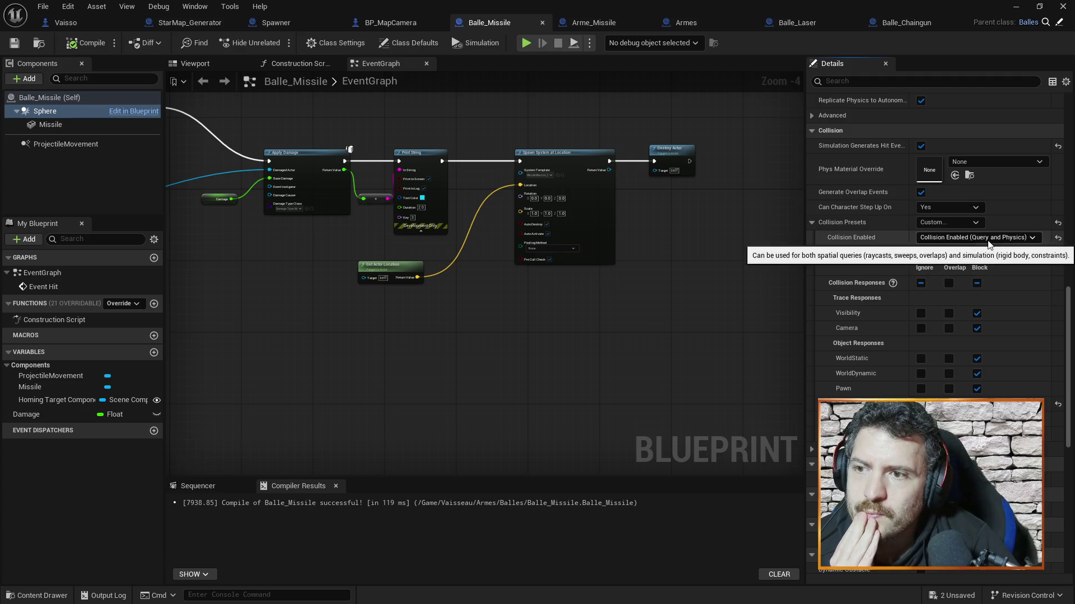
pyautogui.click(986, 240)
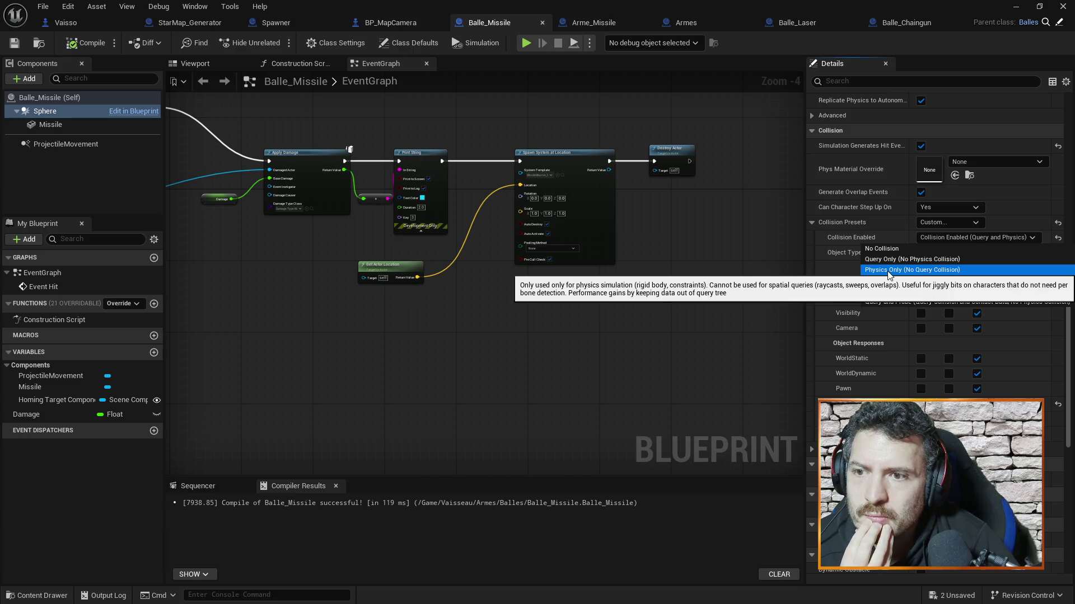
pyautogui.click(907, 280)
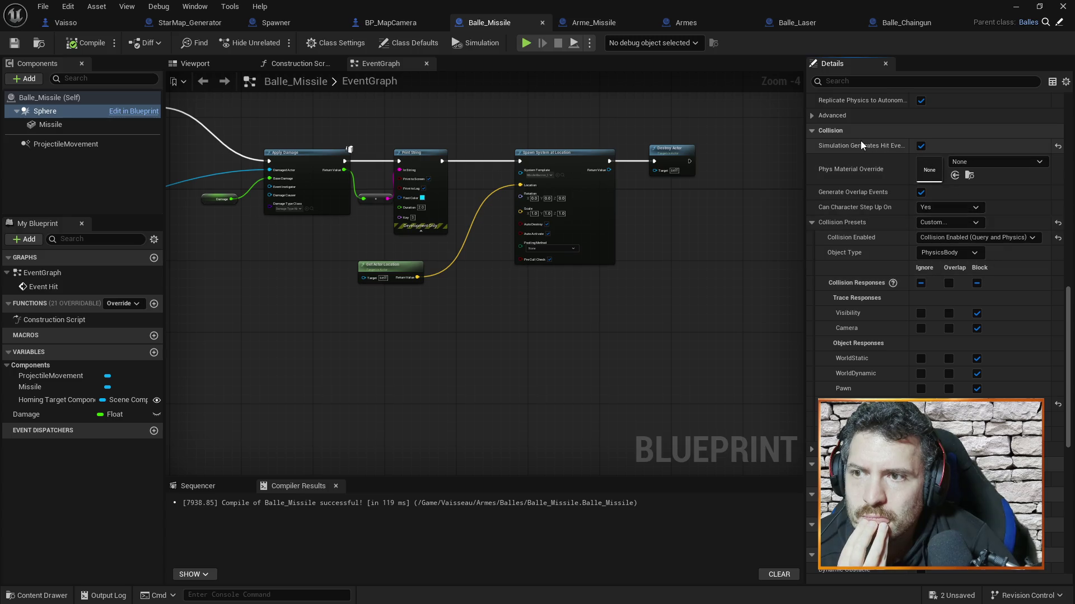
pyautogui.scroll(5, 896, 179)
pyautogui.scroll(5, 919, 213)
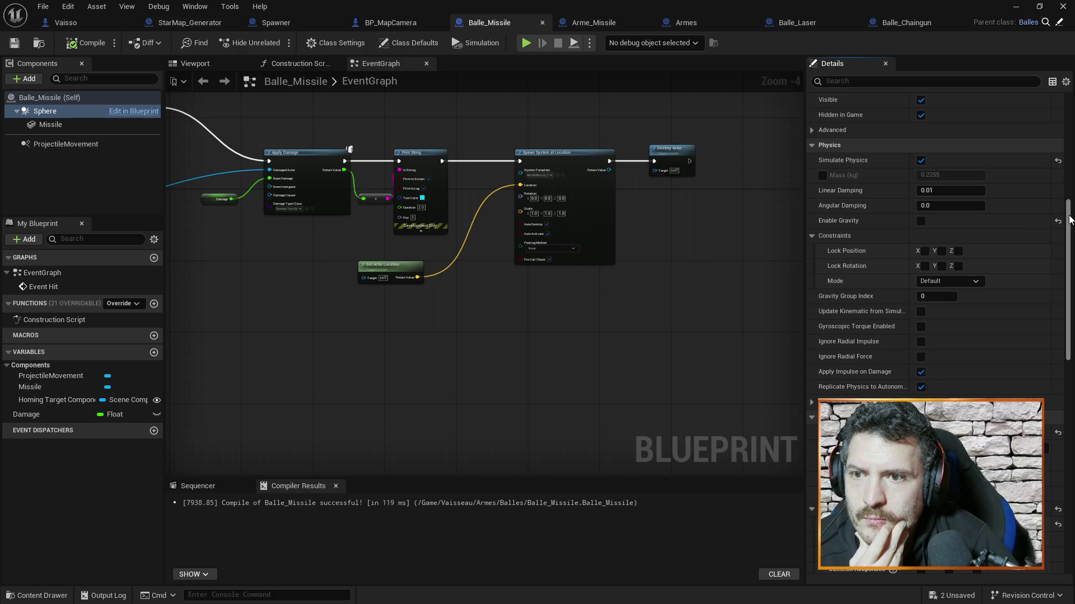
# Turn off Simulate Physics on Balle_Missile's Sphere and switch to the Balle_Laser blueprint.
pyautogui.scroll(2, 1069, 215)
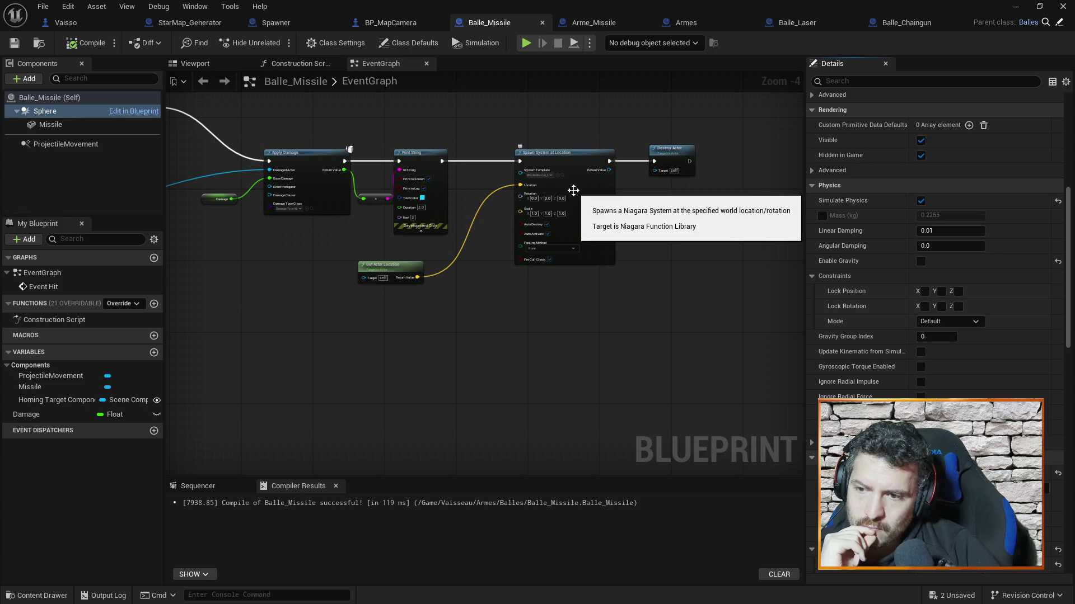
pyautogui.click(921, 201)
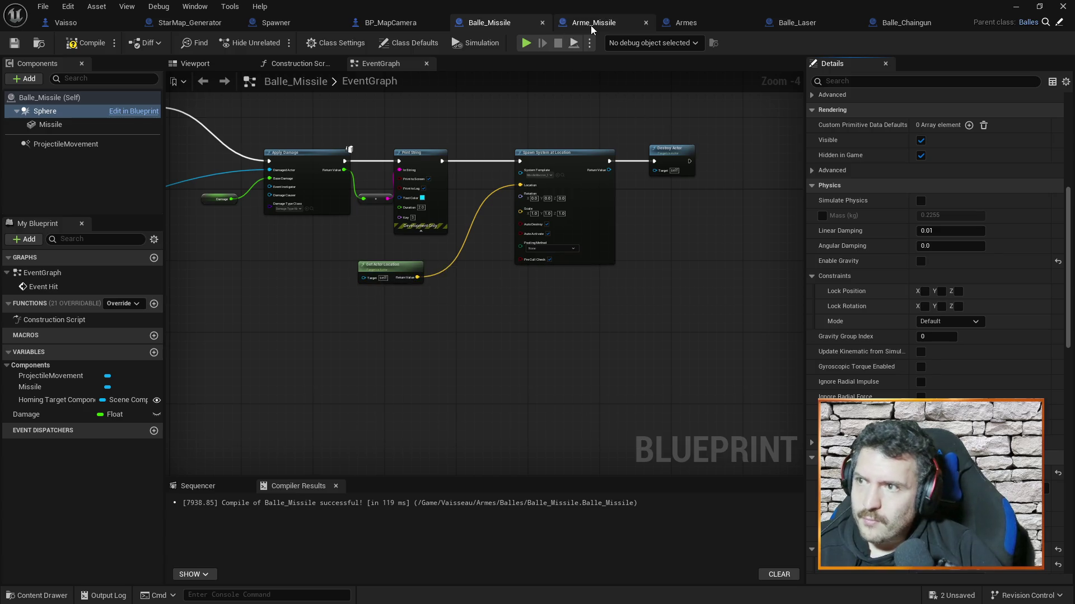
pyautogui.click(799, 22)
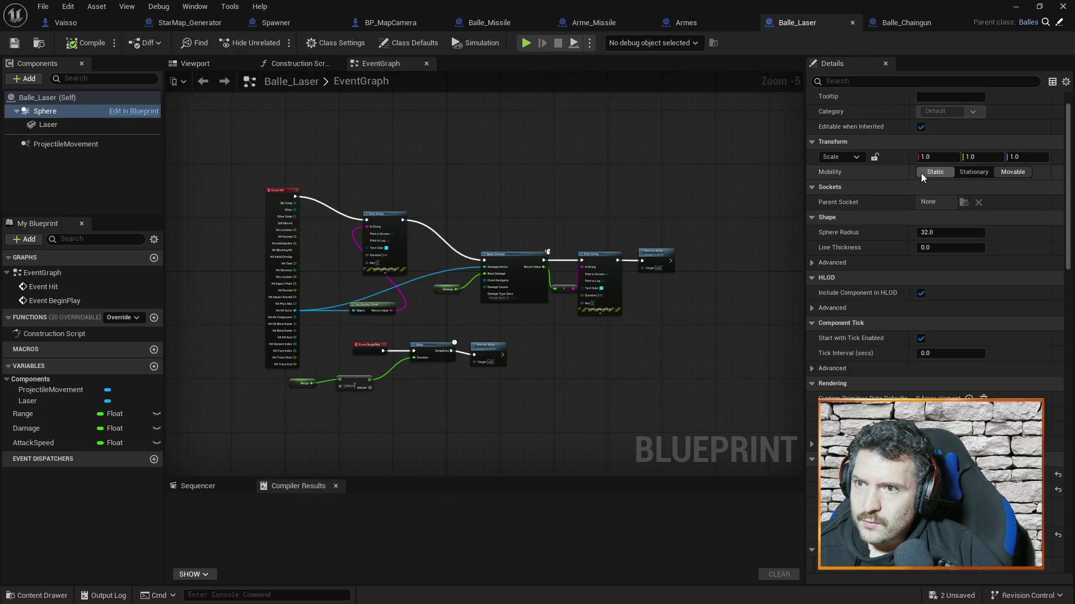
pyautogui.scroll(-1, 896, 285)
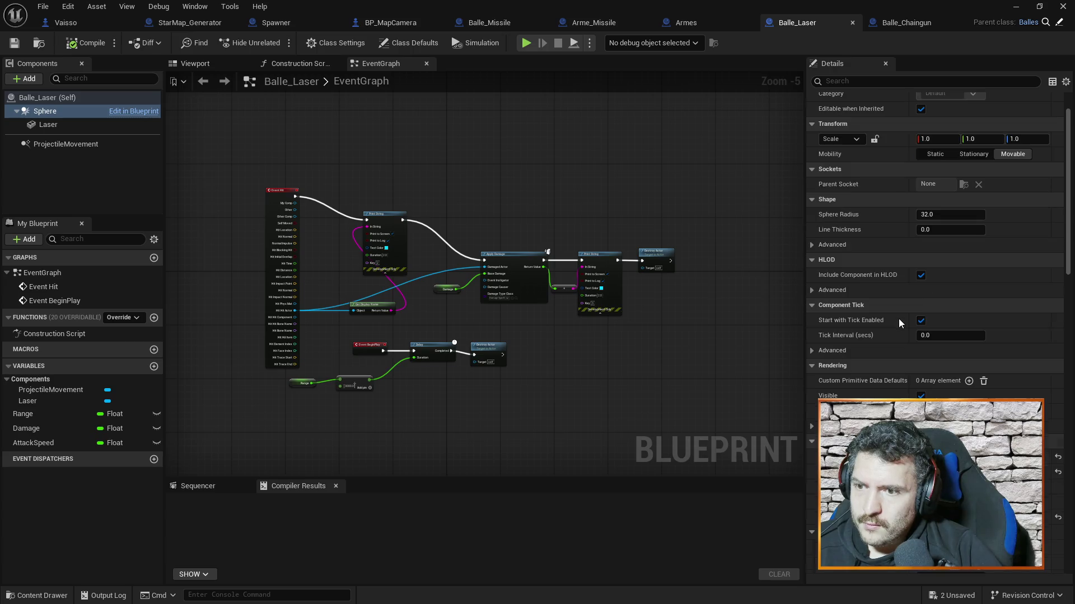
# Reset a Balle_Laser sphere property to default, then compile and save Balle_Laser and Balle_Chaingun.
pyautogui.click(1057, 456)
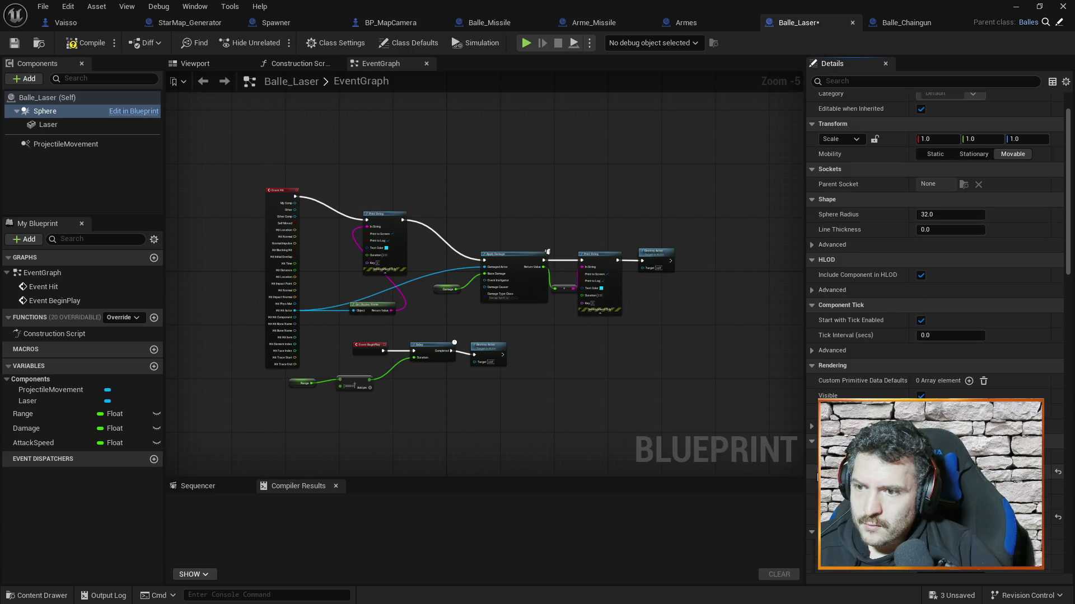
pyautogui.hotkey('ctrl', 's')
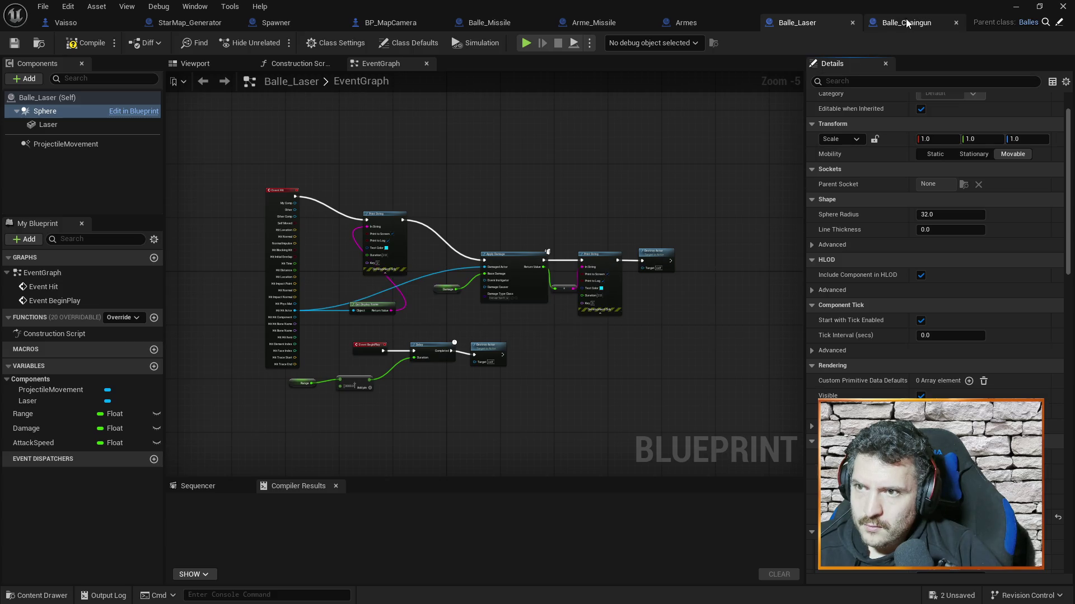
pyautogui.click(90, 43)
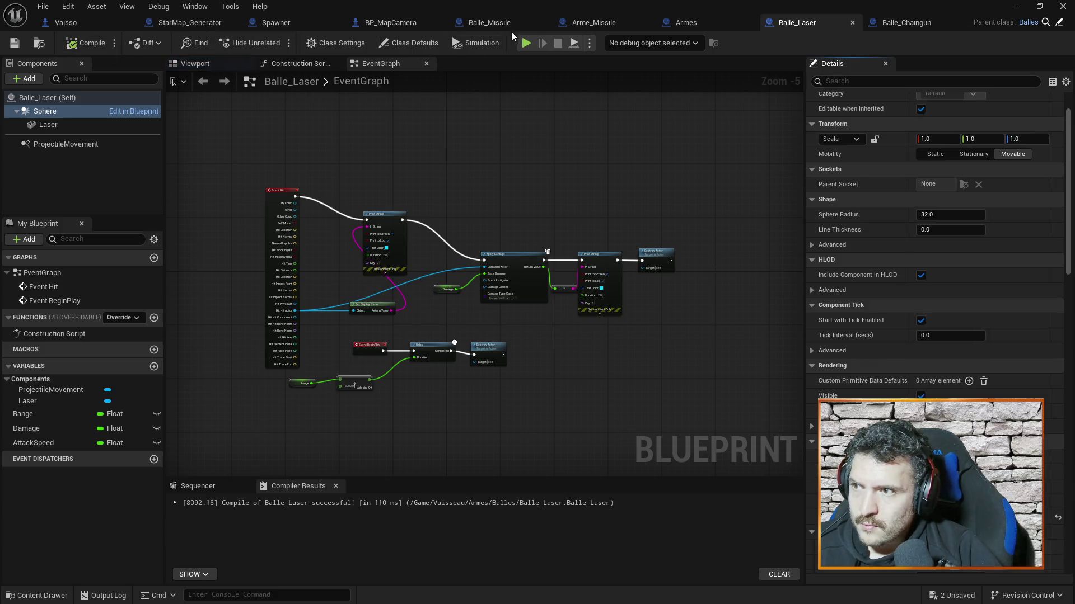
pyautogui.hotkey('ctrl', 'Tab')
pyautogui.hotkey('ctrl', 'Tab')
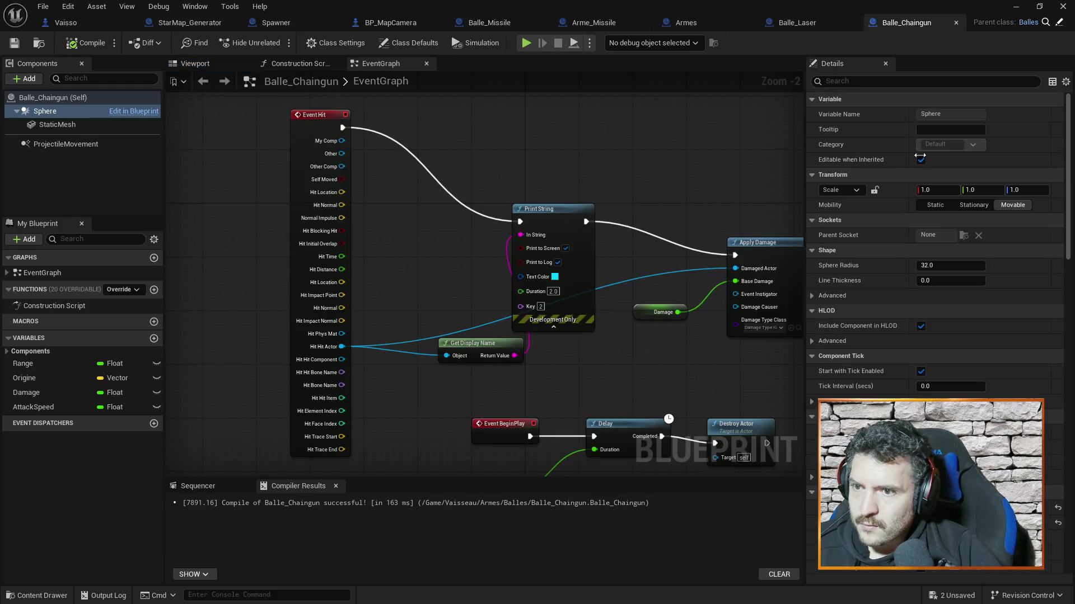
pyautogui.scroll(-3, 994, 397)
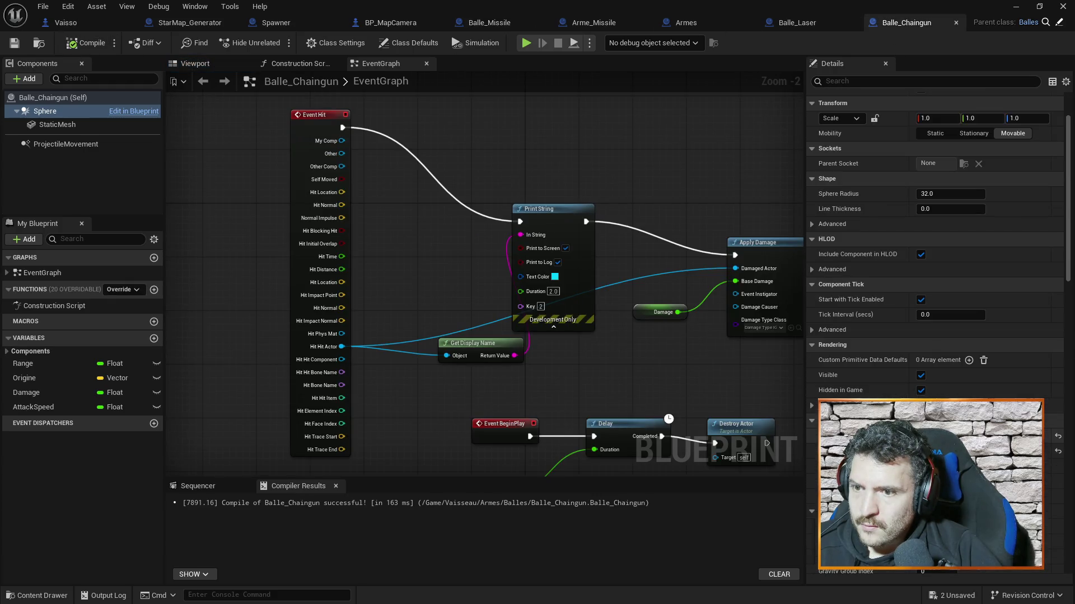
pyautogui.hotkey('ctrl', 's')
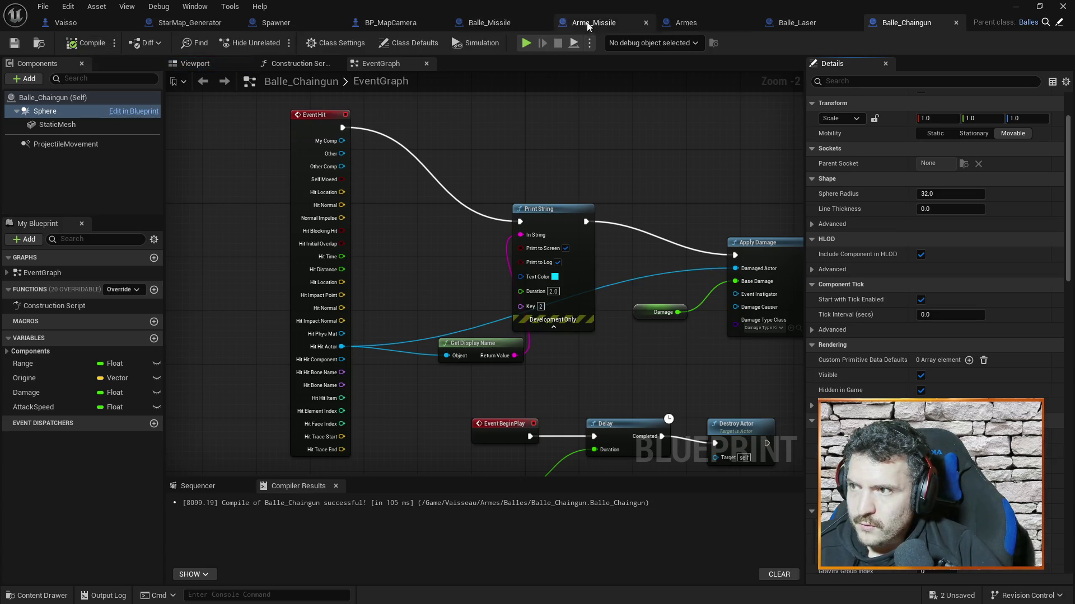
# Inspect the Add Impulse and SET nodes in the Armes graph, then return to Balle_Missile.
pyautogui.click(739, 23)
pyautogui.scroll(-3, 470, 266)
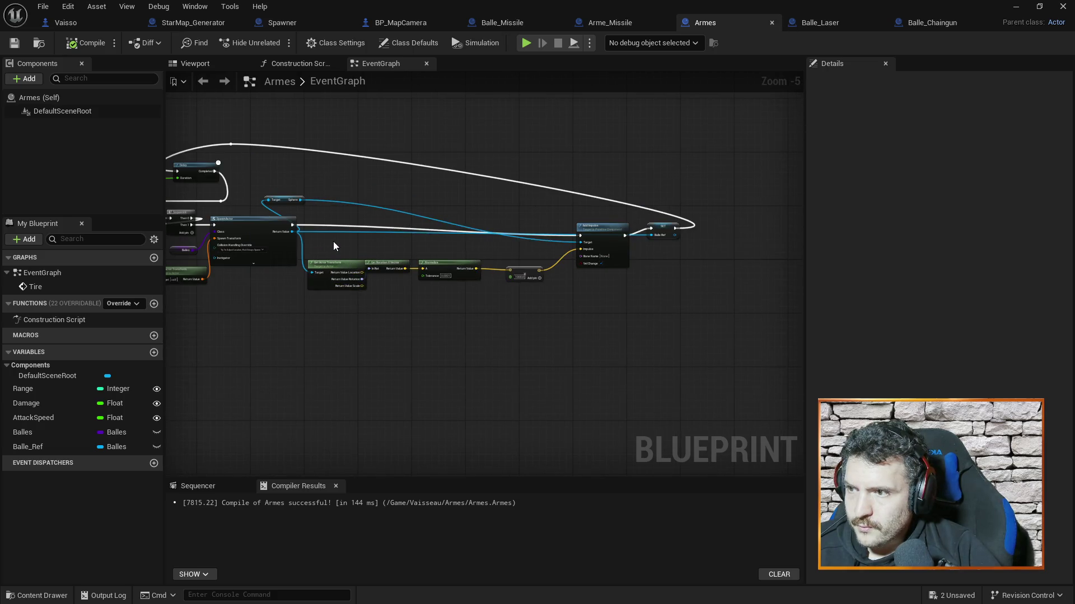
pyautogui.scroll(2, 334, 240)
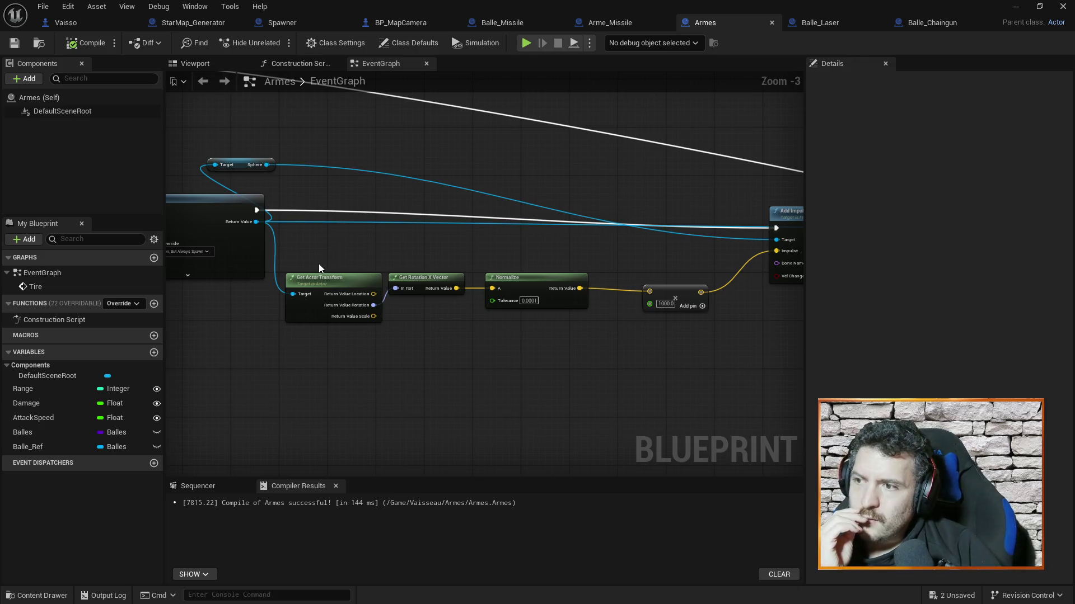
pyautogui.moveTo(653, 263); pyautogui.dragTo(460, 247)
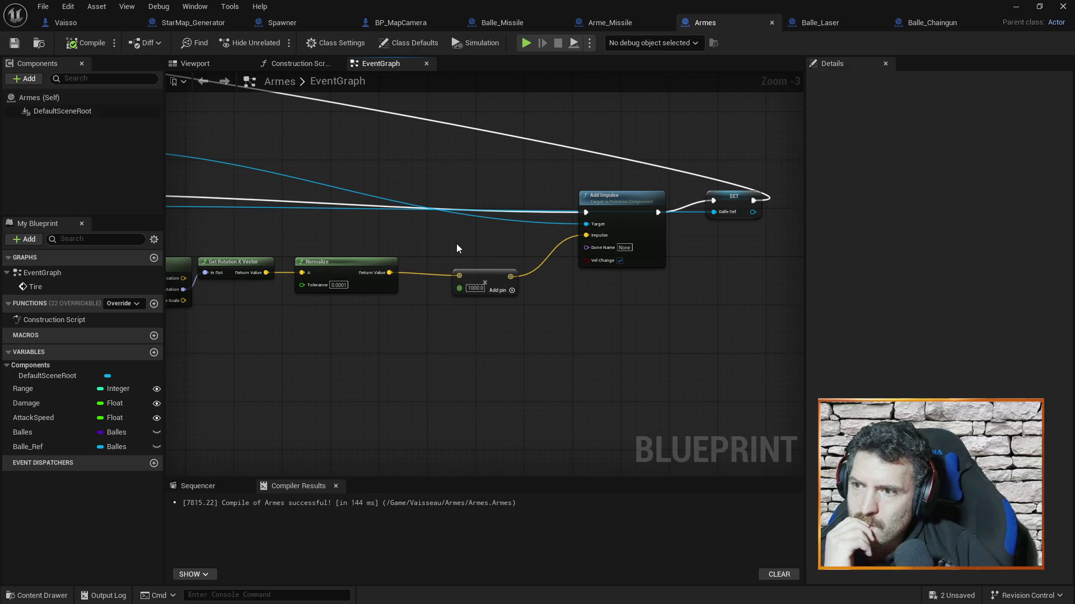
pyautogui.click(503, 23)
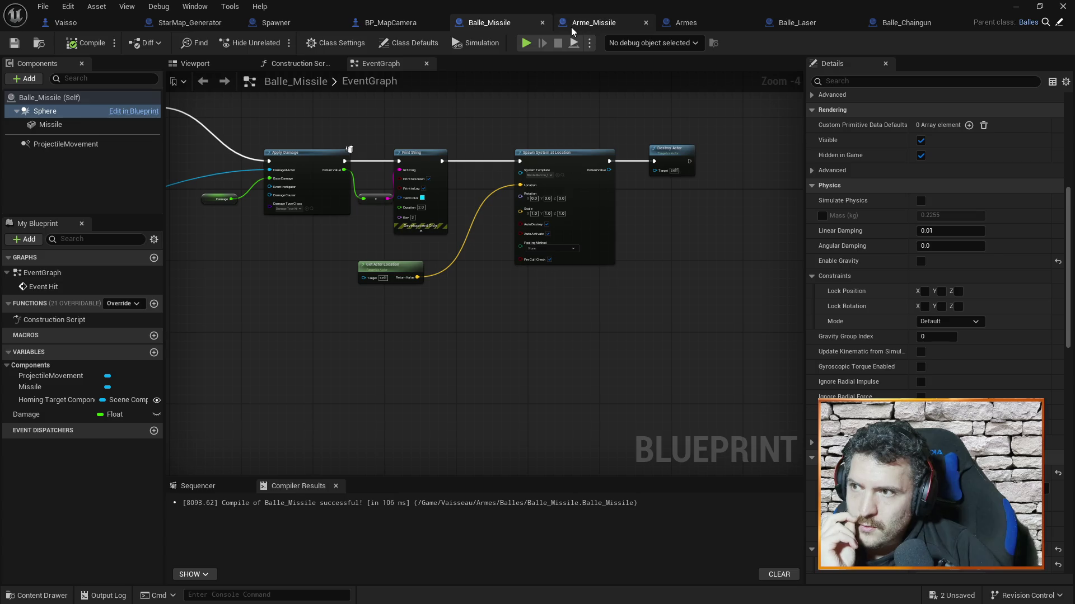
# Review Balle_Missile's projectile movement settings, then switch to the Arme_Missile weapon blueprint.
pyautogui.scroll(10, 938, 215)
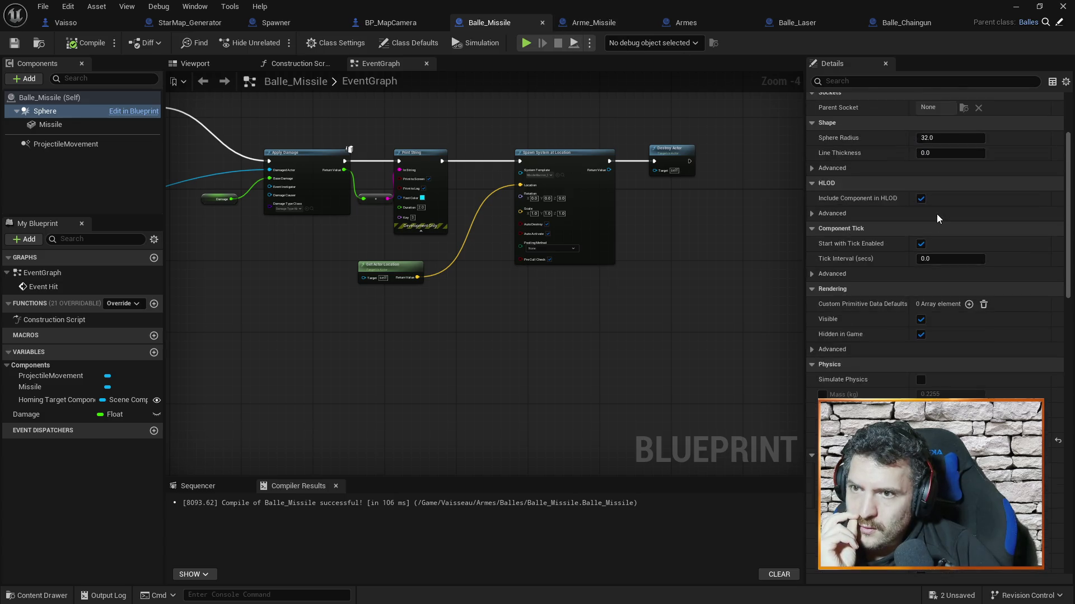
pyautogui.scroll(4, 710, 181)
pyautogui.scroll(-2, 722, 212)
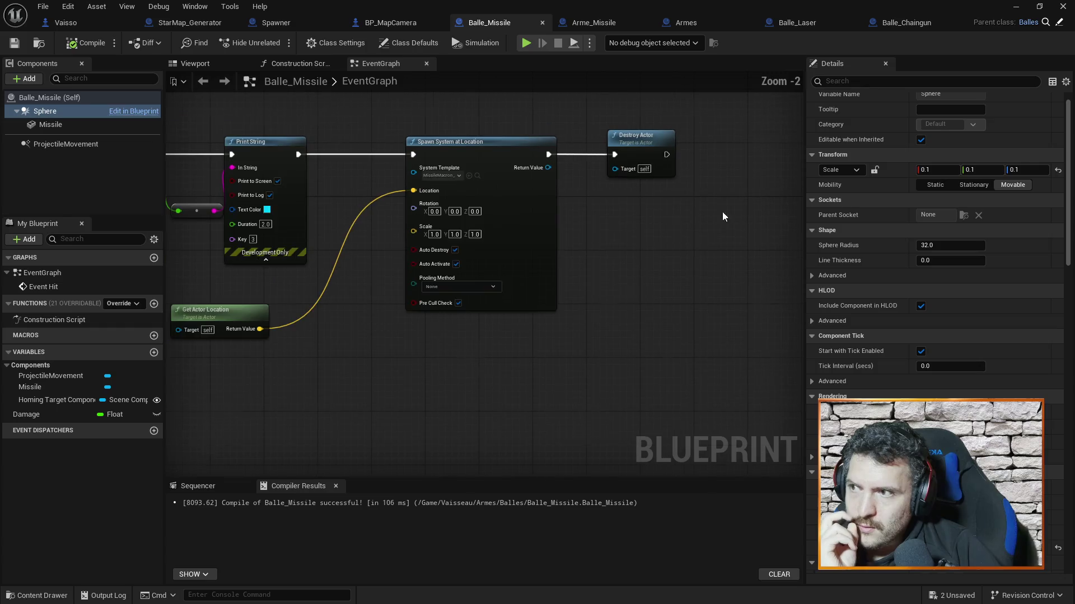
pyautogui.click(55, 146)
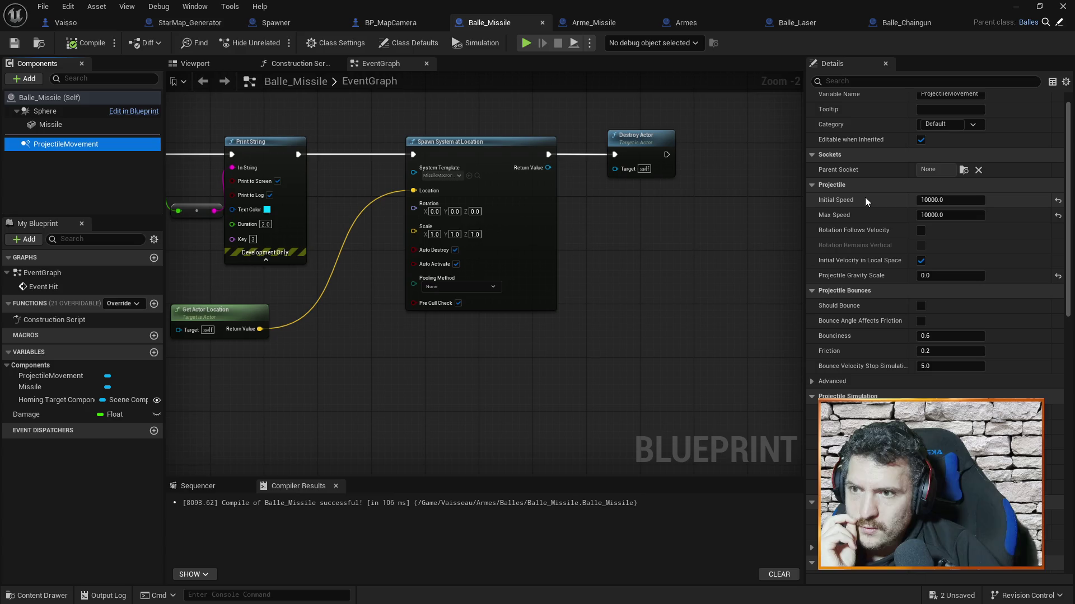
pyautogui.moveTo(836, 199)
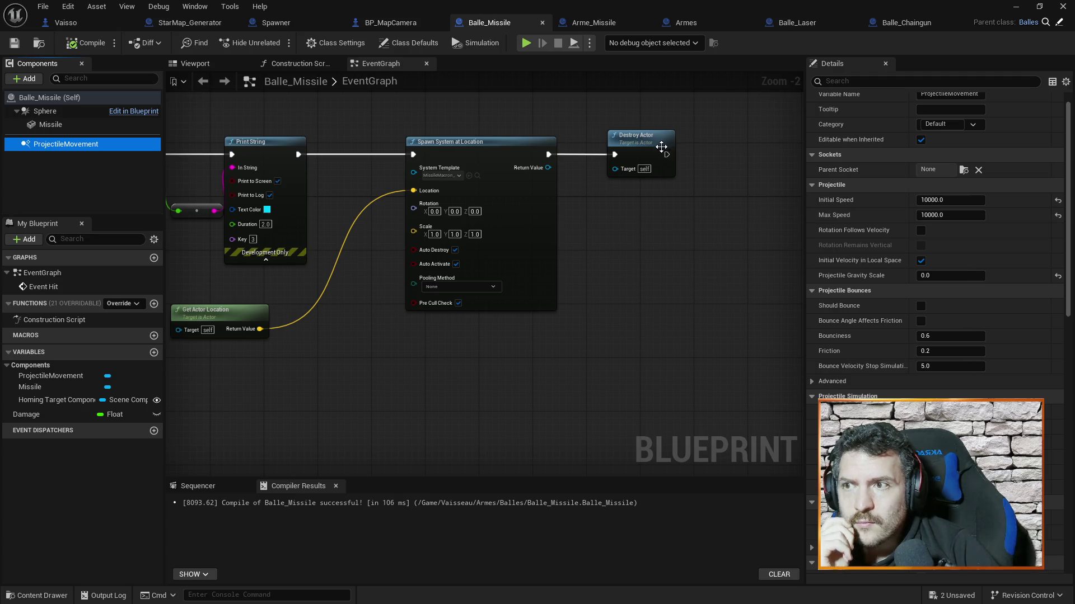
pyautogui.click(597, 24)
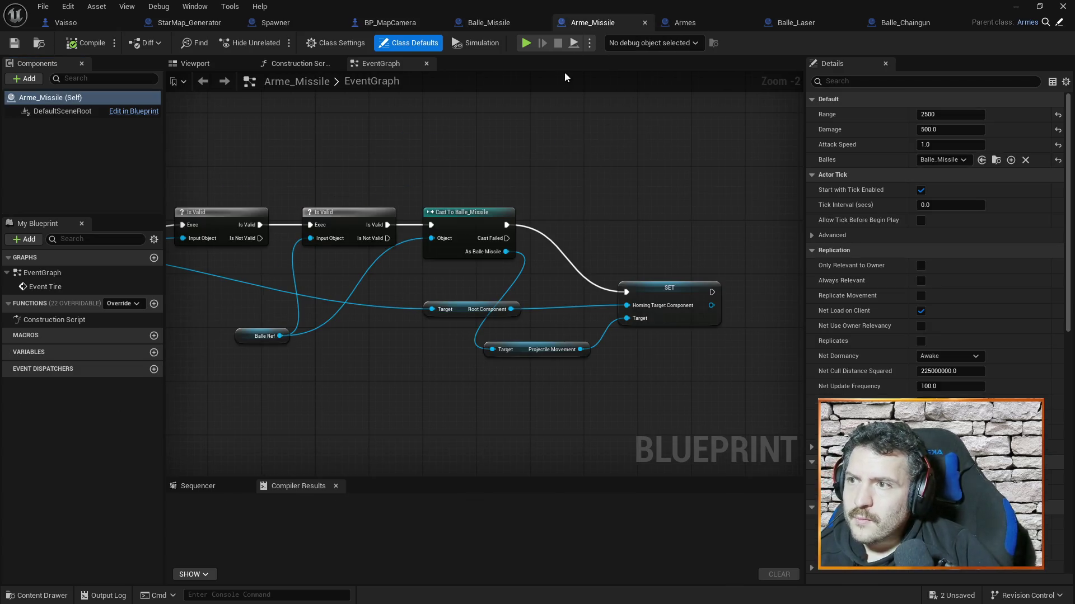
# Delete the Get Actor Transform, Rotation, Normalize, multiply and Add Impulse nodes in Armes.
pyautogui.click(724, 25)
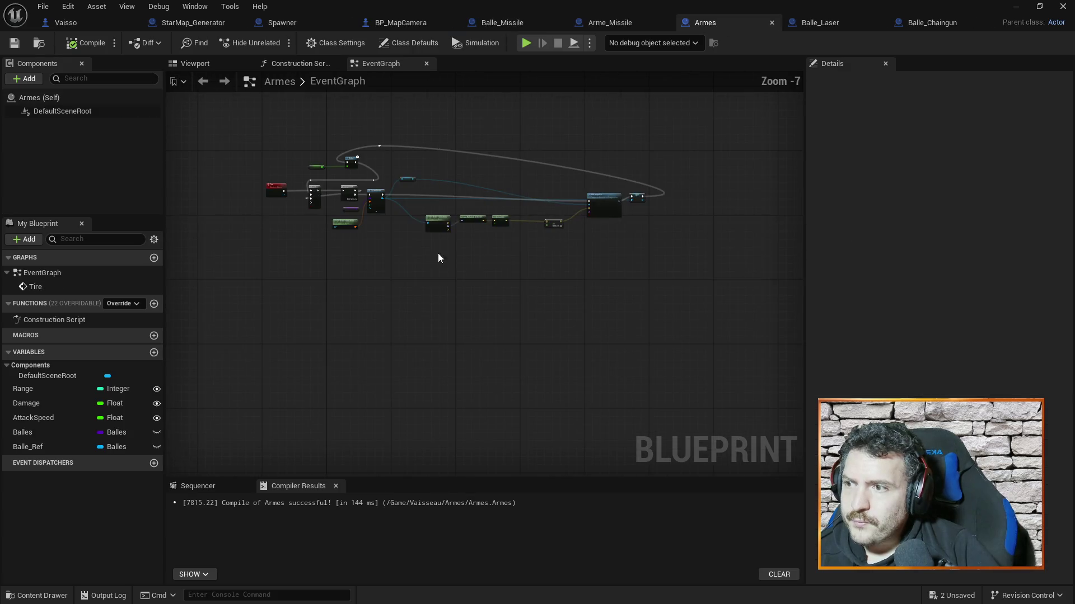
pyautogui.scroll(2, 492, 233)
pyautogui.moveTo(374, 167); pyautogui.dragTo(670, 283)
pyautogui.press('Delete')
# Move SET Balle_Ref beside SpawnActor, remove the leftover Sphere node, and save Armes.
pyautogui.moveTo(716, 177); pyautogui.dragTo(373, 176)
pyautogui.click(338, 149)
pyautogui.press('Delete')
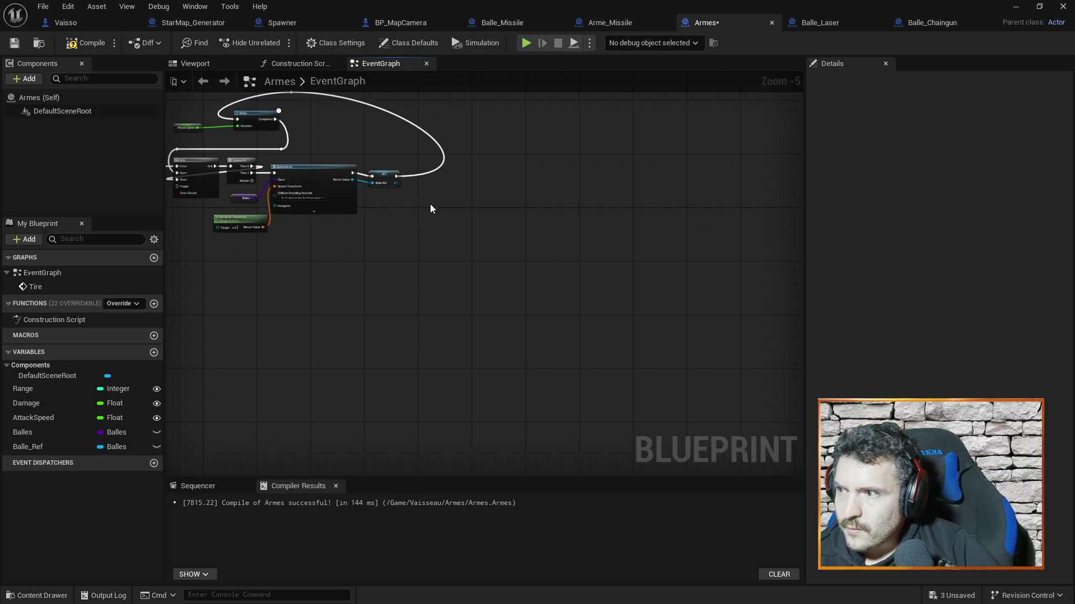
pyautogui.hotkey('ctrl', 's')
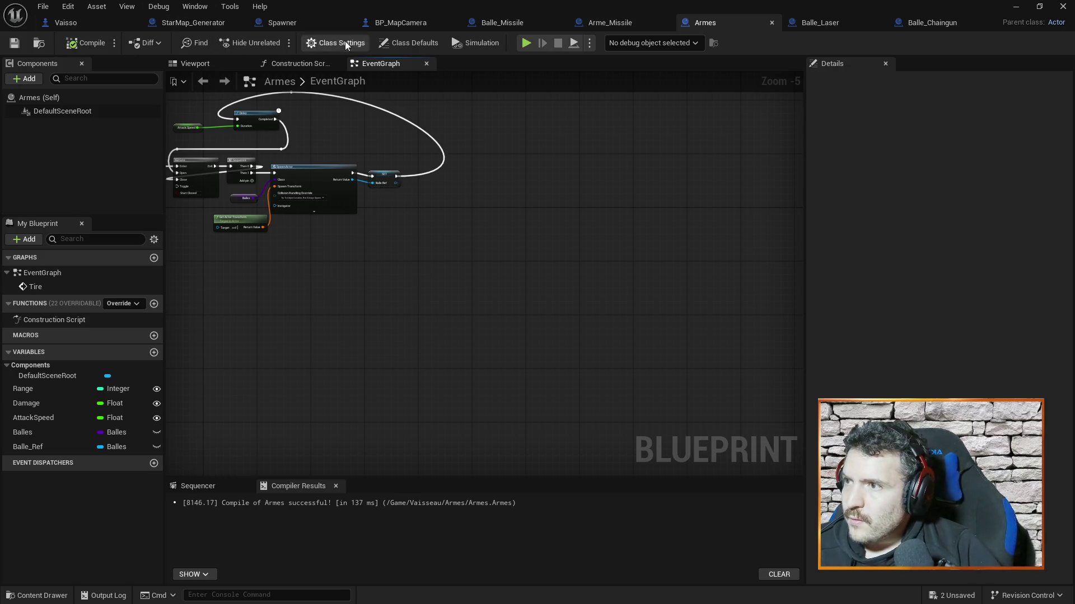
pyautogui.click(509, 26)
pyautogui.click(934, 200)
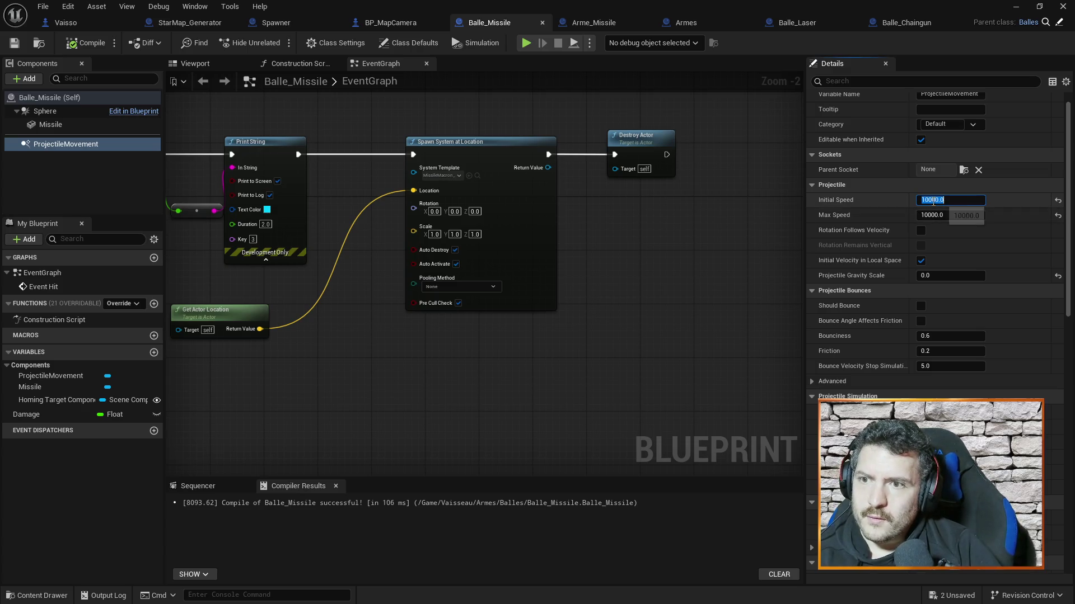
# Set the missile's Initial Speed to 100000, recompile, and play-test the level.
pyautogui.write('0')
pyautogui.press('Return')
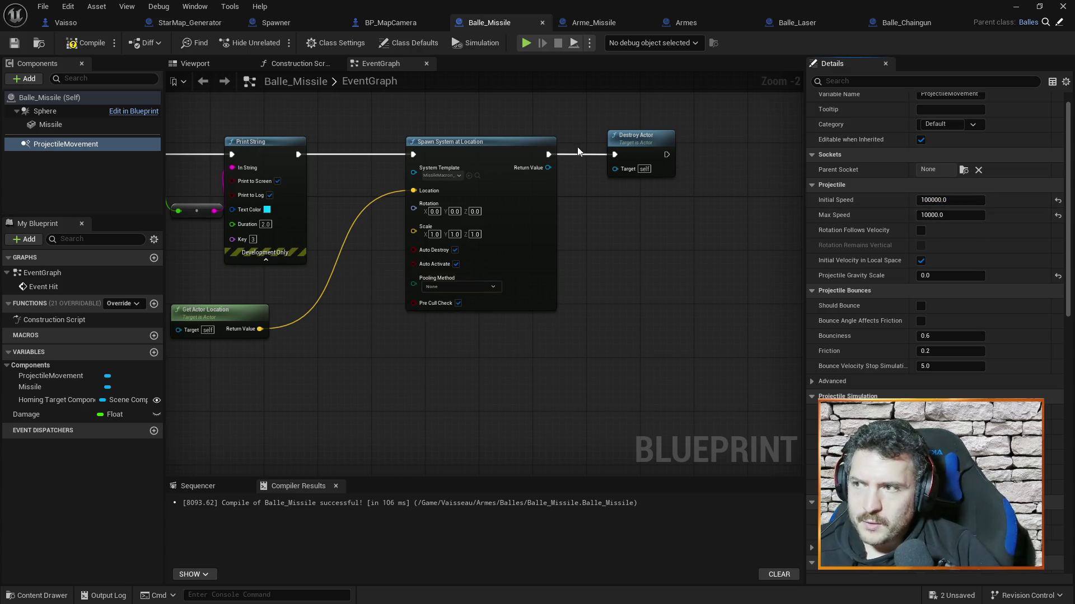
pyautogui.click(78, 42)
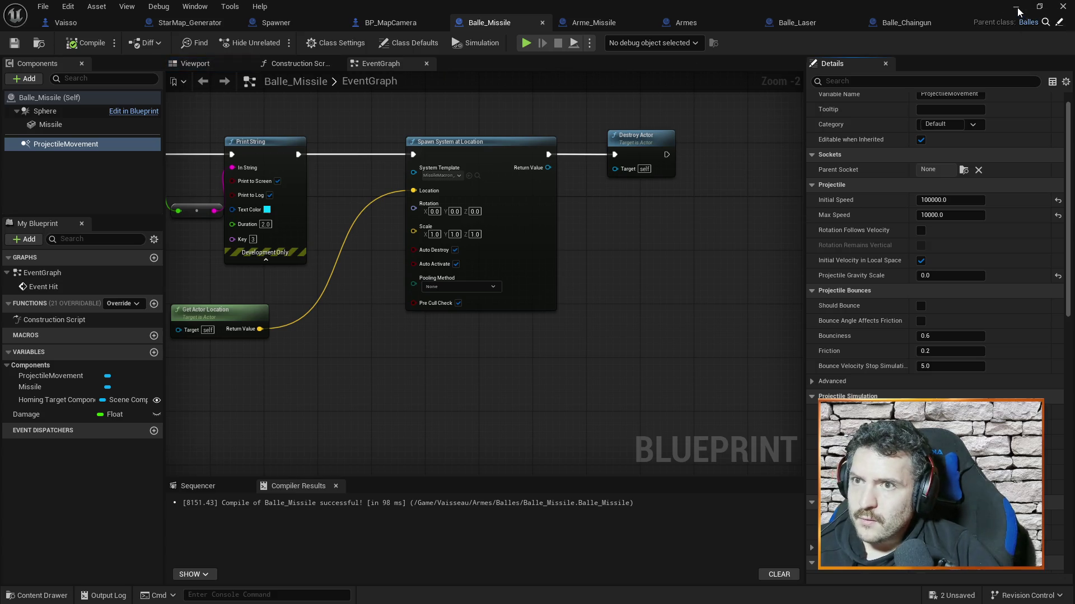
pyautogui.click(1017, 8)
pyautogui.click(277, 43)
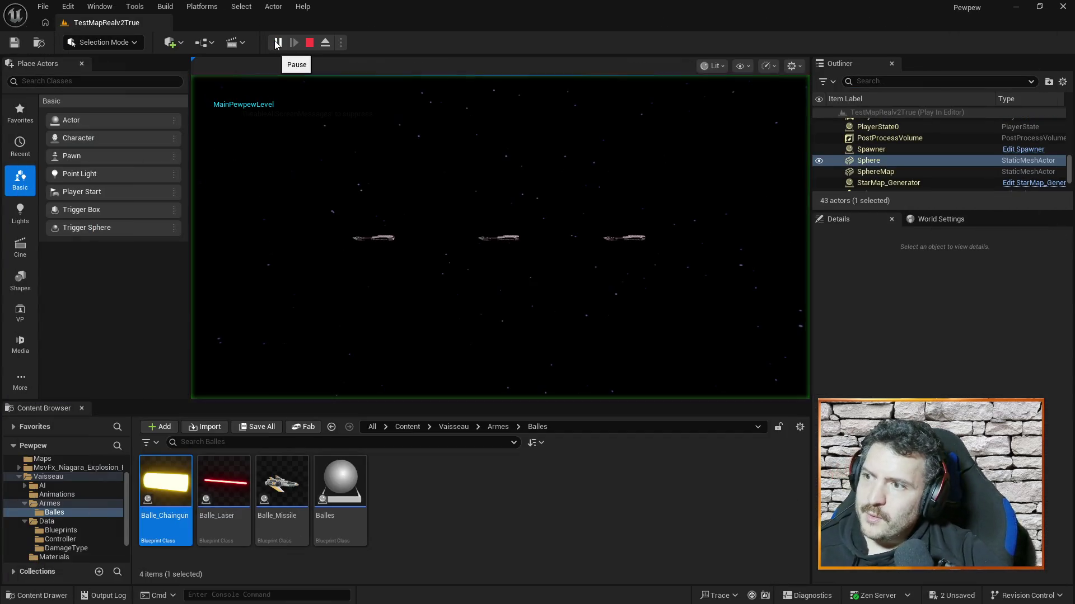
pyautogui.click(468, 132)
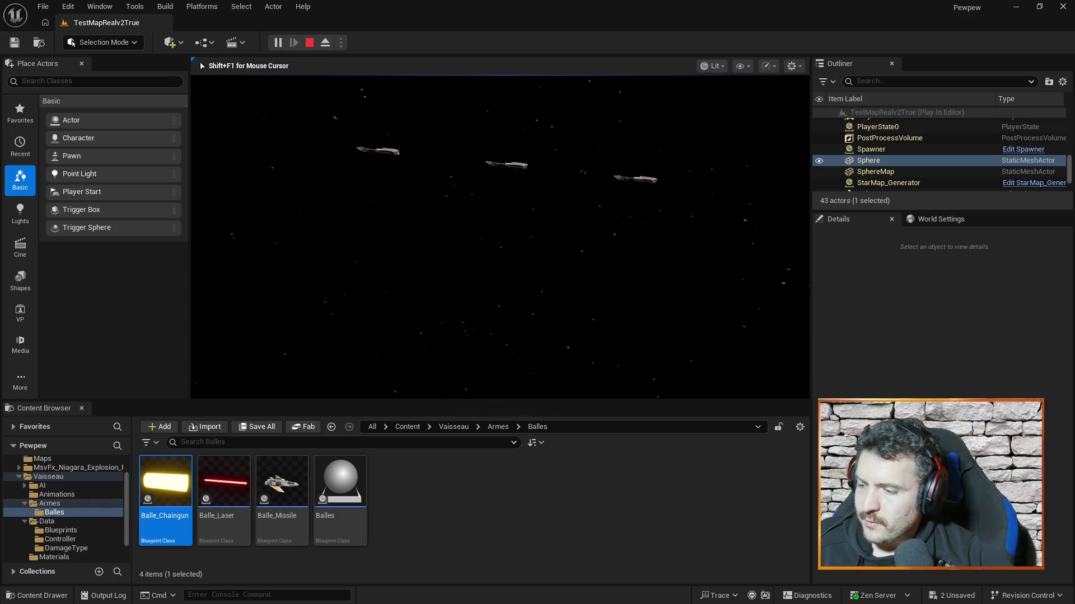
pyautogui.press('Escape')
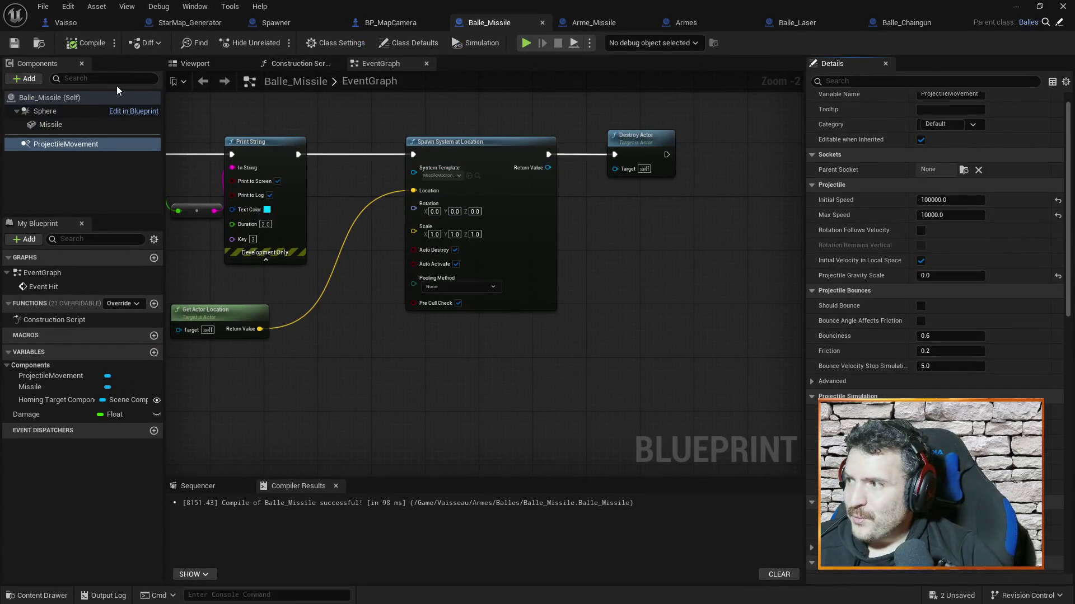
# Select the missile's Sphere component and begin editing its X scale.
pyautogui.scroll(2, 918, 157)
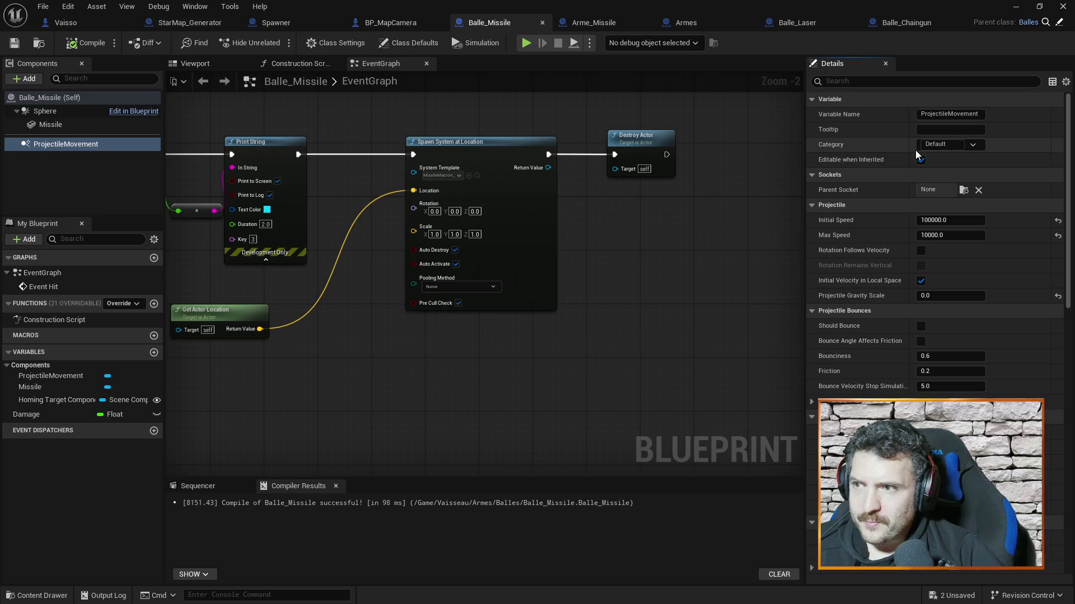
pyautogui.click(82, 110)
pyautogui.click(938, 190)
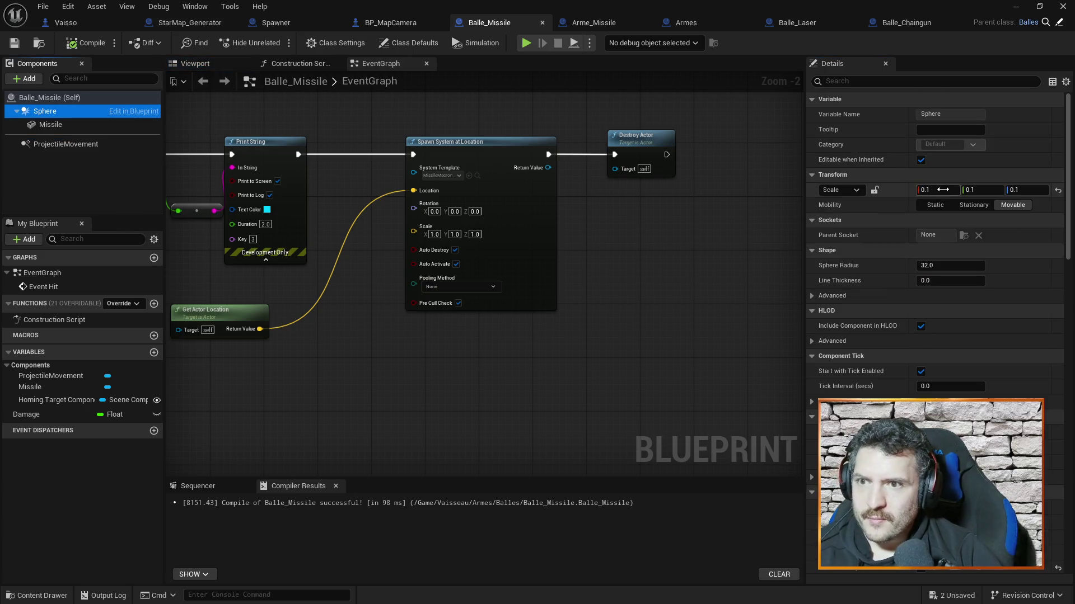
# Enter 1 for the Sphere's scale on each axis, then run a quick play test.
pyautogui.write('1')
pyautogui.press('Tab')
pyautogui.write('1')
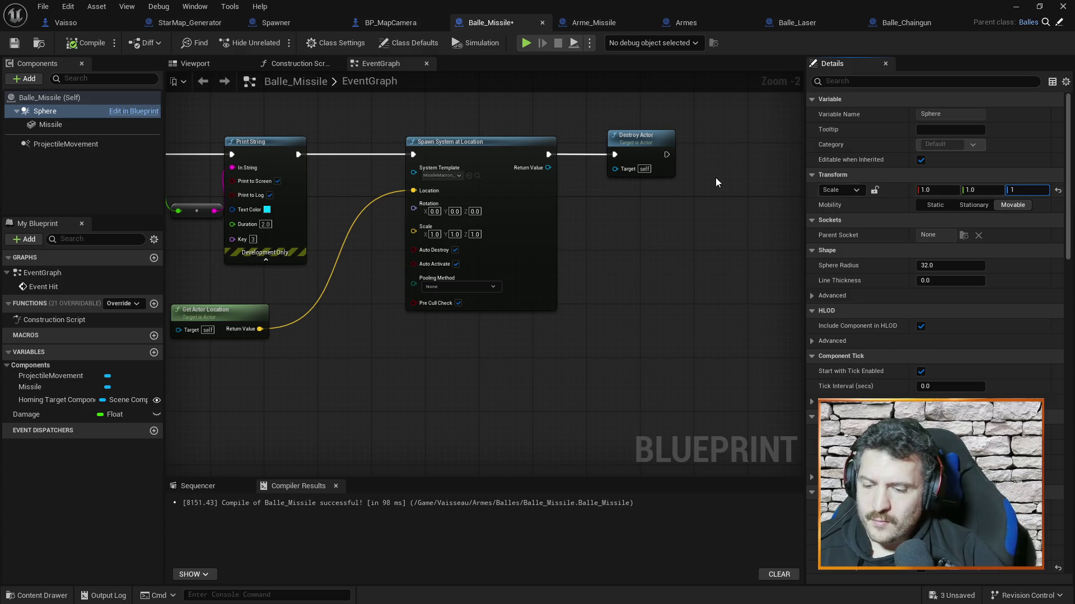
pyautogui.click(1015, 7)
pyautogui.click(600, 211)
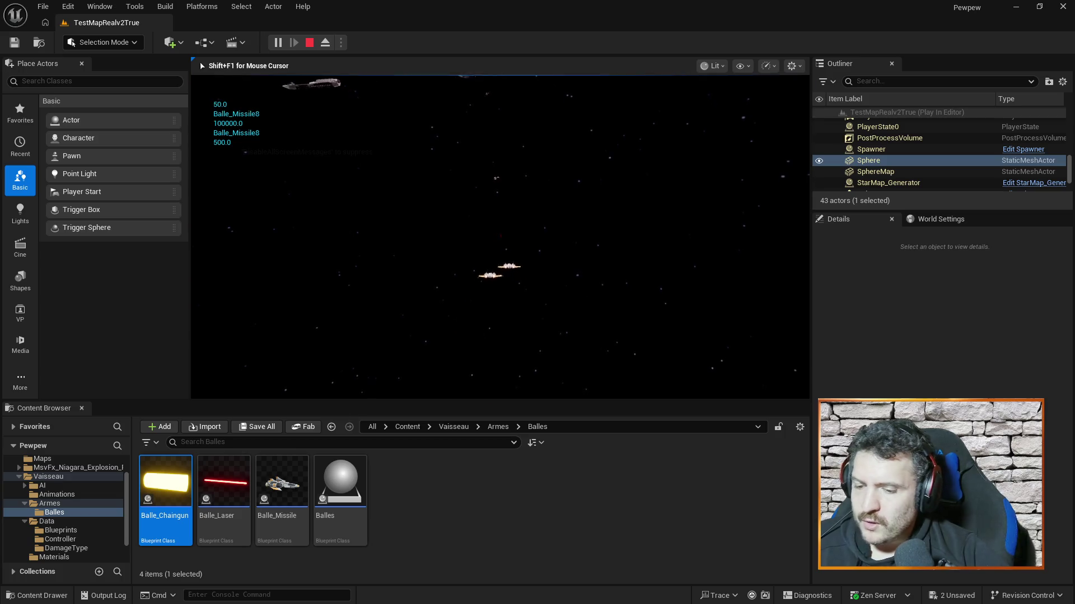
pyautogui.press('Escape')
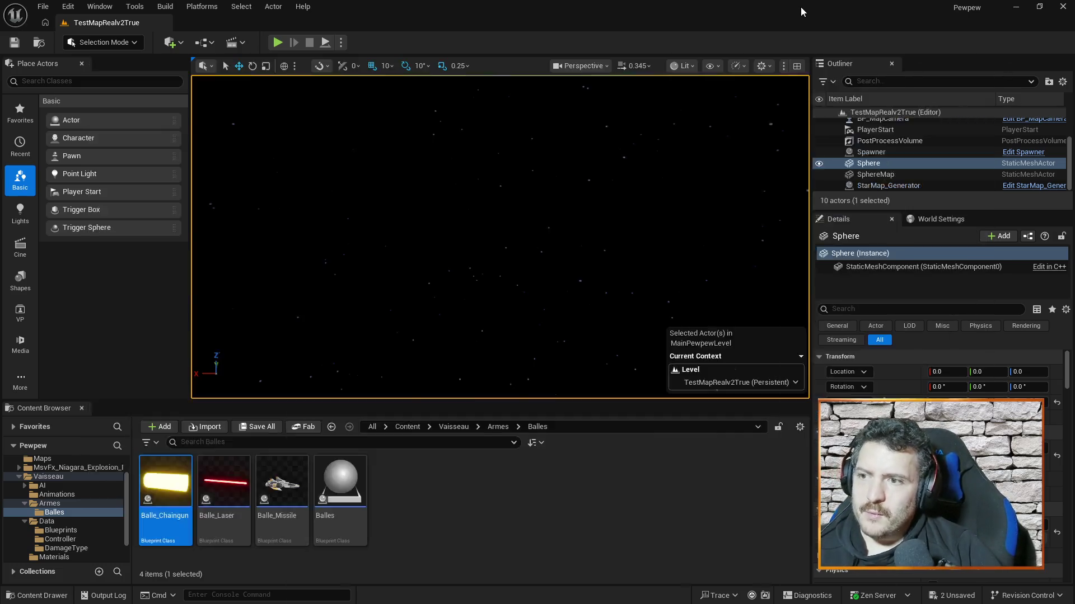
pyautogui.hotkey('alt', 'Tab')
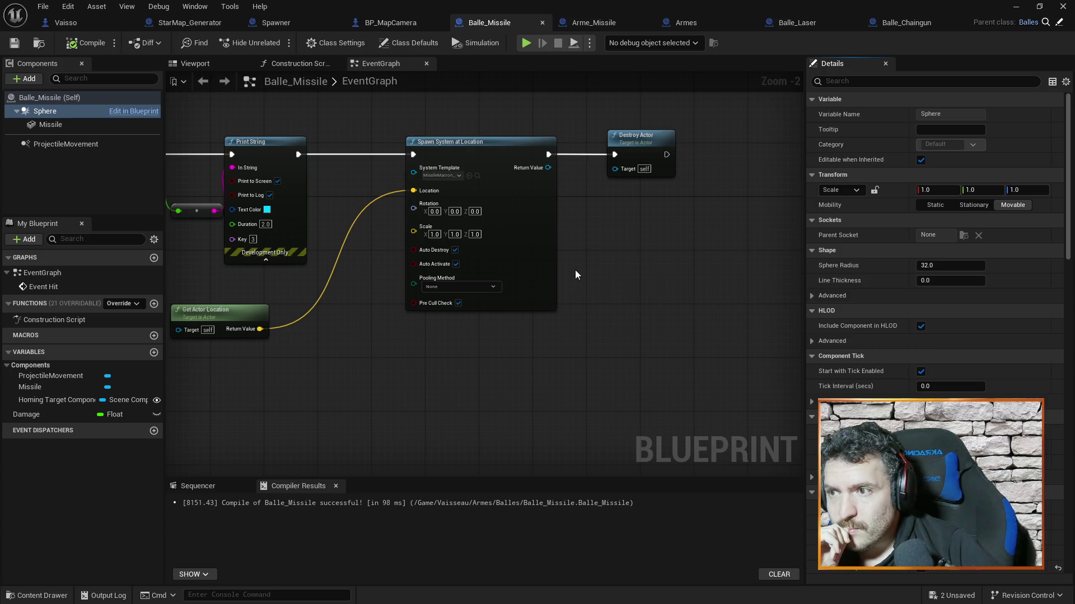
# Set ProjectileMovement's Max Speed to 100000, then save and recompile Balle_Missile.
pyautogui.click(58, 97)
pyautogui.click(52, 111)
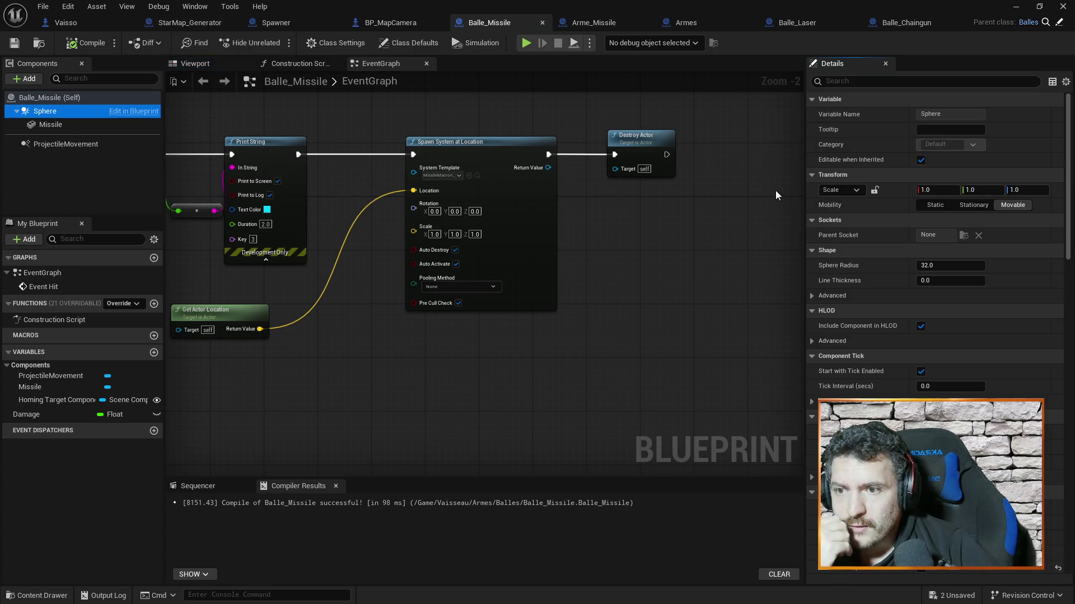
pyautogui.click(97, 148)
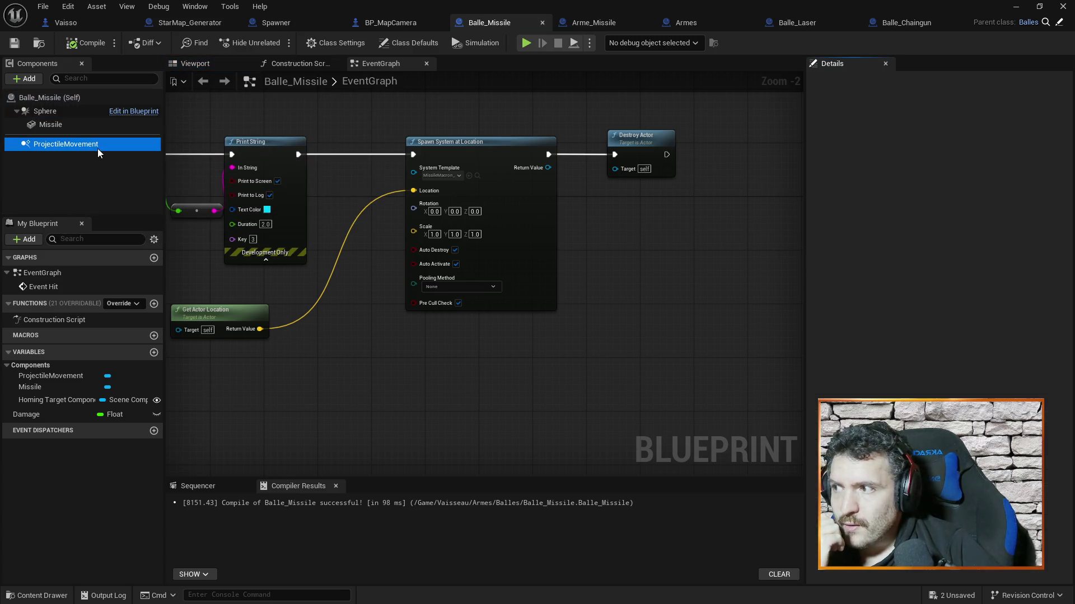
pyautogui.click(949, 234)
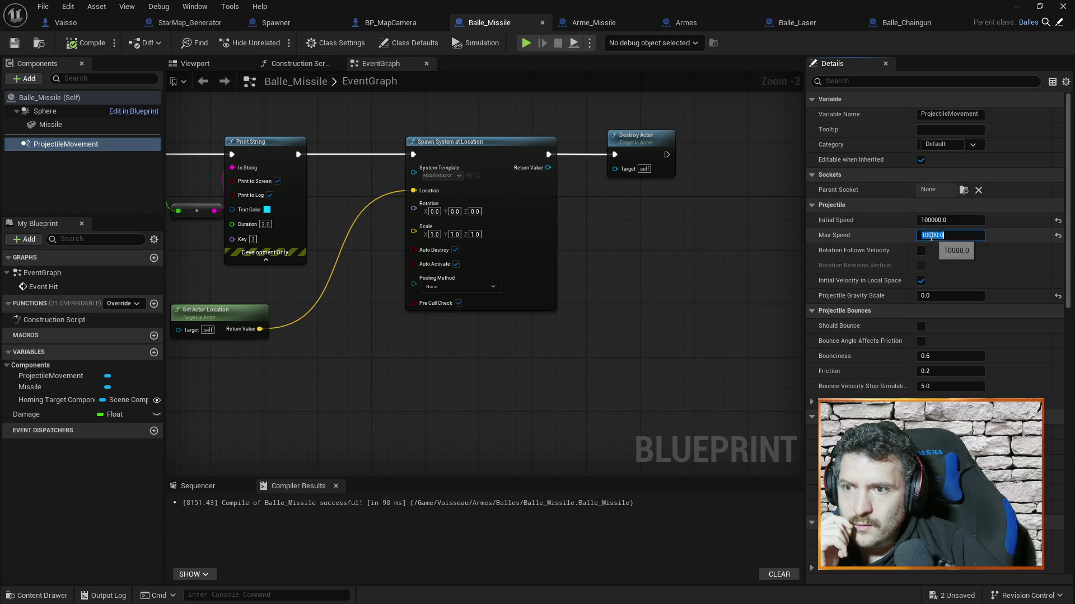
pyautogui.write('100000')
pyautogui.press('Return')
pyautogui.hotkey('ctrl', 's')
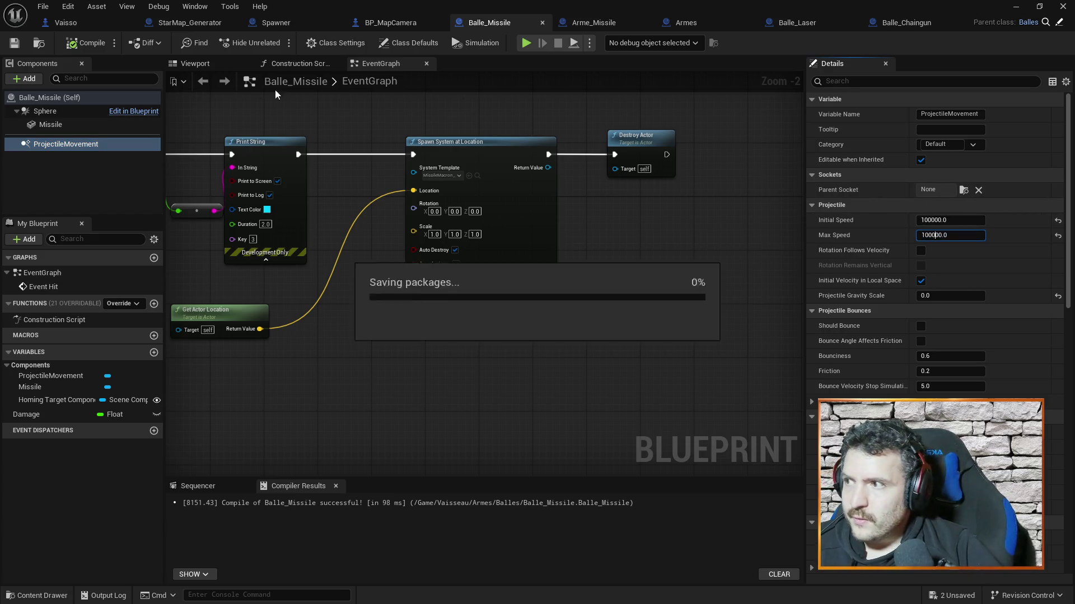
pyautogui.click(64, 47)
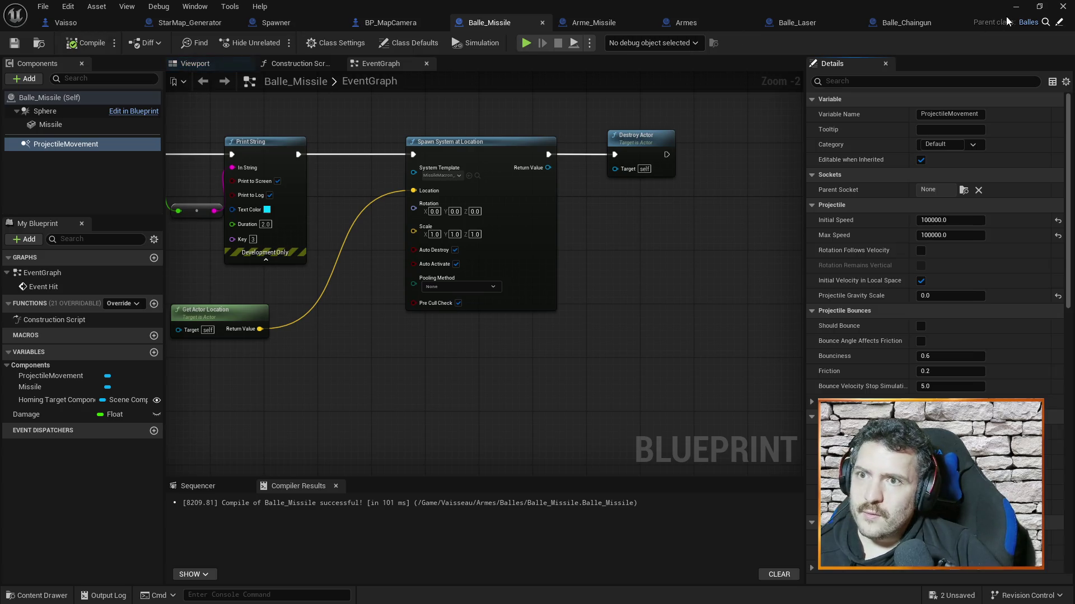
# Play-test the level with the faster missile.
pyautogui.click(1015, 6)
pyautogui.click(278, 42)
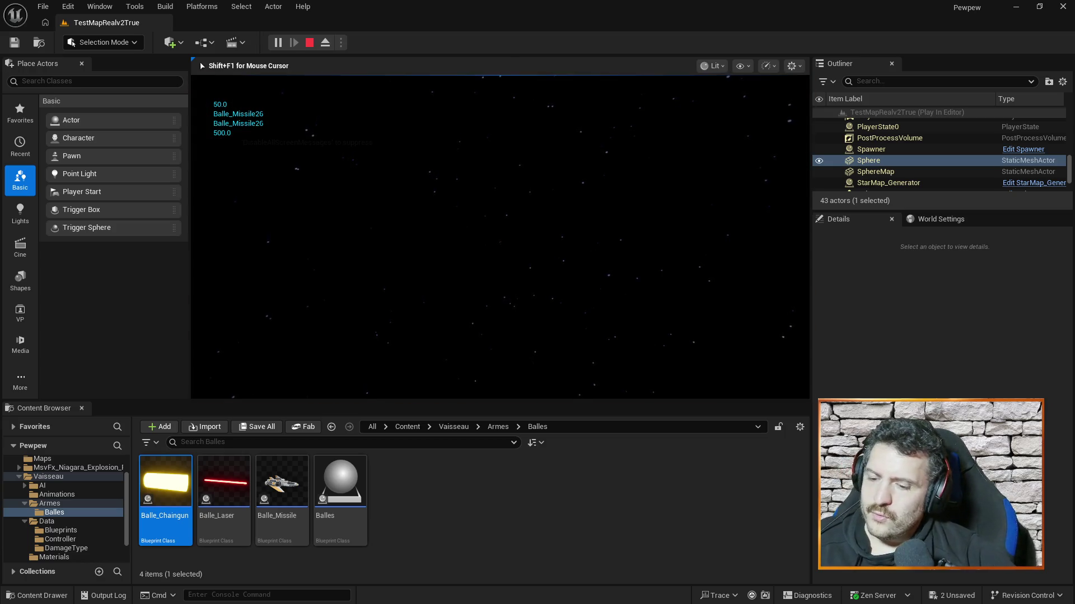
pyautogui.press('Escape')
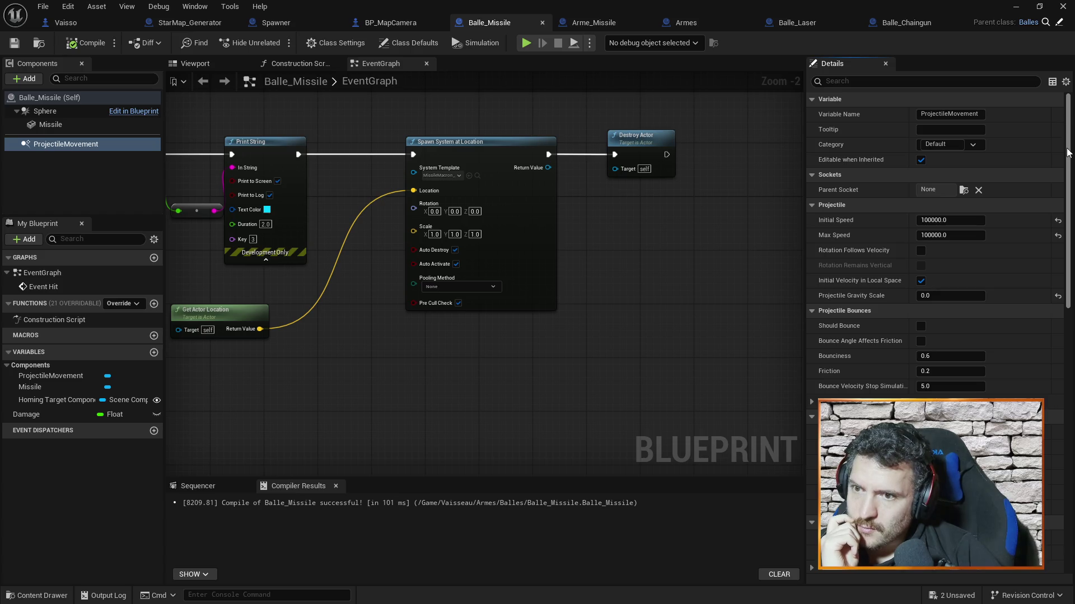
# Review the missile Sphere's collision settings and collapse the advanced collision section.
pyautogui.moveTo(1068, 161)
pyautogui.mouseDown()
pyautogui.moveTo(1047, 303)
pyautogui.moveTo(1020, 125)
pyautogui.mouseUp()
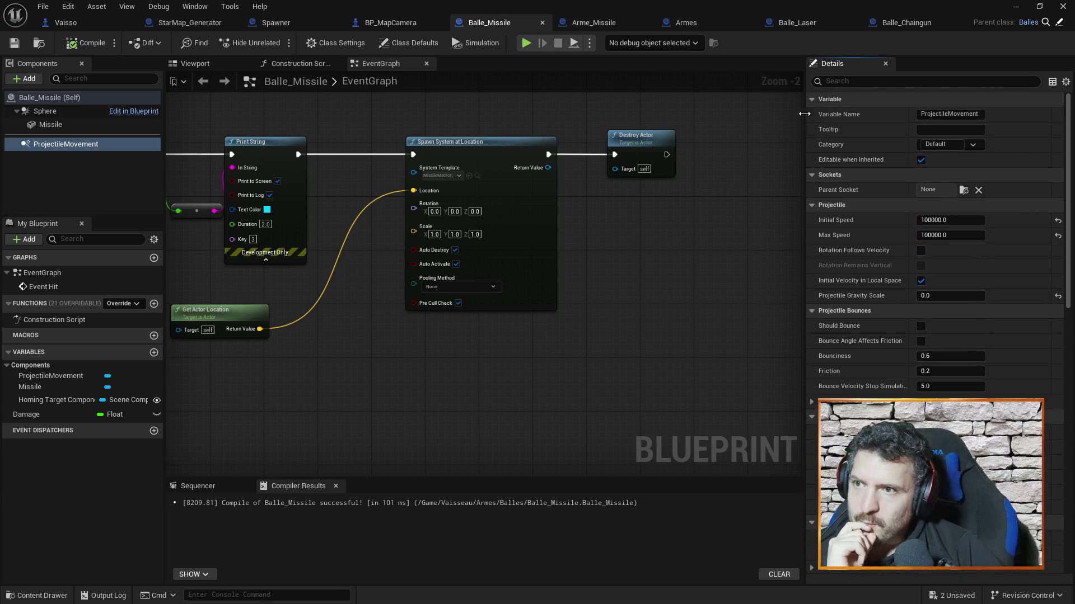
pyautogui.click(73, 110)
pyautogui.moveTo(1060, 118); pyautogui.dragTo(1072, 290)
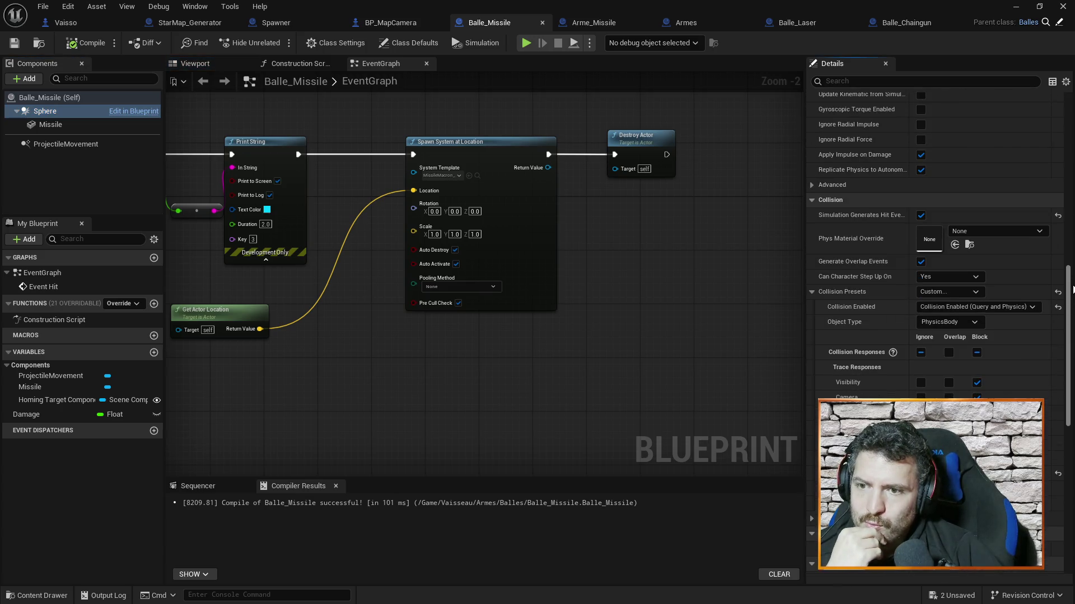
pyautogui.scroll(-3, 1073, 289)
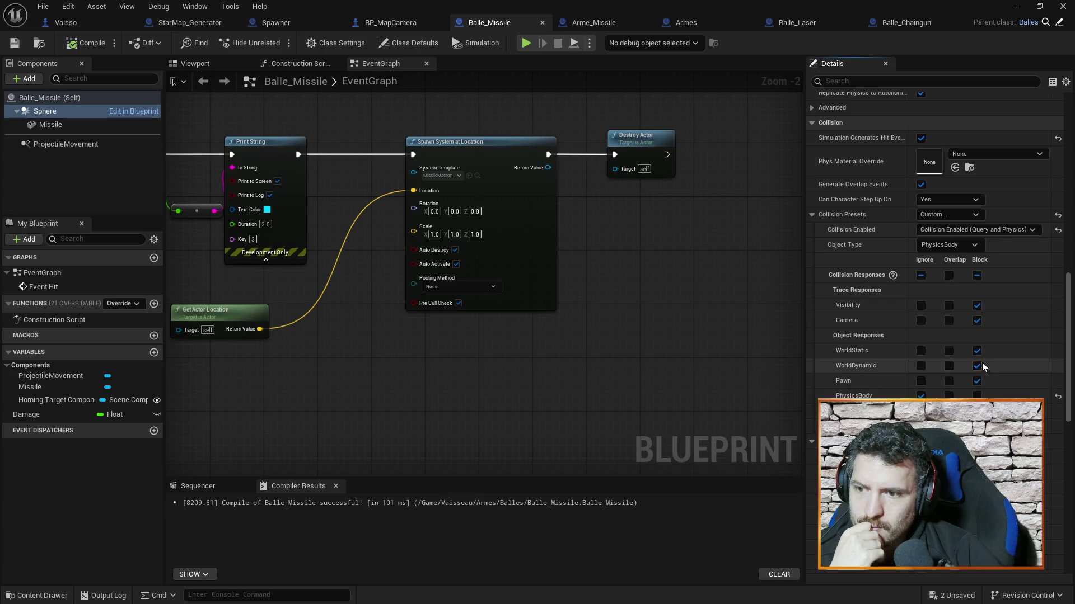
pyautogui.scroll(-2, 999, 379)
pyautogui.click(810, 388)
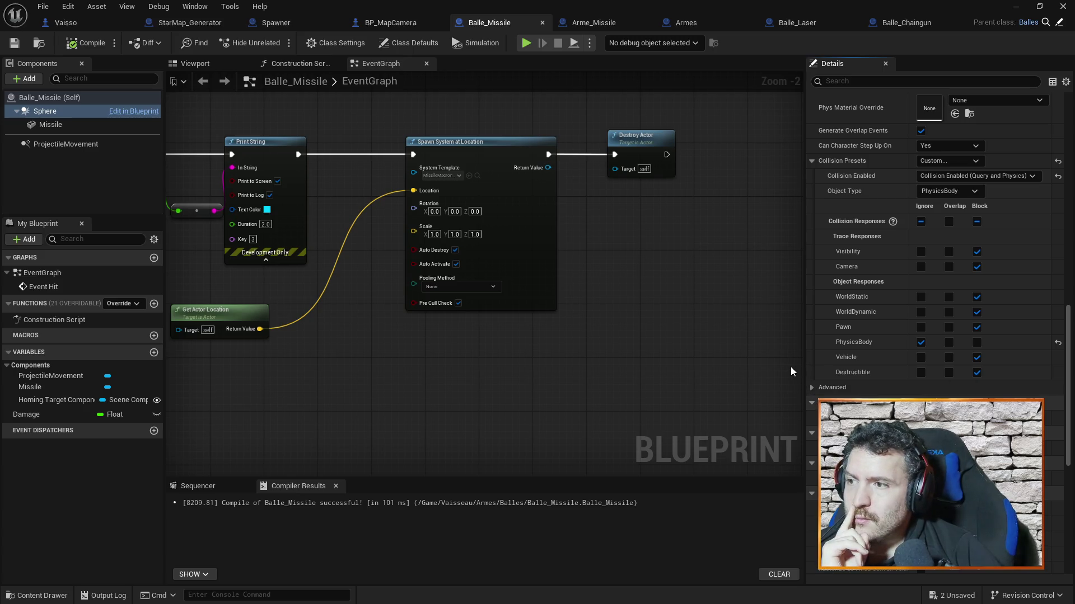
# Pan the Balle_Missile graph to the Apply Damage and Spawn System at Location nodes.
pyautogui.moveTo(341, 124); pyautogui.dragTo(460, 178)
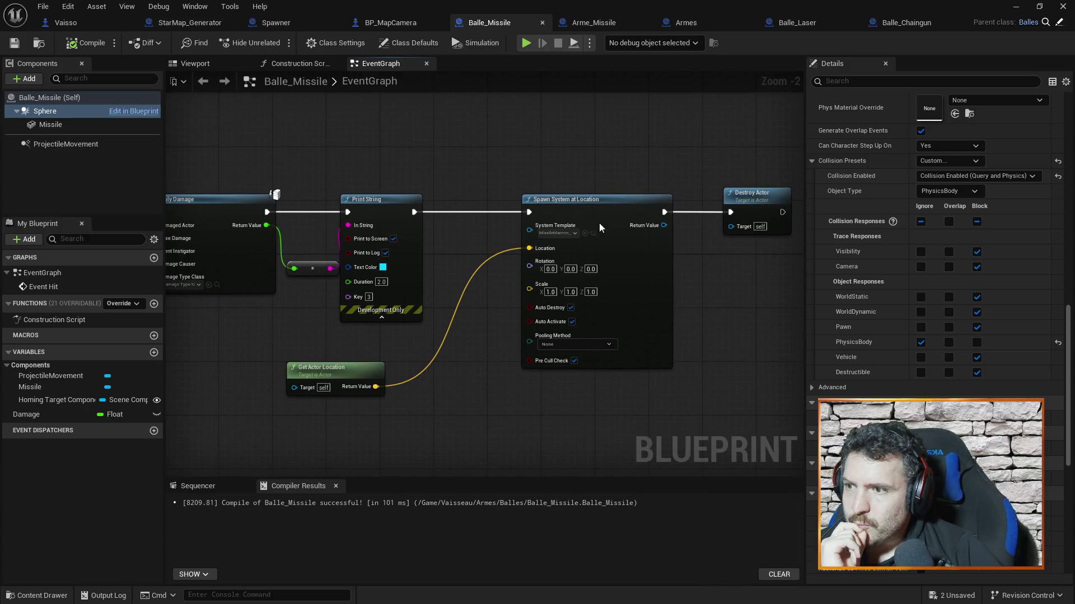
pyautogui.click(606, 209)
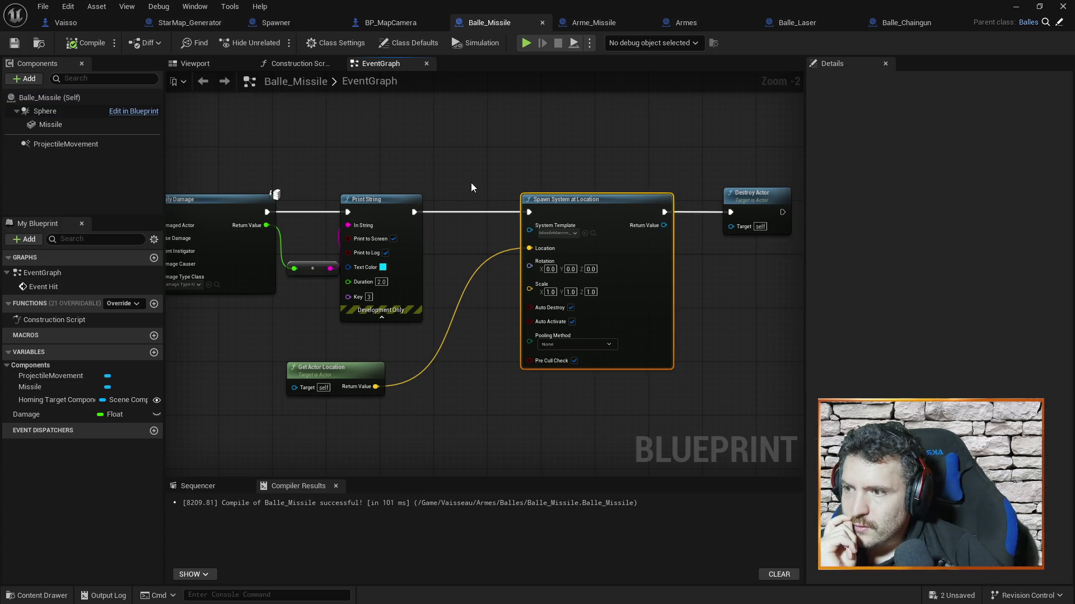
pyautogui.moveTo(471, 182); pyautogui.dragTo(457, 128)
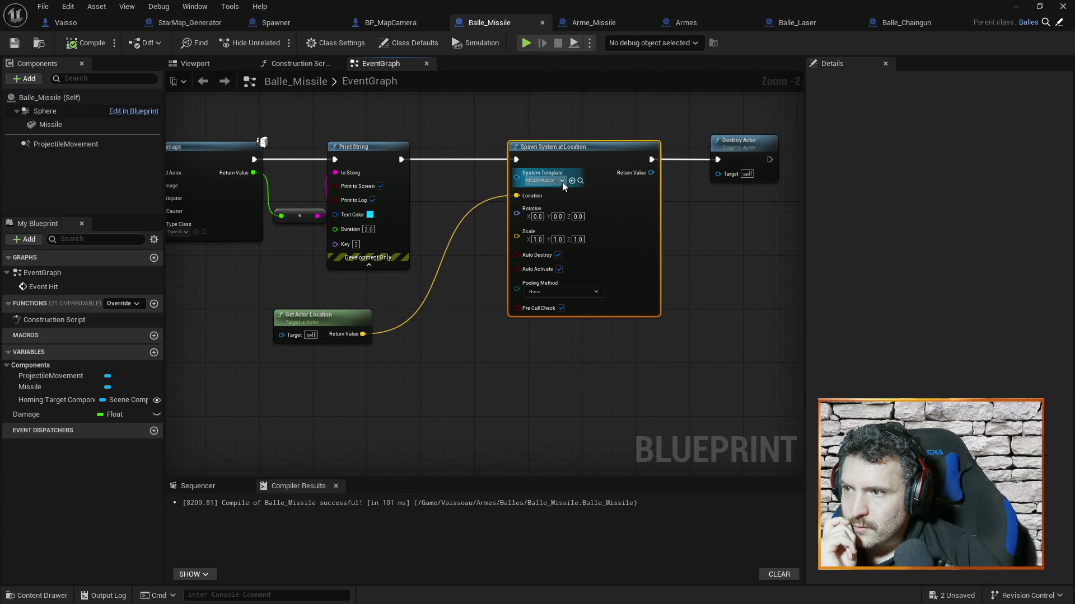
pyautogui.moveTo(500, 88); pyautogui.dragTo(514, 119)
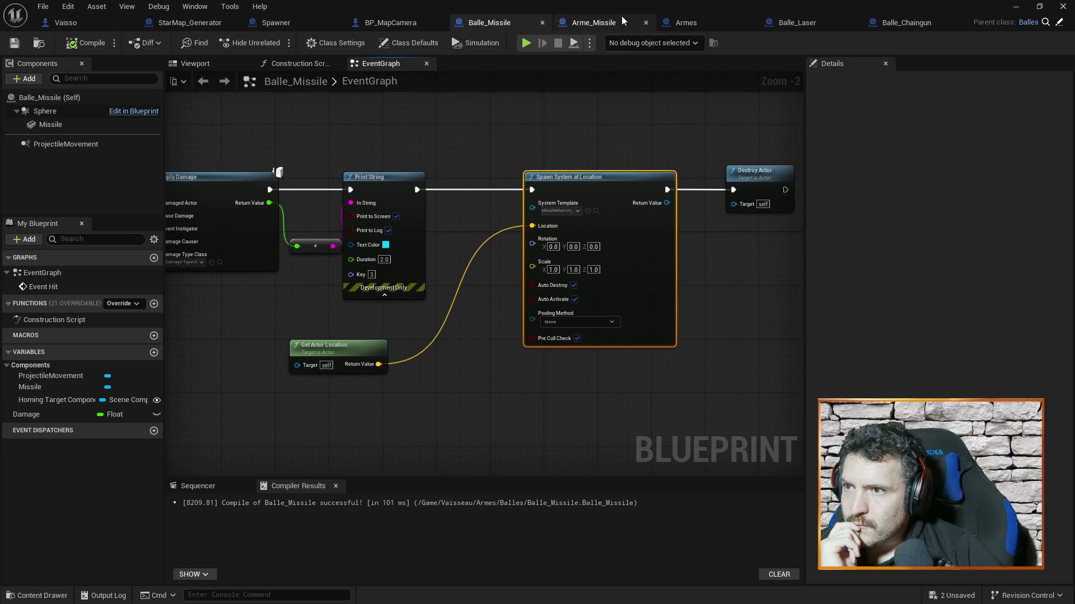
# Open the Armes graph zoomed in and select its SpawnActor node.
pyautogui.click(694, 22)
pyautogui.scroll(3, 493, 229)
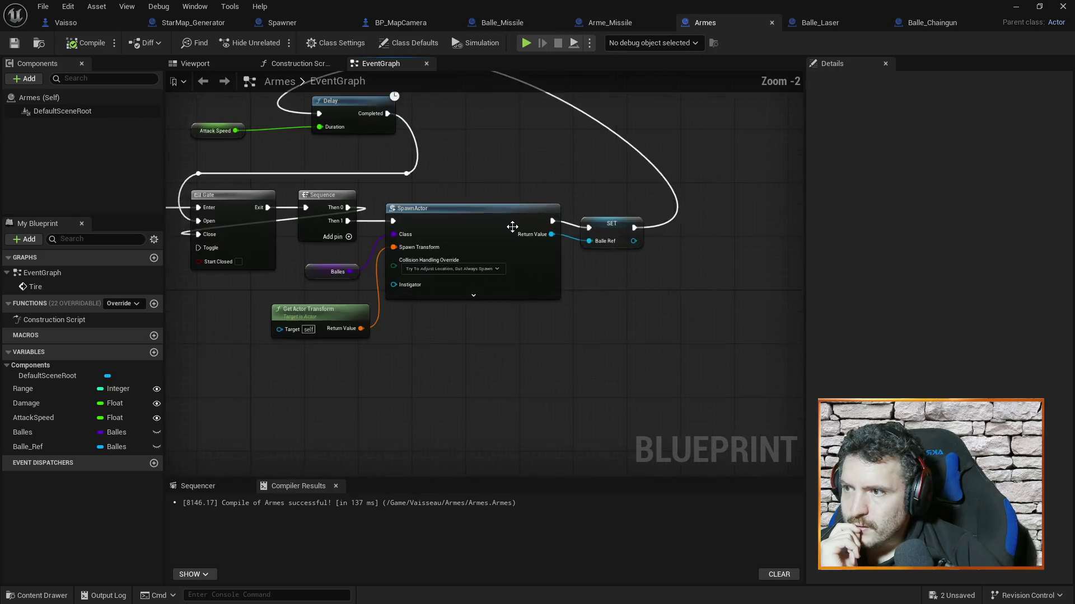
pyautogui.scroll(2, 512, 227)
pyautogui.click(492, 240)
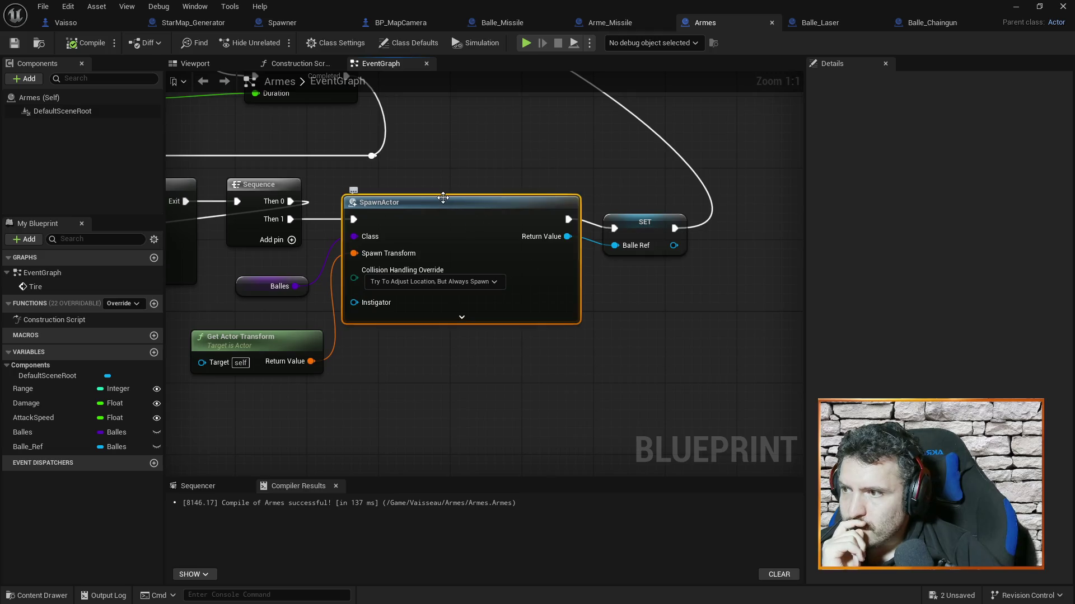
# Set SpawnActor collision handling to 'Try To Adjust Location, Don't Spawn If Still Colliding', save, and play-test.
pyautogui.click(490, 284)
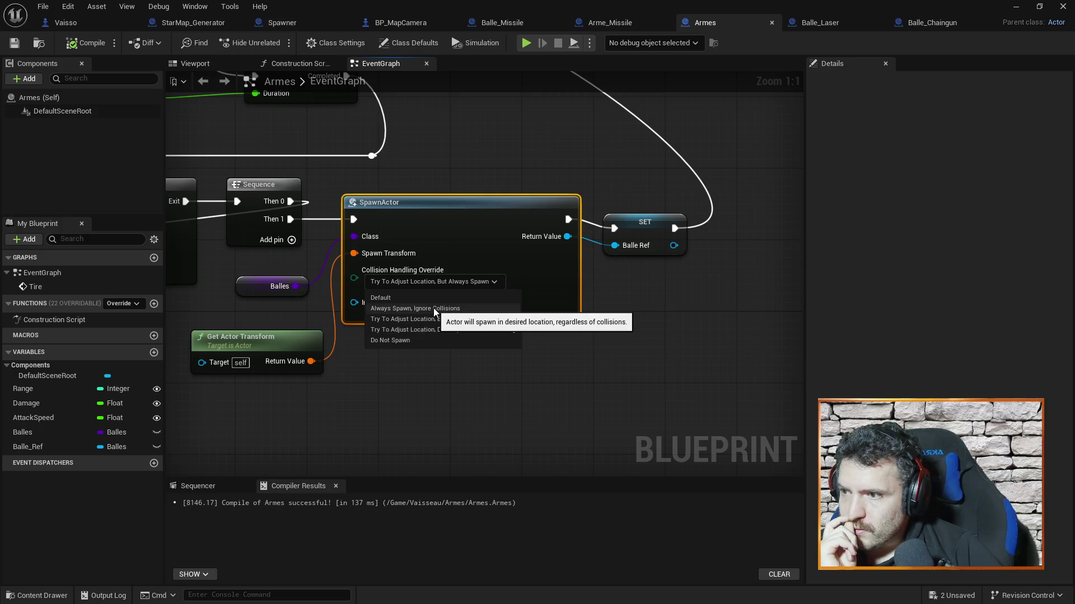
pyautogui.click(414, 329)
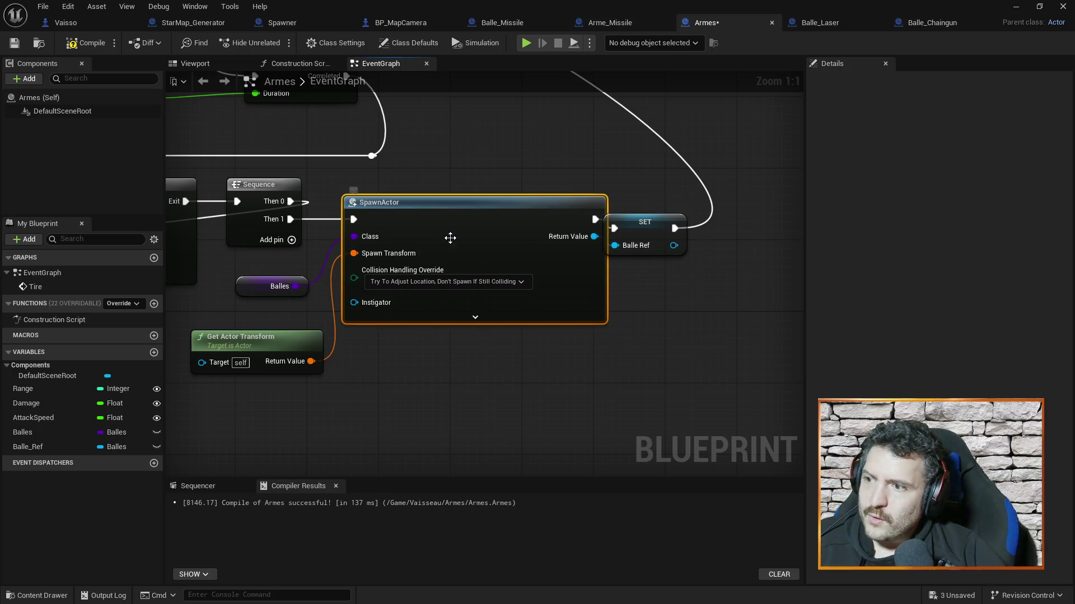
pyautogui.click(495, 139)
pyautogui.hotkey('ctrl', 's')
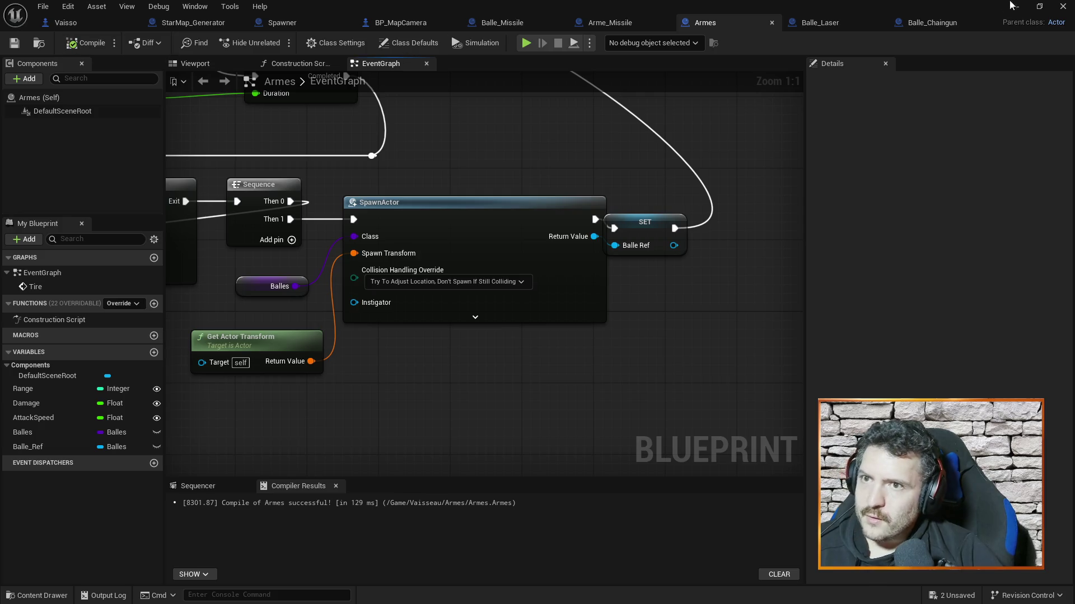
pyautogui.click(1016, 6)
pyautogui.click(274, 44)
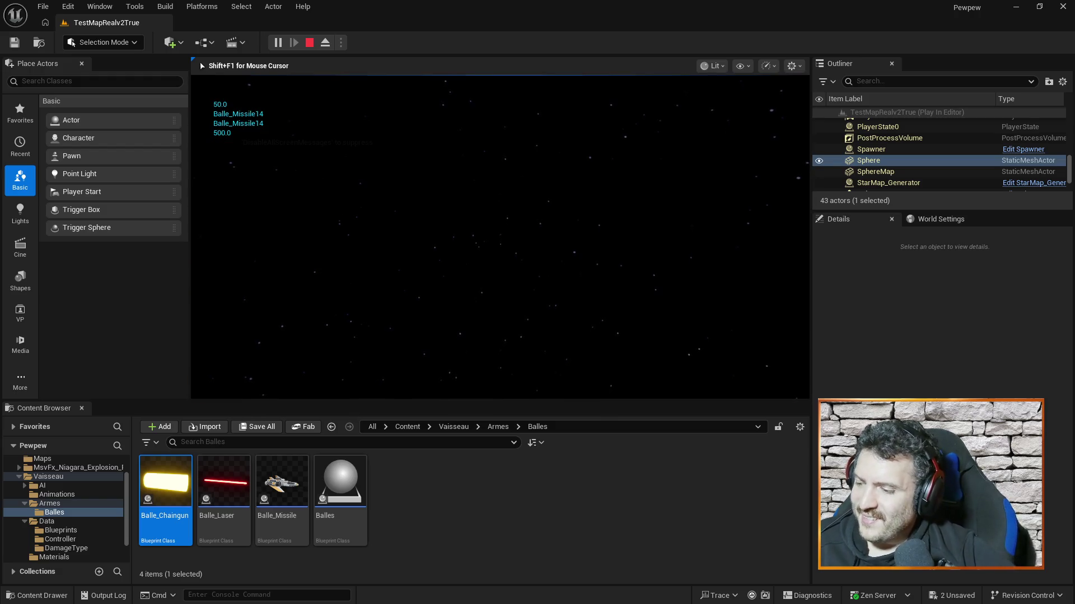
# End the play test and revert SpawnActor to 'Try To Adjust Location, But Always Spawn', saving Armes.
pyautogui.hotkey('shift', 'F1')
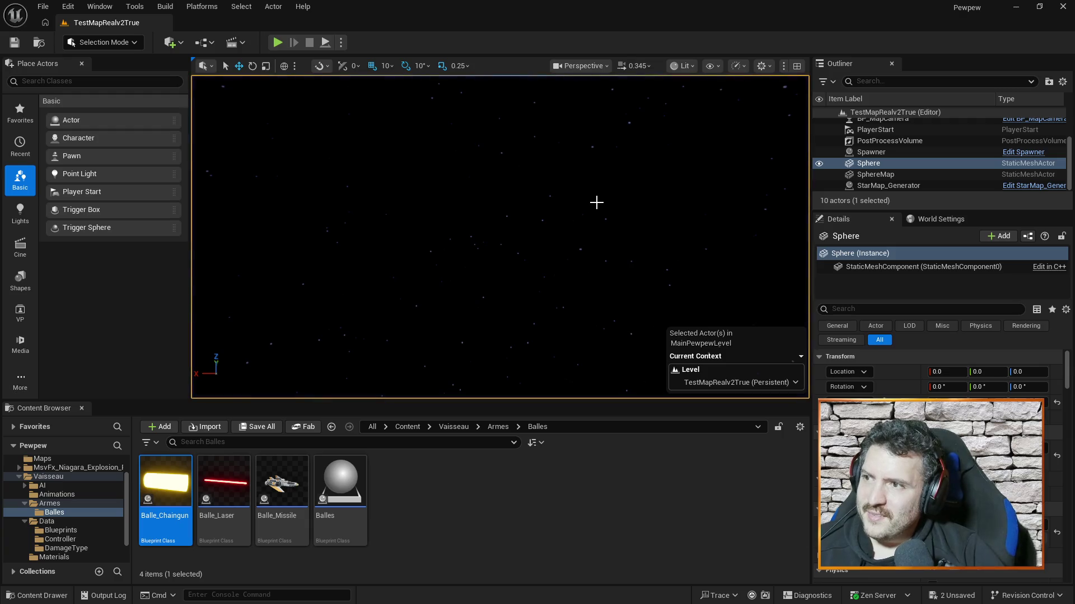
pyautogui.hotkey('alt', 'Tab')
pyautogui.click(415, 282)
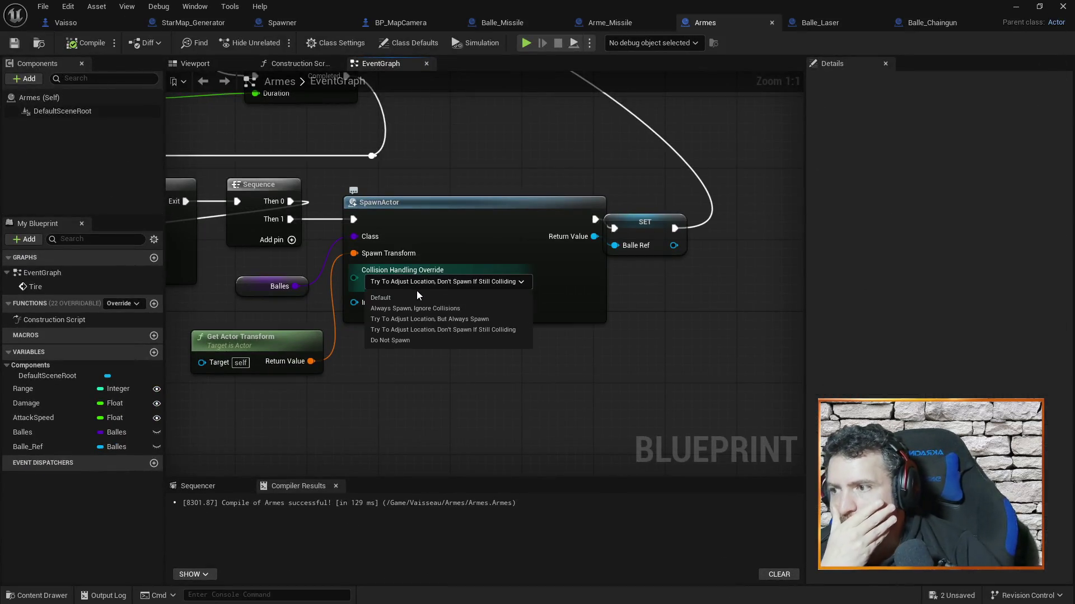
pyautogui.click(418, 320)
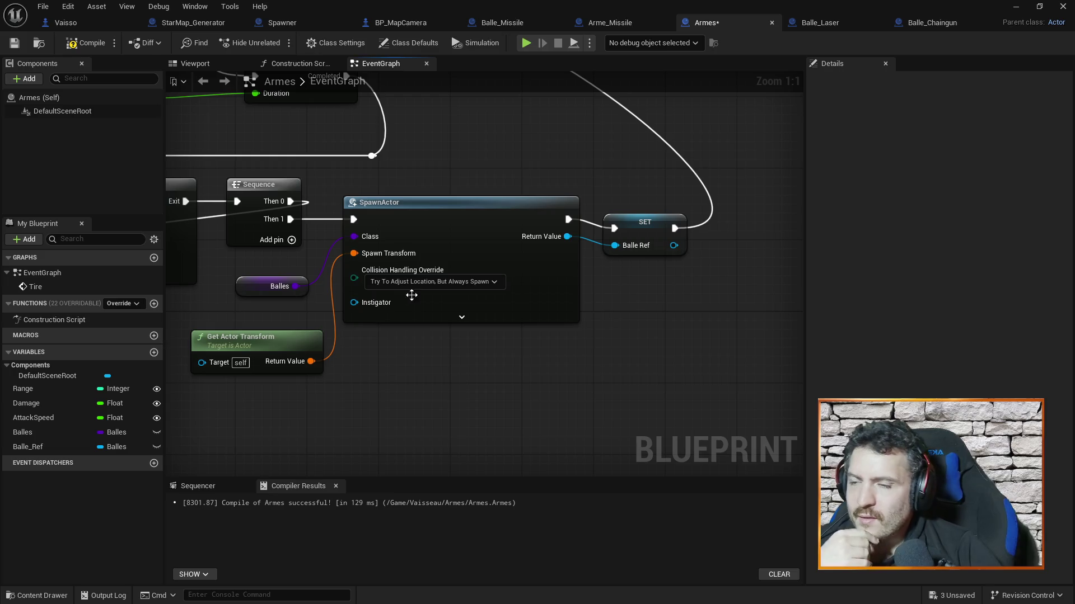
pyautogui.hotkey('ctrl', 's')
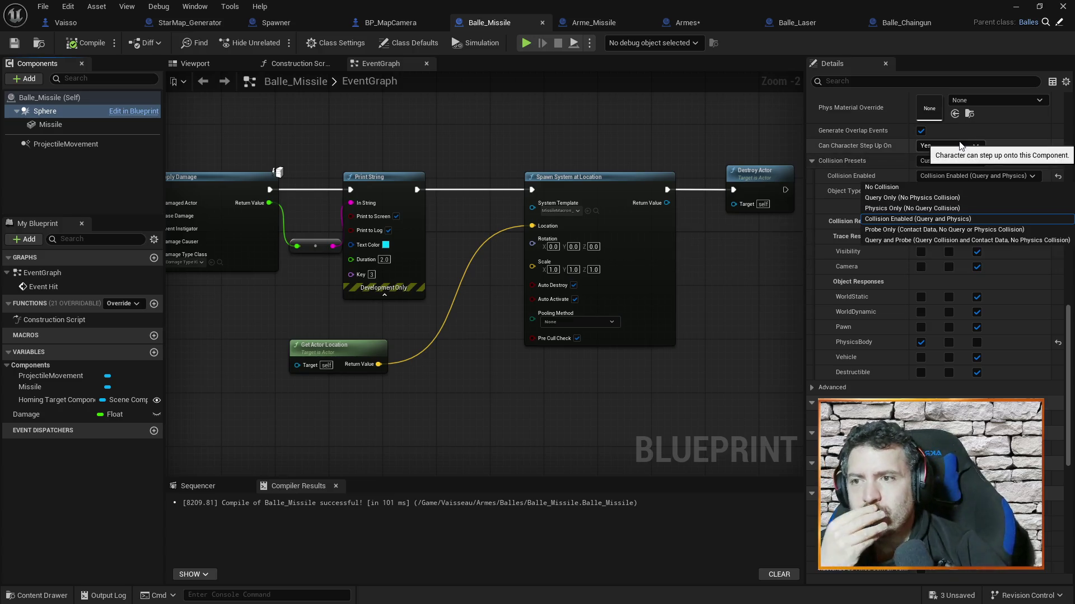
# Leave the missile's Collision Enabled setting unchanged and pan to its Destroy Actor node.
pyautogui.click(951, 6)
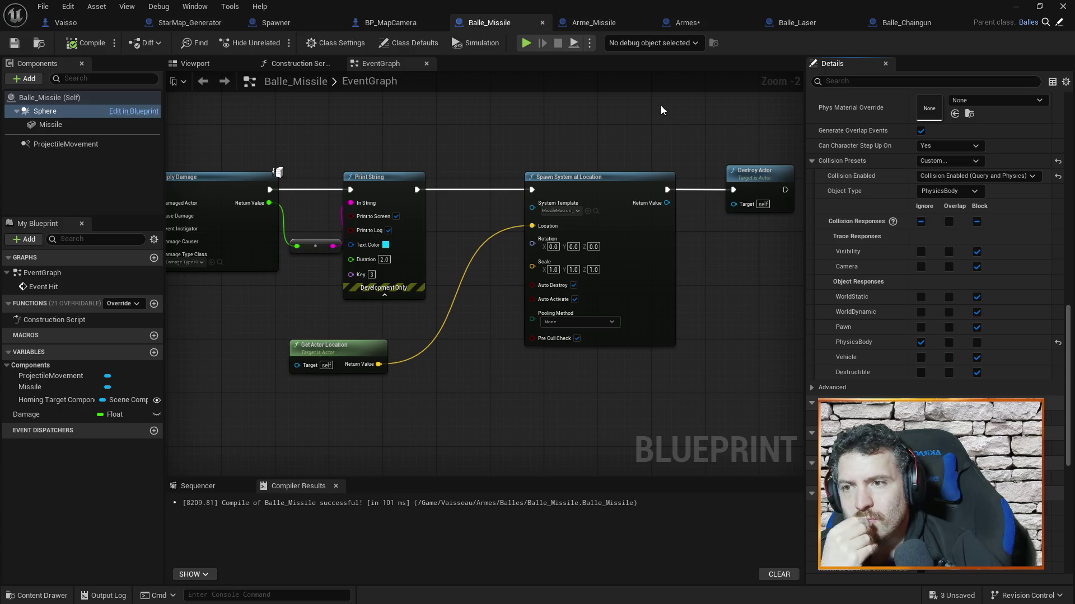
pyautogui.moveTo(516, 132)
pyautogui.mouseDown()
pyautogui.moveTo(644, 208)
pyautogui.moveTo(485, 149)
pyautogui.mouseUp()
pyautogui.moveTo(589, 149); pyautogui.dragTo(528, 146)
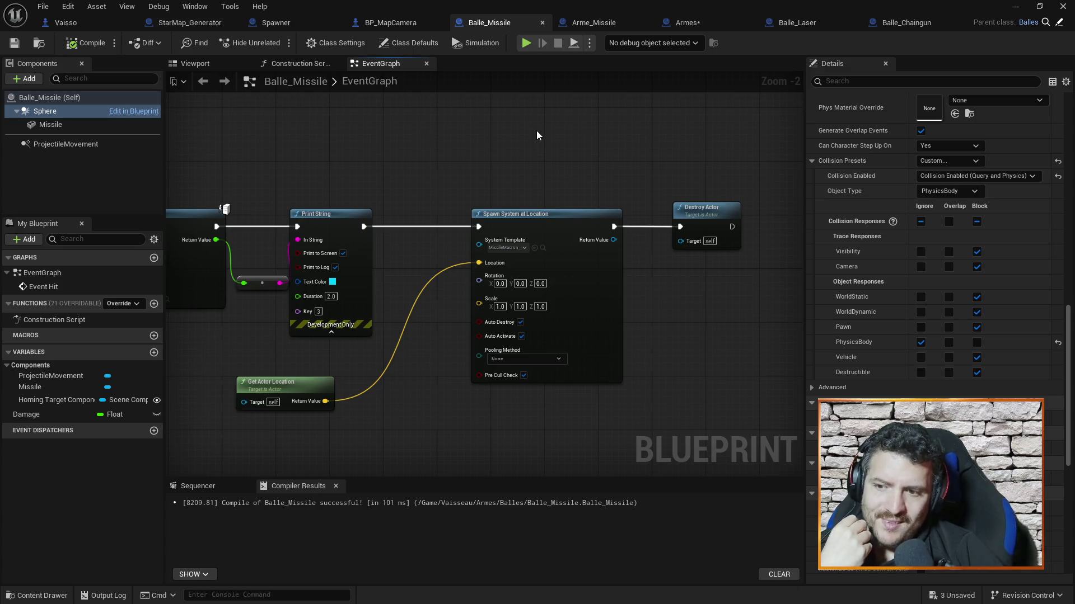
# Review the Armes spawning nodes and Tire custom event, then move to the Vaisso graph.
pyautogui.click(683, 24)
pyautogui.moveTo(414, 130); pyautogui.dragTo(655, 140)
pyautogui.moveTo(256, 135); pyautogui.dragTo(406, 133)
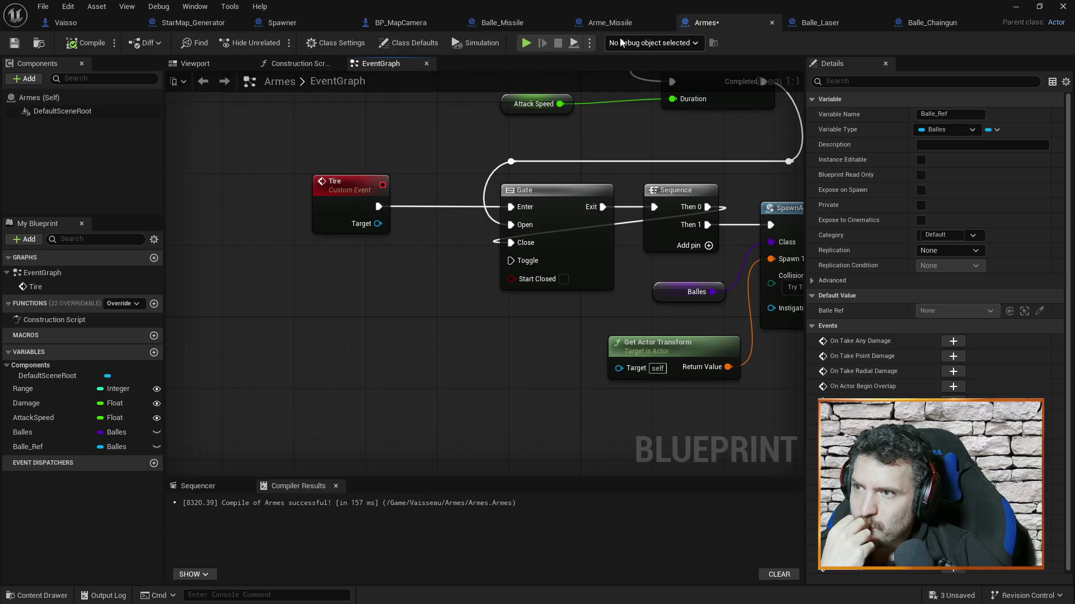
pyautogui.click(81, 22)
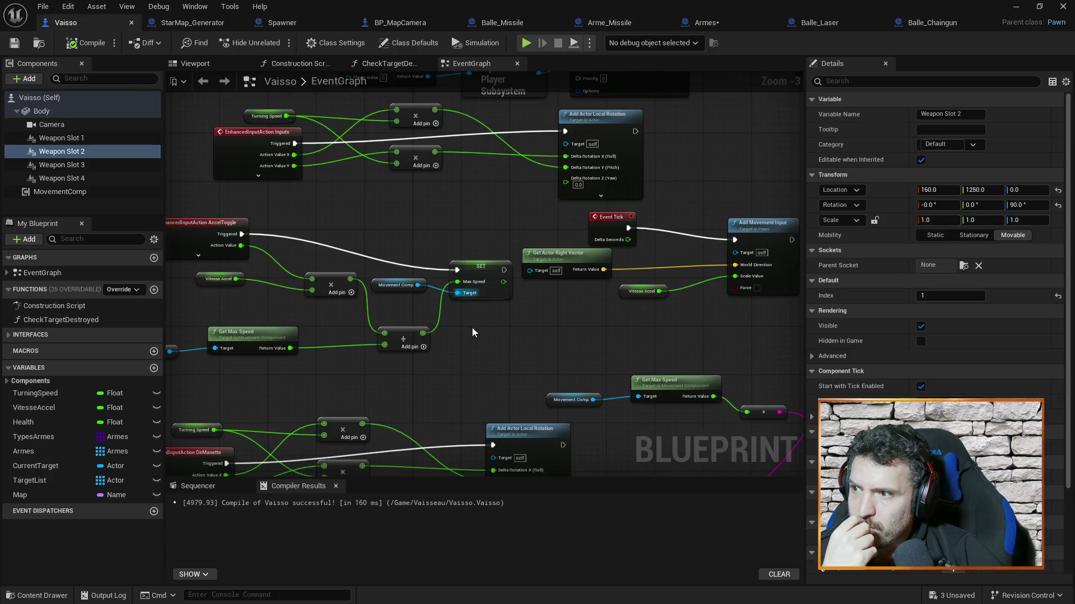
# Pan and zoom the Vaisso EventGraph to the ShootManette loop calling Tire on each Armes weapon.
pyautogui.scroll(3, 600, 313)
pyautogui.moveTo(560, 244)
pyautogui.mouseDown()
pyautogui.moveTo(587, 301)
pyautogui.moveTo(655, 285)
pyautogui.moveTo(589, 171)
pyautogui.mouseUp()
pyautogui.moveTo(446, 260)
pyautogui.mouseDown()
pyautogui.moveTo(480, 247)
pyautogui.moveTo(501, 376)
pyautogui.mouseUp()
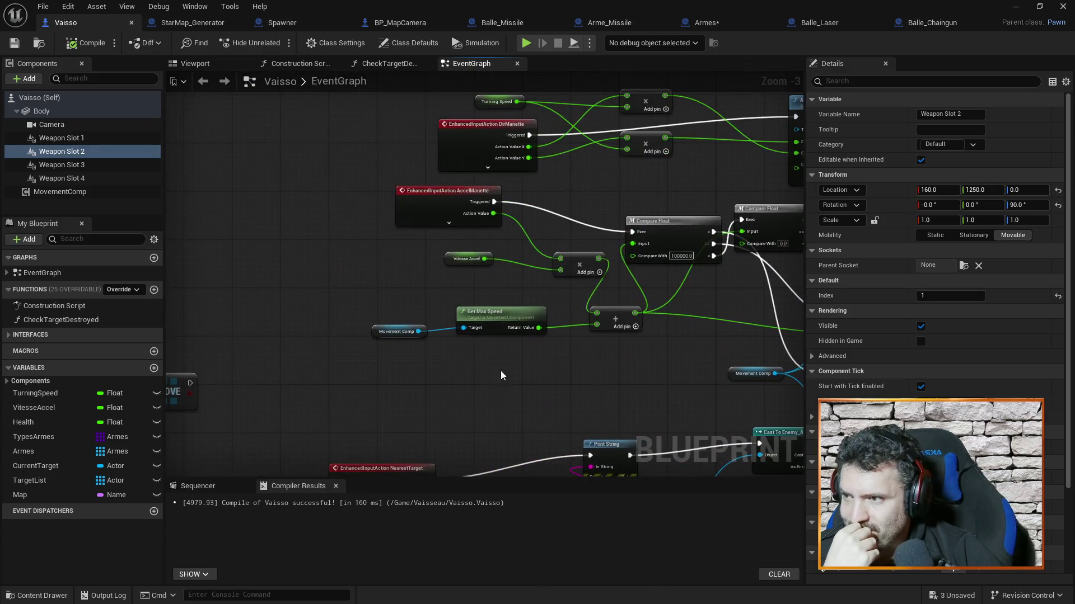
pyautogui.hotkey('ctrl', 'z')
pyautogui.hotkey('ctrl', 'z')
pyautogui.hotkey('ctrl', 'z')
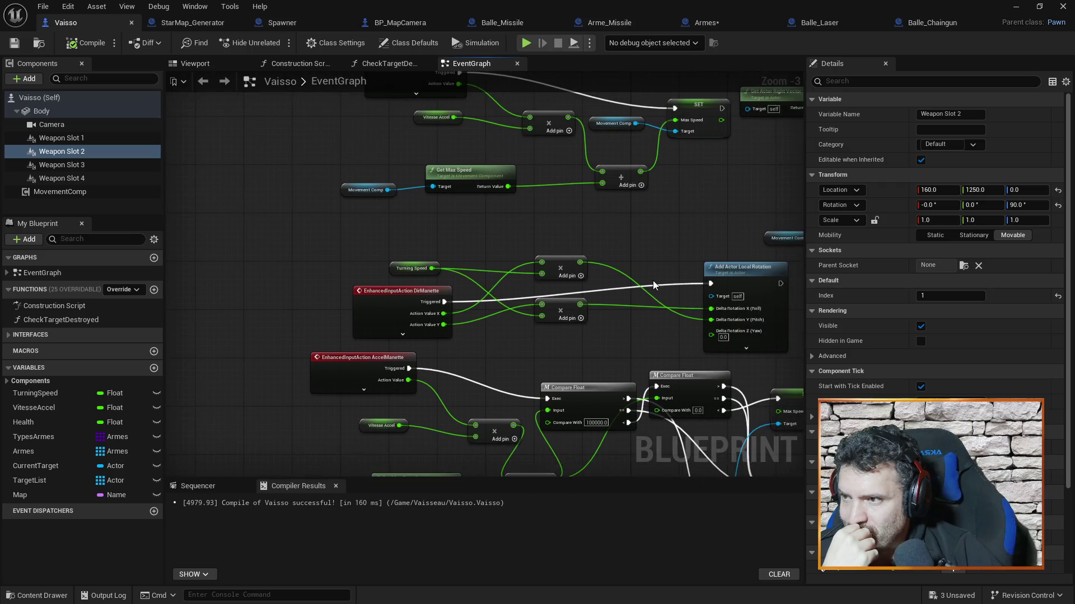
pyautogui.hotkey('ctrl', 'z')
pyautogui.hotkey('ctrl', 'z')
pyautogui.hotkey('ctrl', 'z')
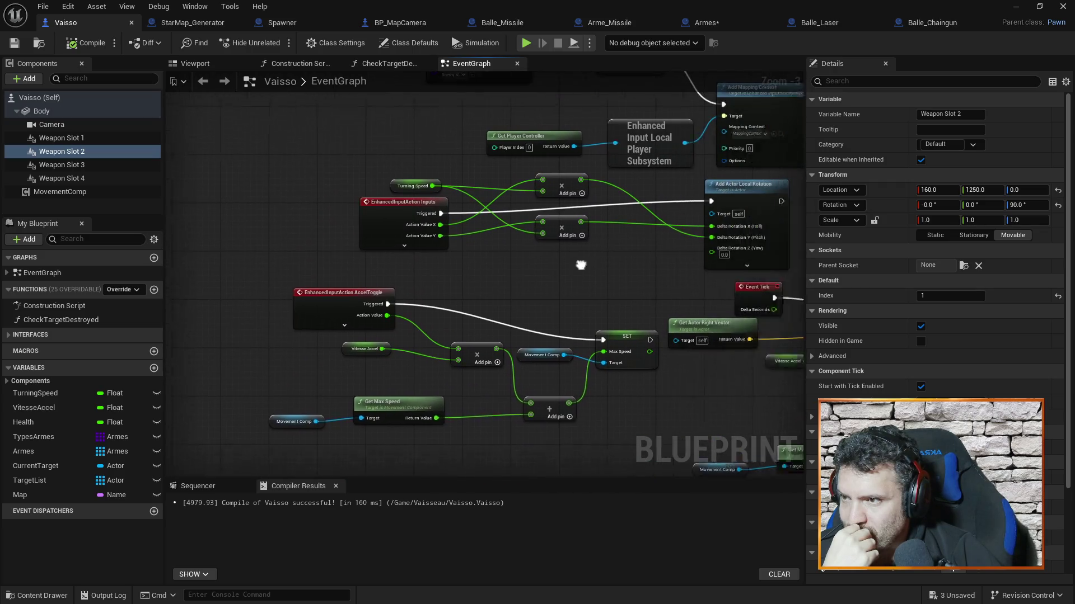
pyautogui.moveTo(741, 206); pyautogui.dragTo(768, 244)
pyautogui.moveTo(771, 290)
pyautogui.mouseDown()
pyautogui.moveTo(782, 350)
pyautogui.moveTo(519, 338)
pyautogui.mouseUp()
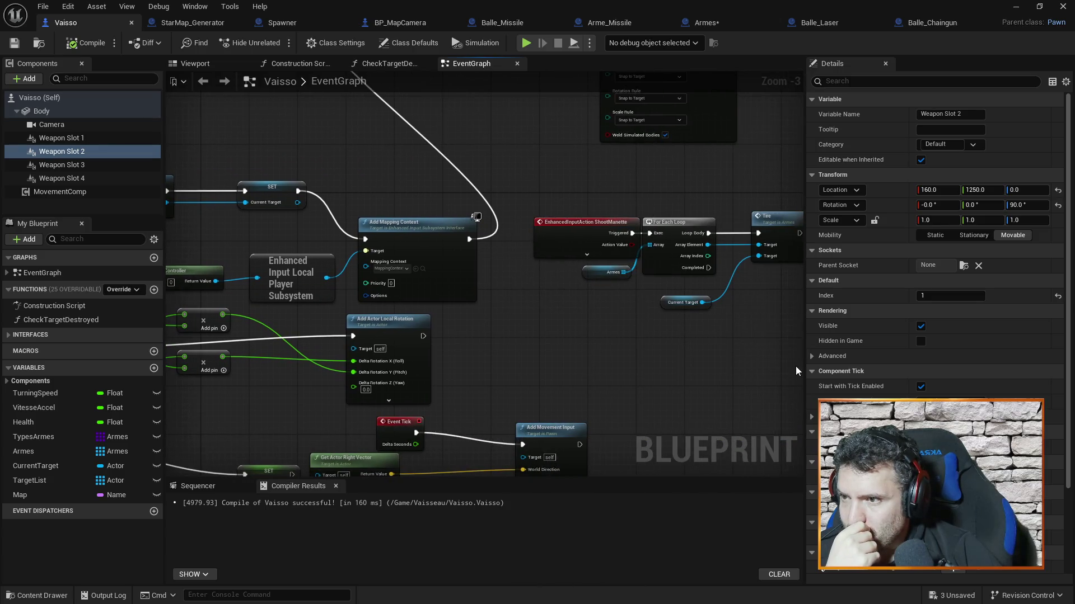
pyautogui.moveTo(789, 322); pyautogui.dragTo(556, 304)
pyautogui.scroll(3, 638, 258)
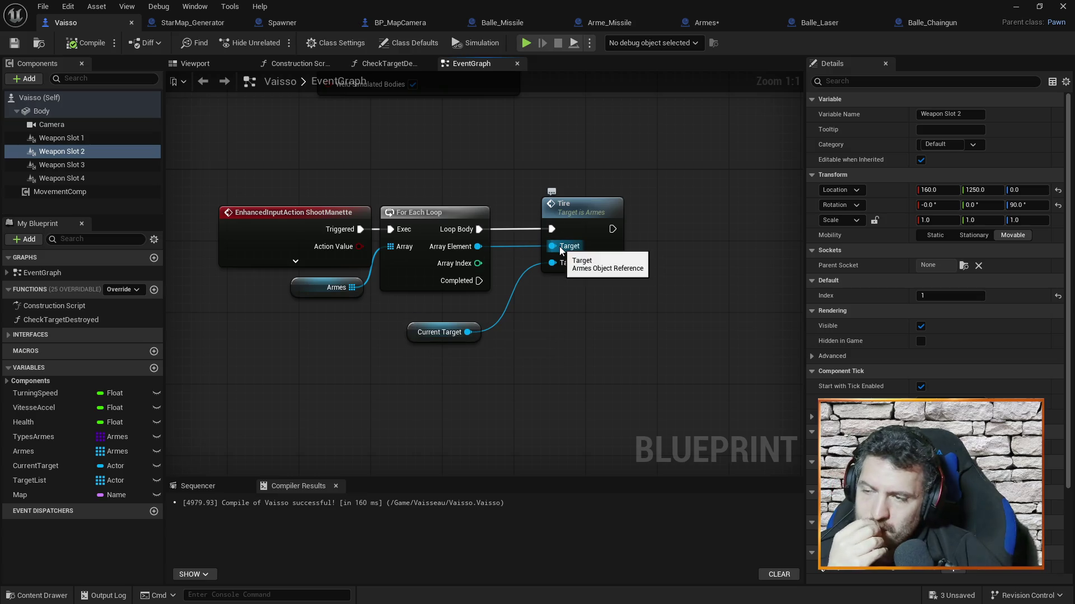
# Inspect the Armes SpawnActor, Delay and SET Balle_Ref nodes.
pyautogui.click(721, 22)
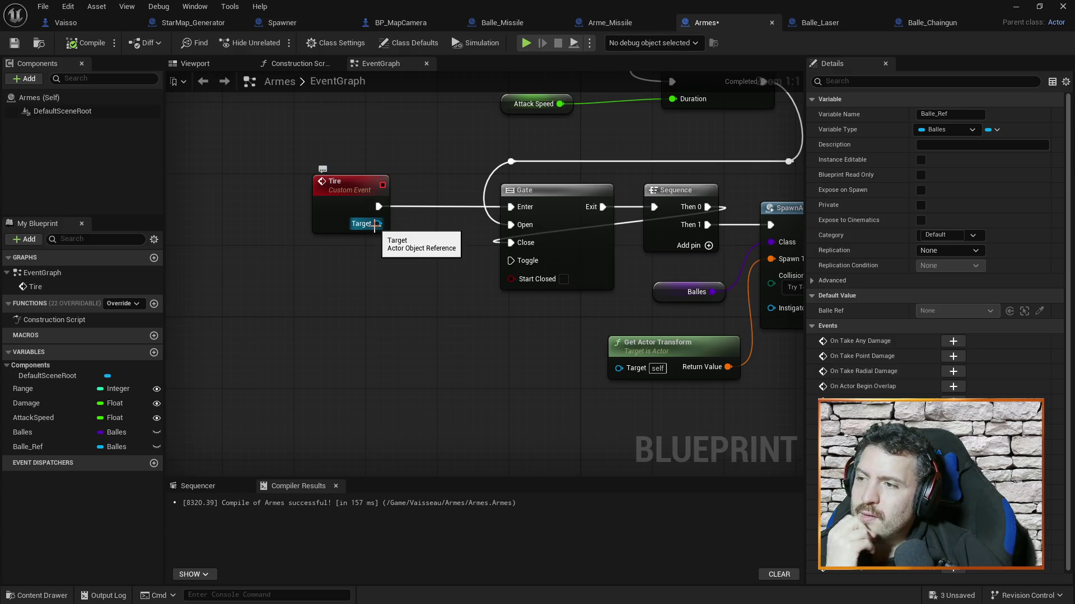
pyautogui.moveTo(429, 297); pyautogui.dragTo(226, 285)
pyautogui.scroll(-2, 608, 353)
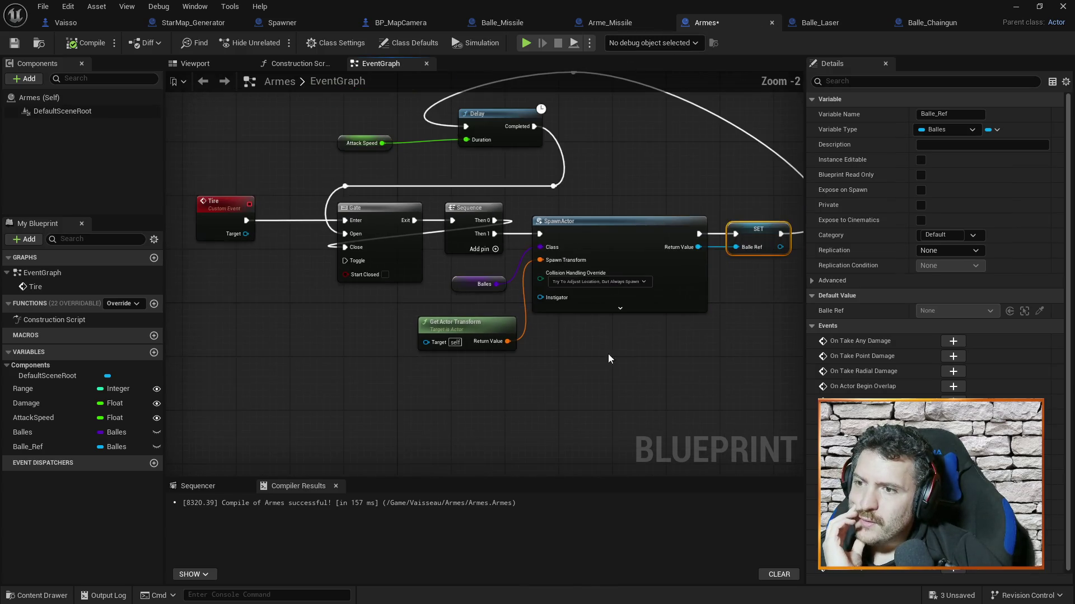
pyautogui.moveTo(556, 379); pyautogui.dragTo(689, 375)
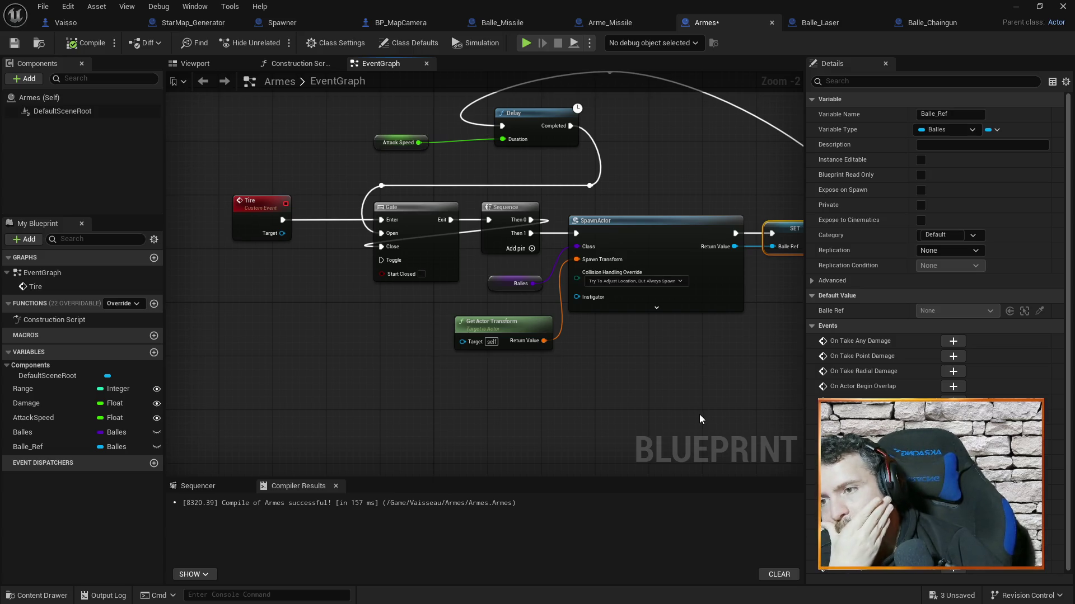
pyautogui.moveTo(675, 409); pyautogui.dragTo(558, 385)
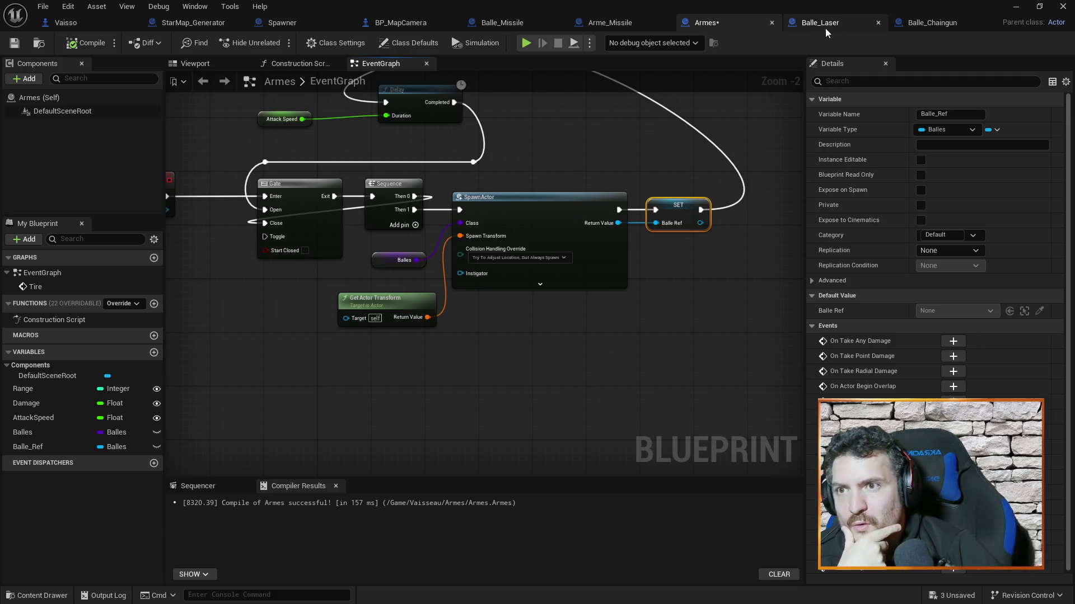
# Glance at the Arme_Missile graph, then return to Armes and save the blueprint.
pyautogui.click(629, 28)
pyautogui.moveTo(396, 175)
pyautogui.mouseDown()
pyautogui.moveTo(618, 163)
pyautogui.moveTo(514, 167)
pyautogui.mouseUp()
pyautogui.click(721, 17)
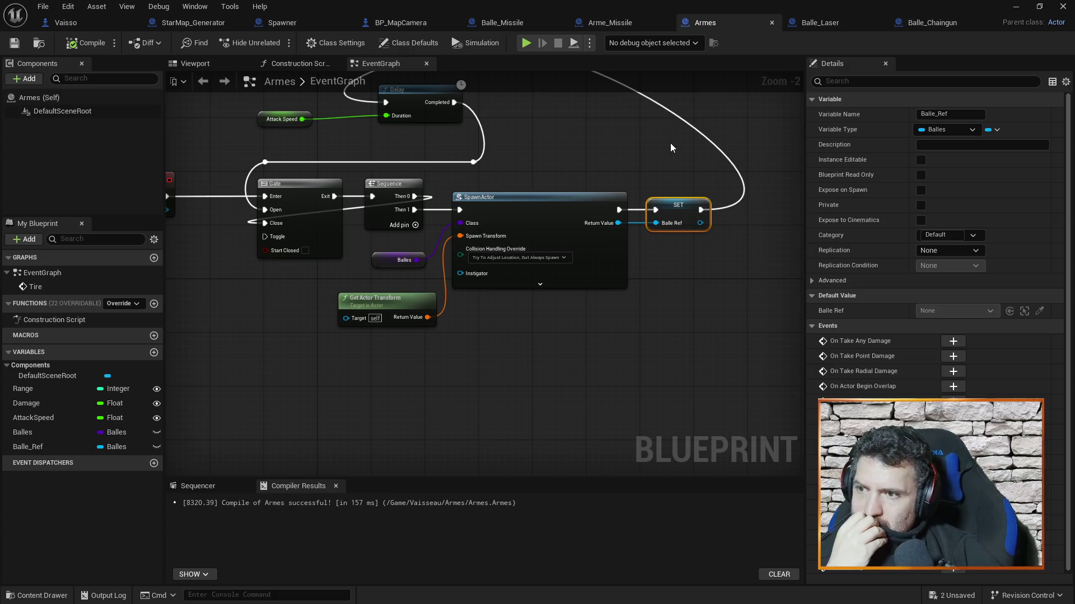
pyautogui.write('re')
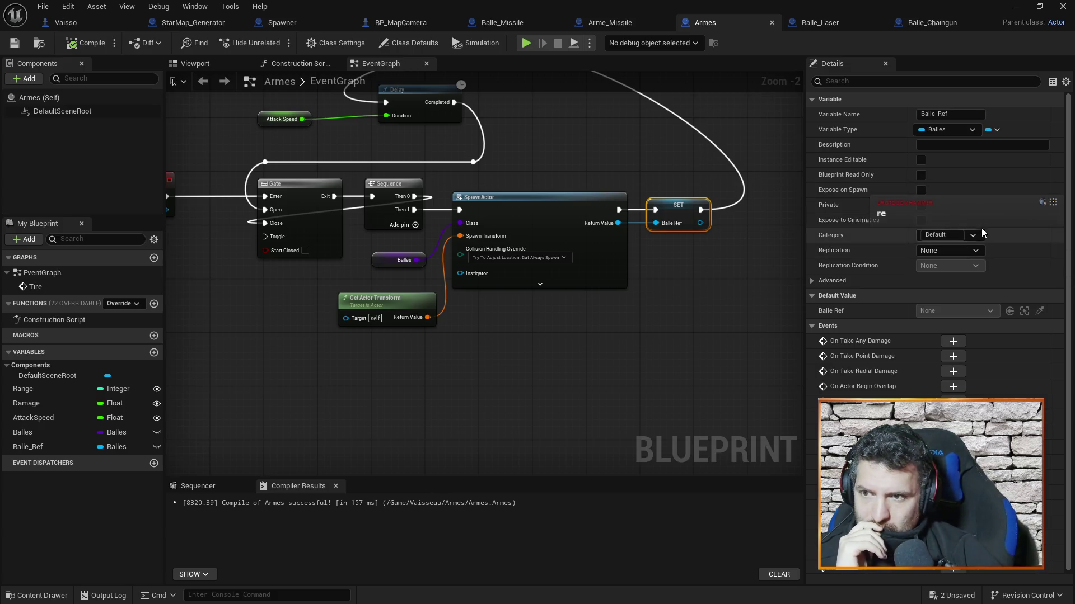
pyautogui.scroll(-1, 1069, 187)
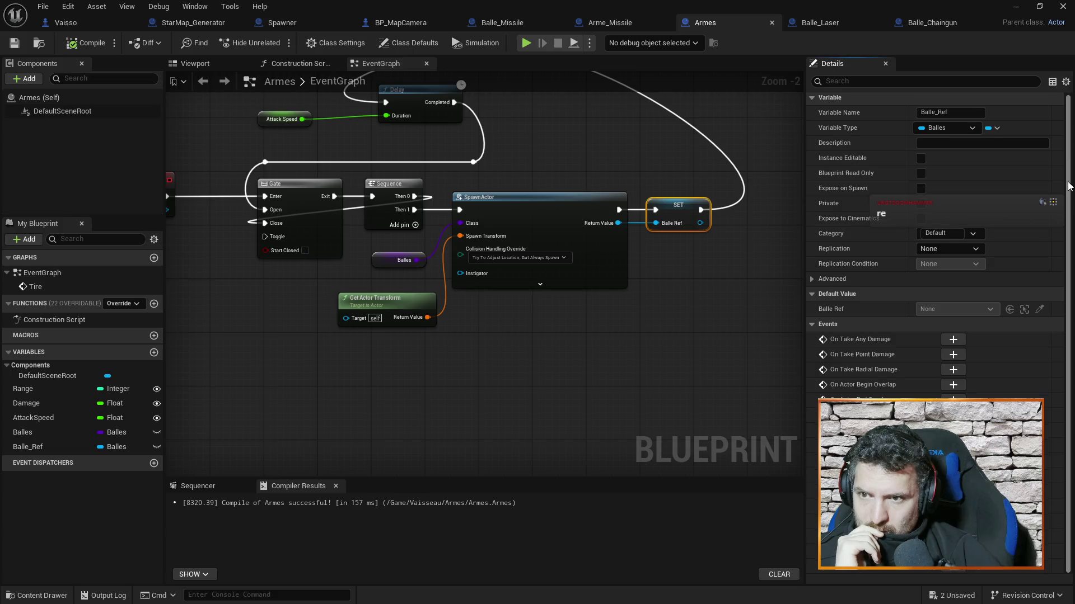
pyautogui.scroll(1, 1067, 212)
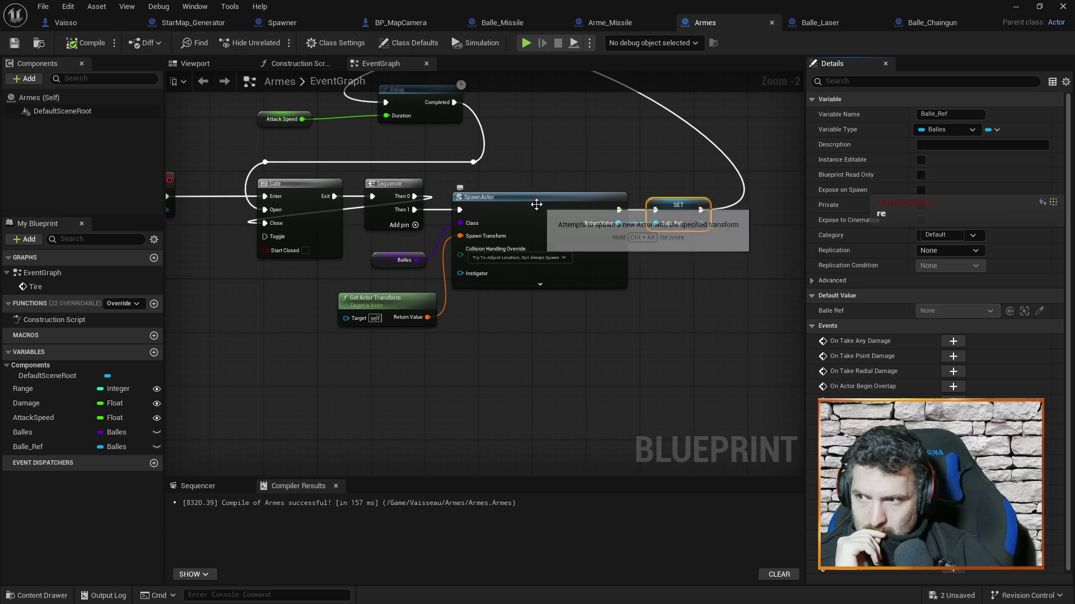
pyautogui.click(586, 194)
pyautogui.click(626, 155)
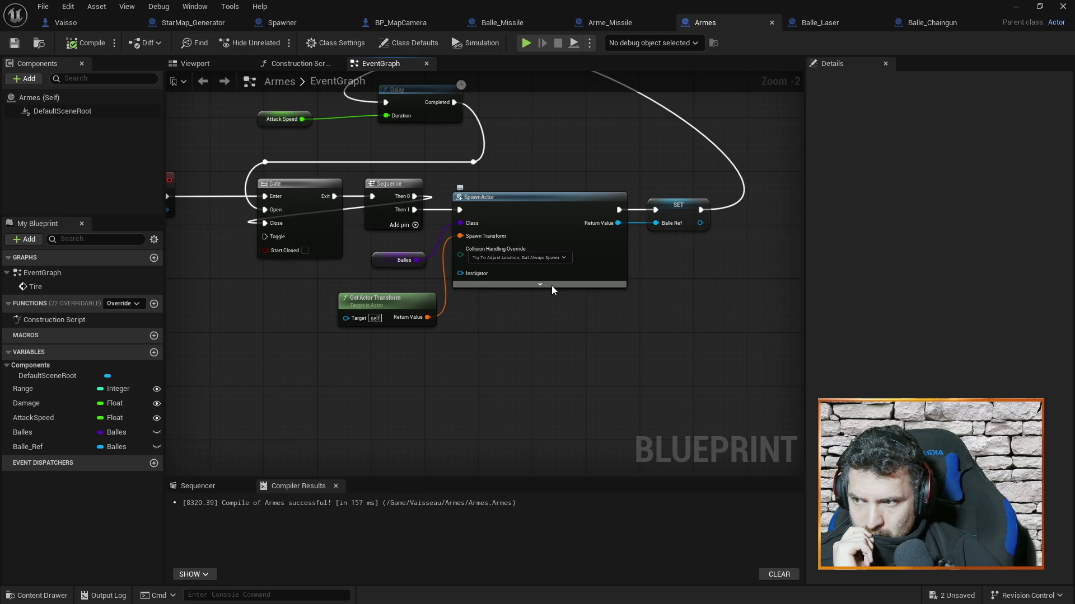
# Check SpawnActor's advanced pins, keep the Transform Scale Method unchanged, and collapse them again.
pyautogui.click(539, 285)
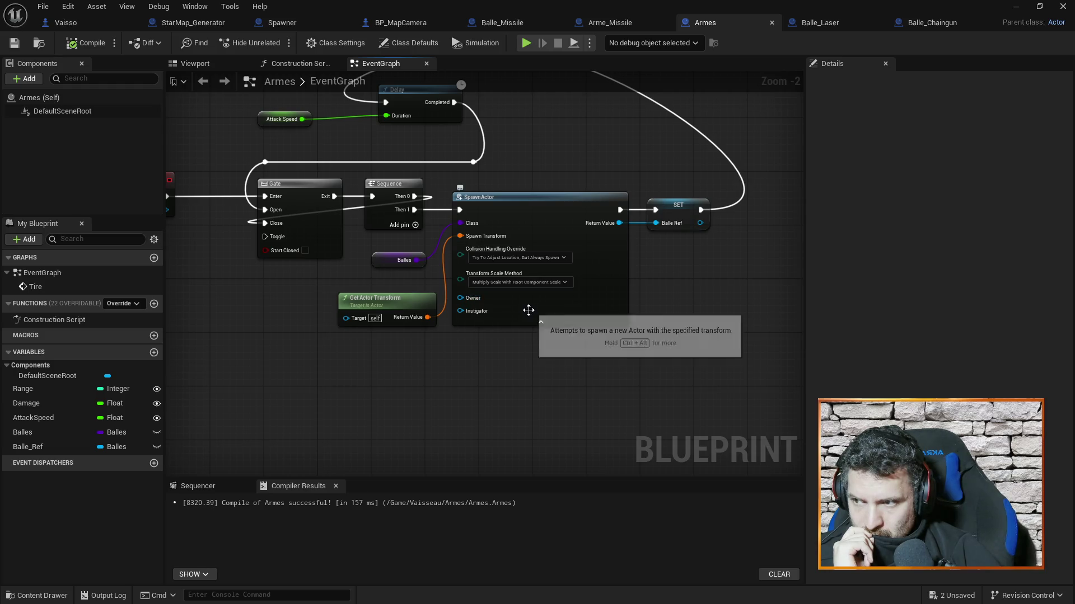
pyautogui.scroll(2, 569, 281)
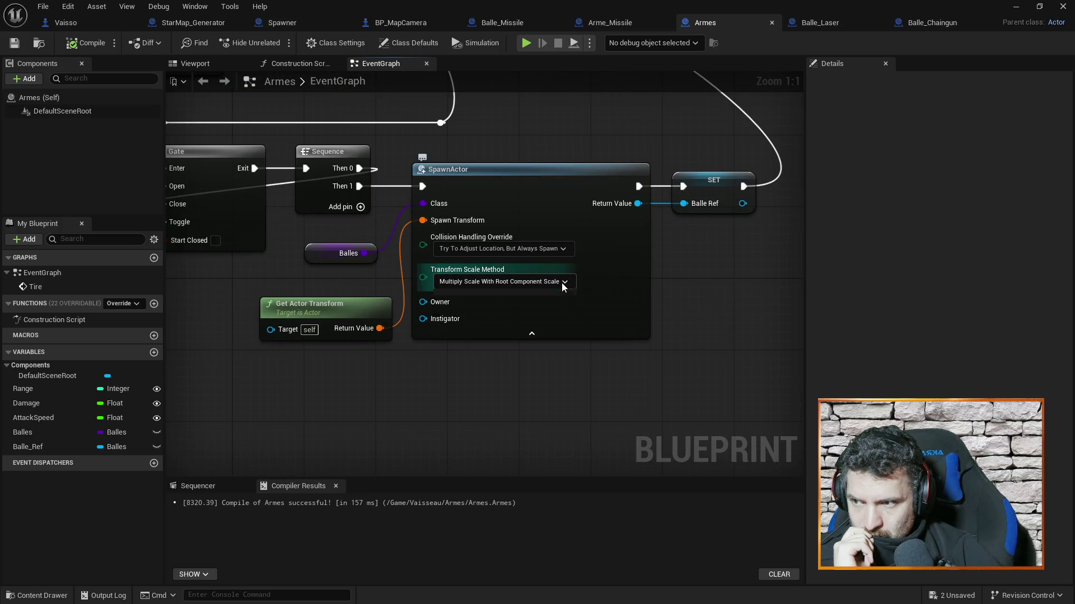
pyautogui.click(563, 282)
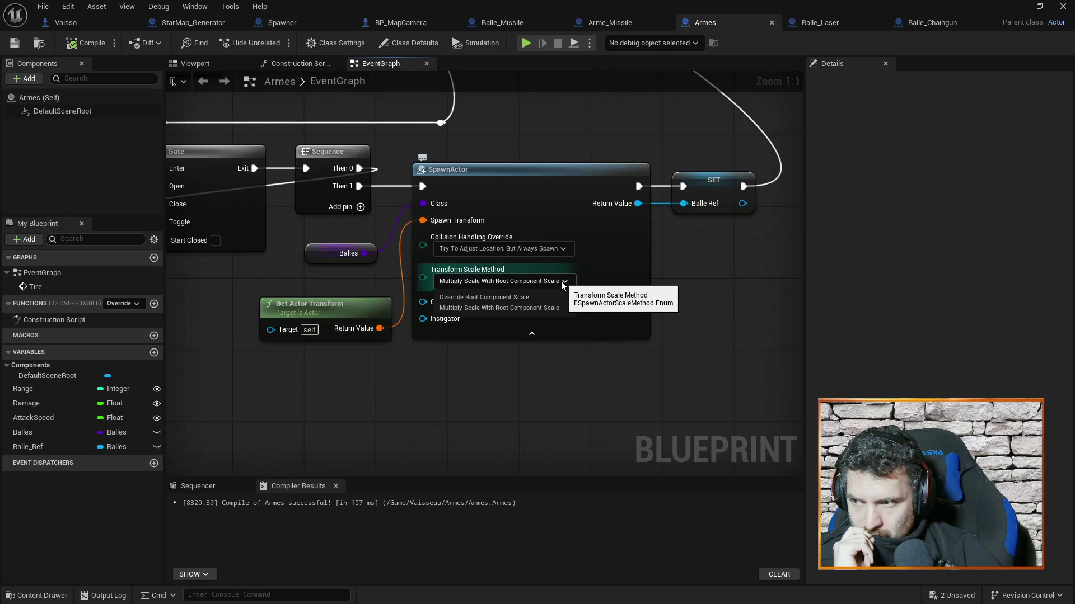
pyautogui.click(560, 281)
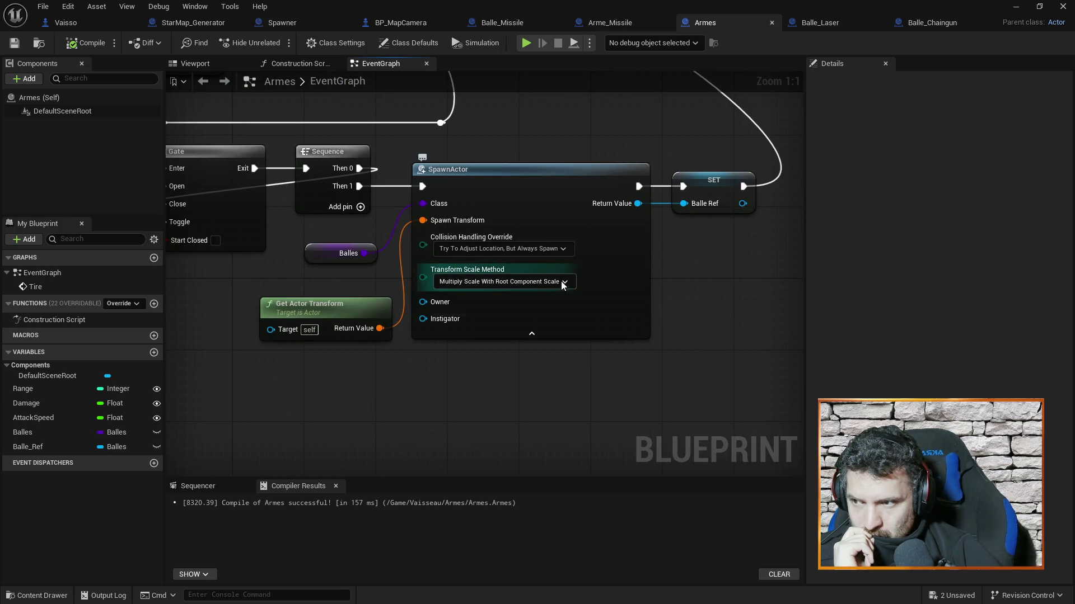
pyautogui.click(532, 334)
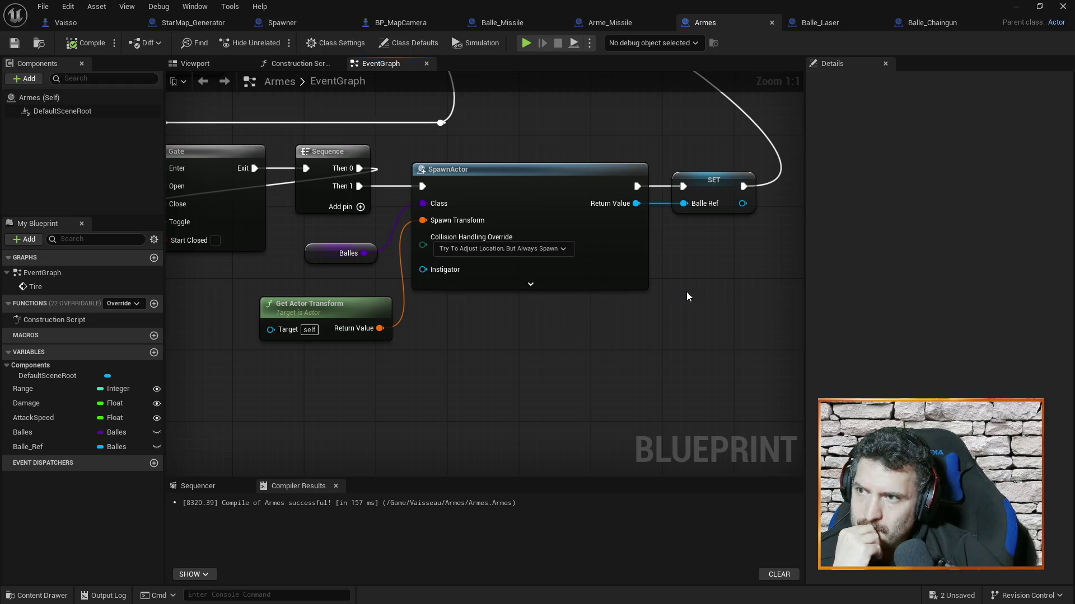
# Glance at Balle_Laser, then bring up the Balle_Missile blueprint and its collision settings.
pyautogui.click(839, 23)
pyautogui.click(718, 20)
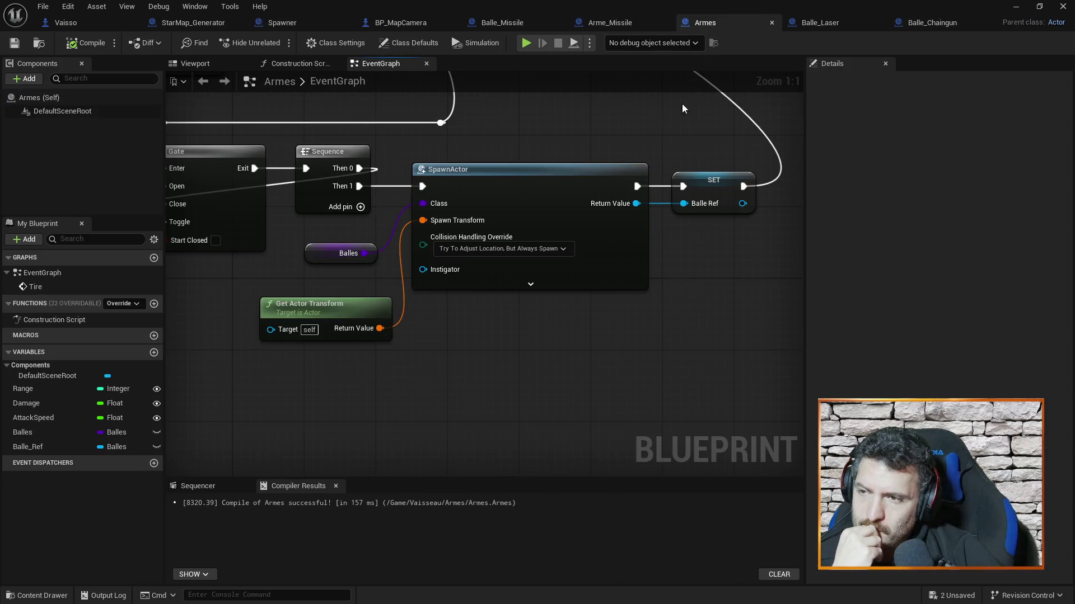
pyautogui.click(495, 22)
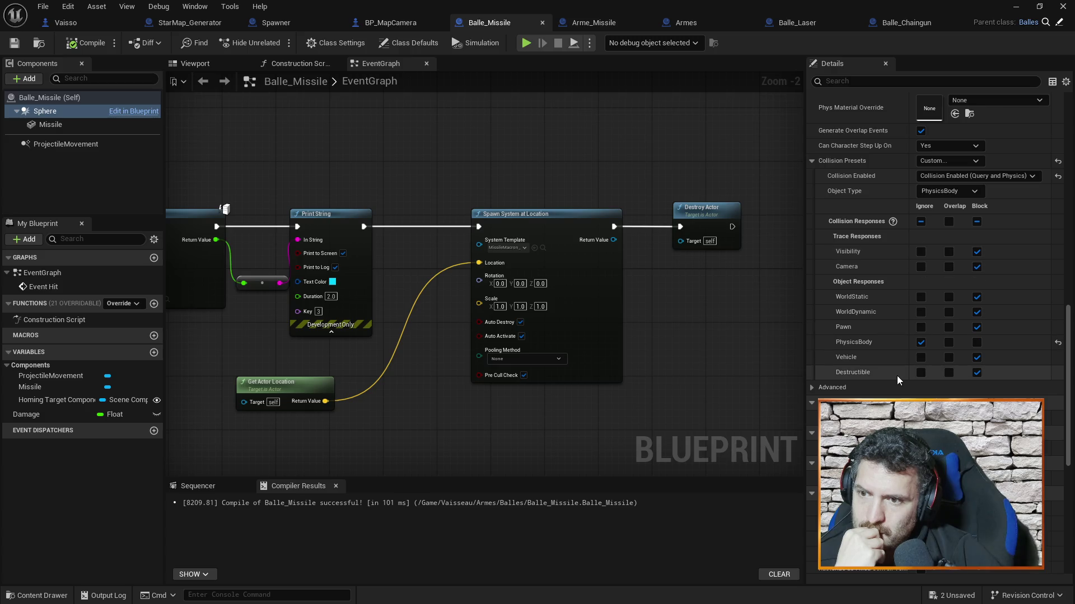
# Expand and collapse Balle_Missile's advanced collision responses, then switch to the Add Impulse docs browser.
pyautogui.click(810, 388)
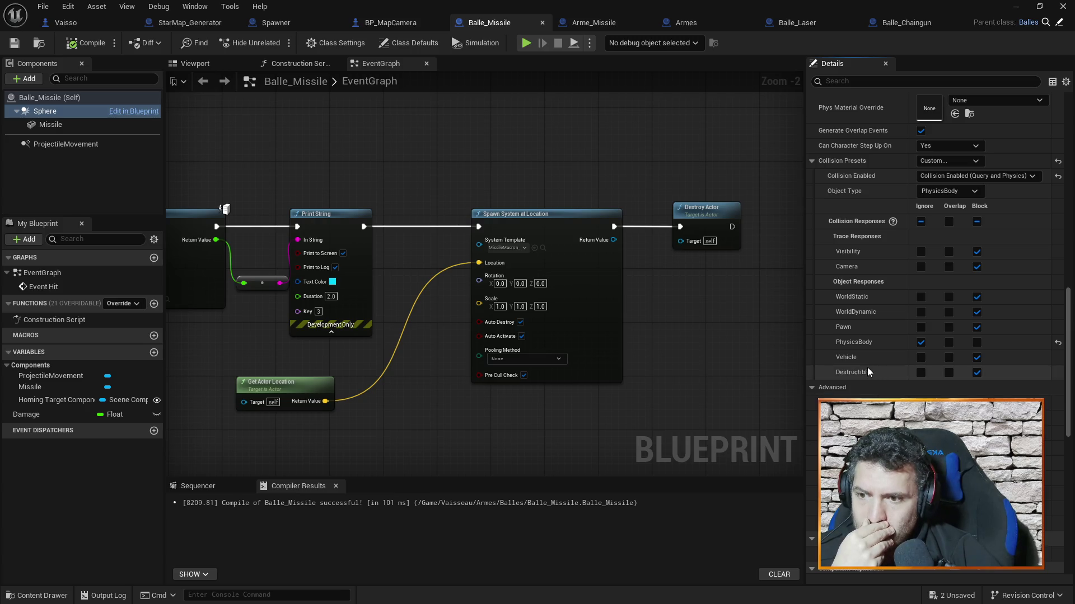
pyautogui.click(812, 385)
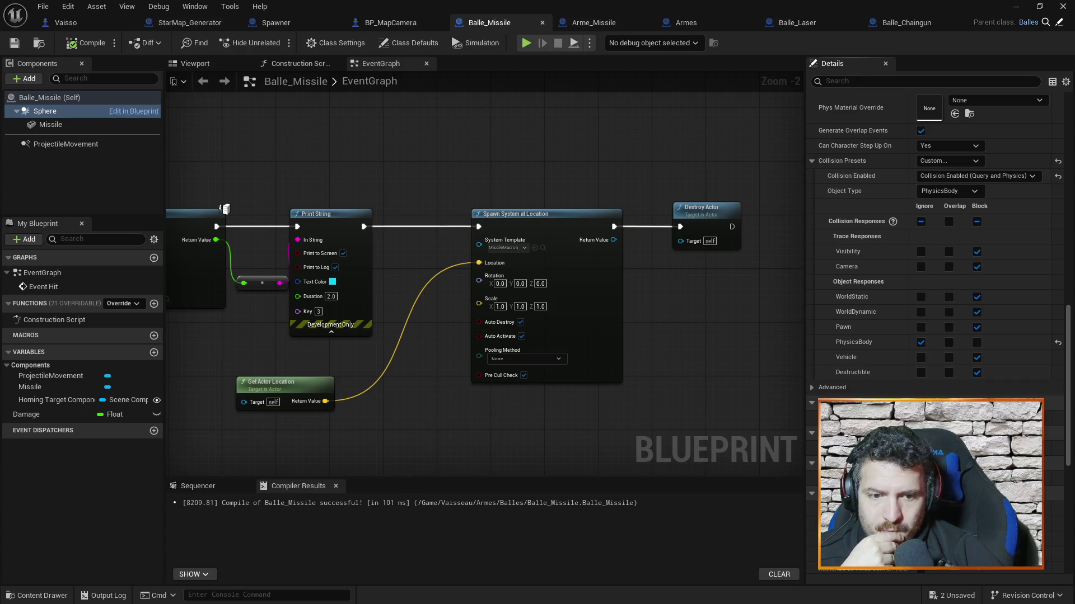
pyautogui.hotkey('alt', 'Tab')
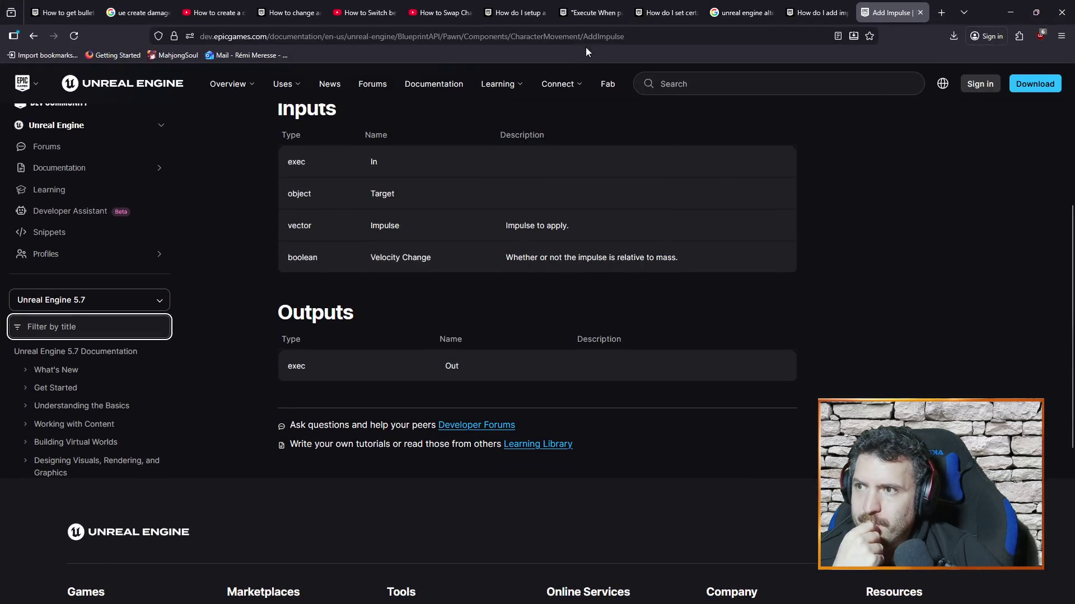
# Search the web for 'unreal engine collision with self'.
pyautogui.click(591, 35)
pyautogui.hotkey('ctrl', 'a')
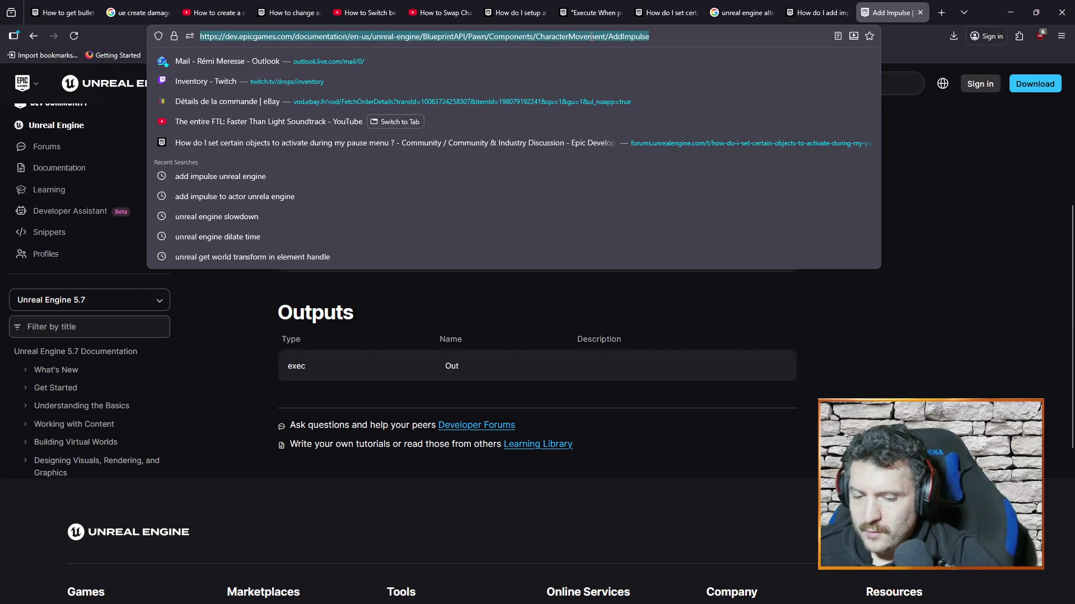
pyautogui.write('unreal engine')
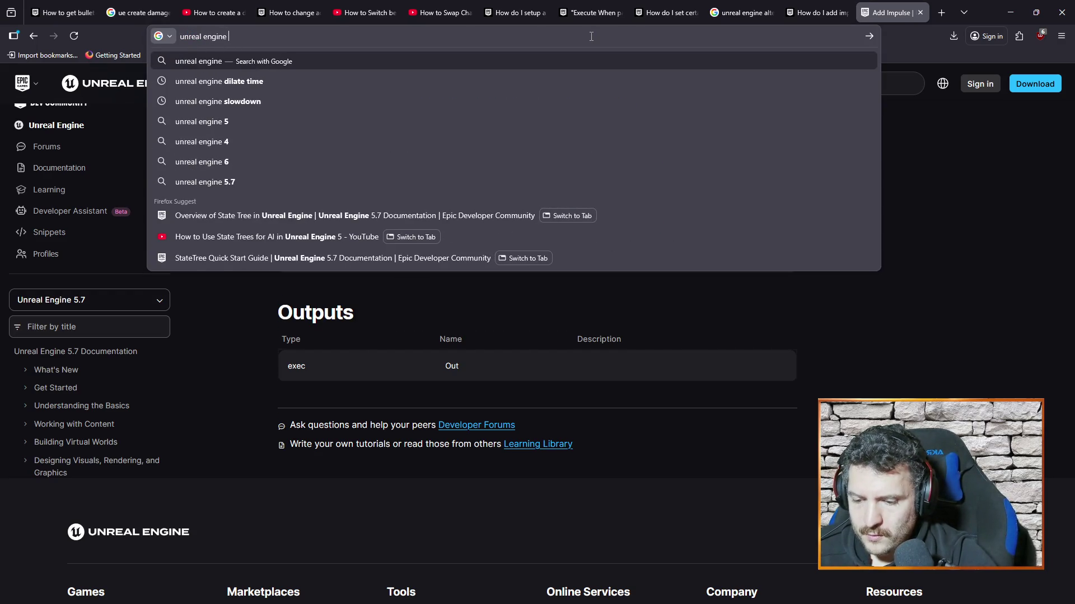
pyautogui.write(' colli')
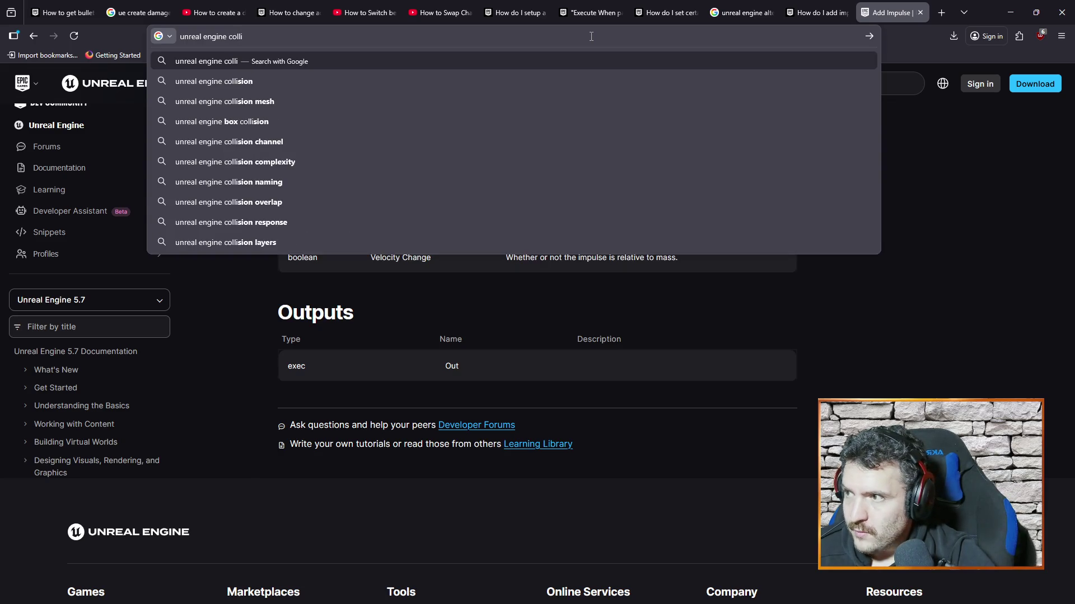
pyautogui.write('sion wi')
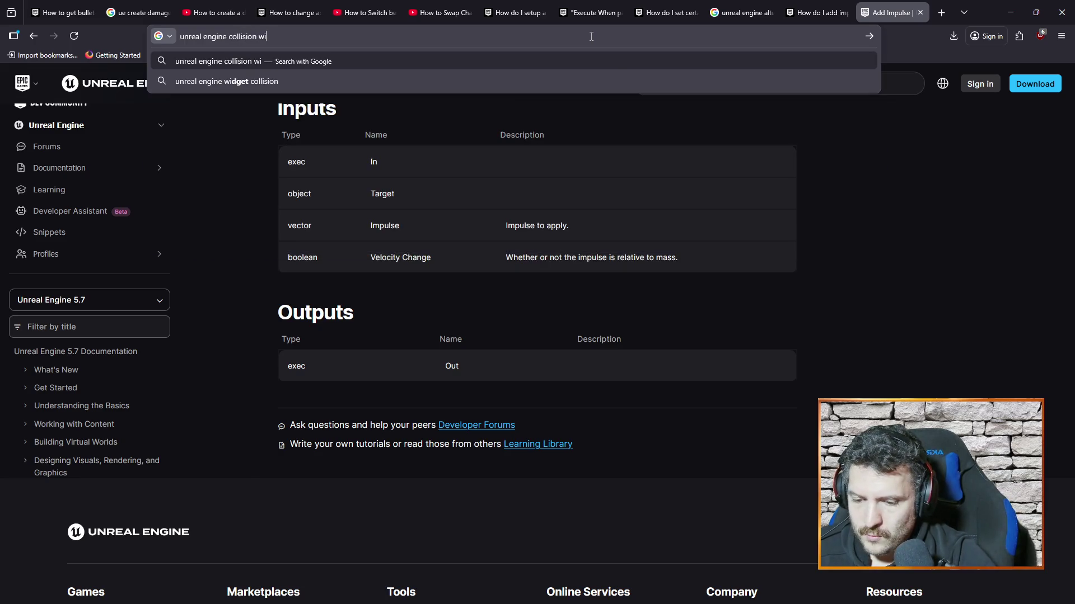
pyautogui.write('th self')
pyautogui.press('Return')
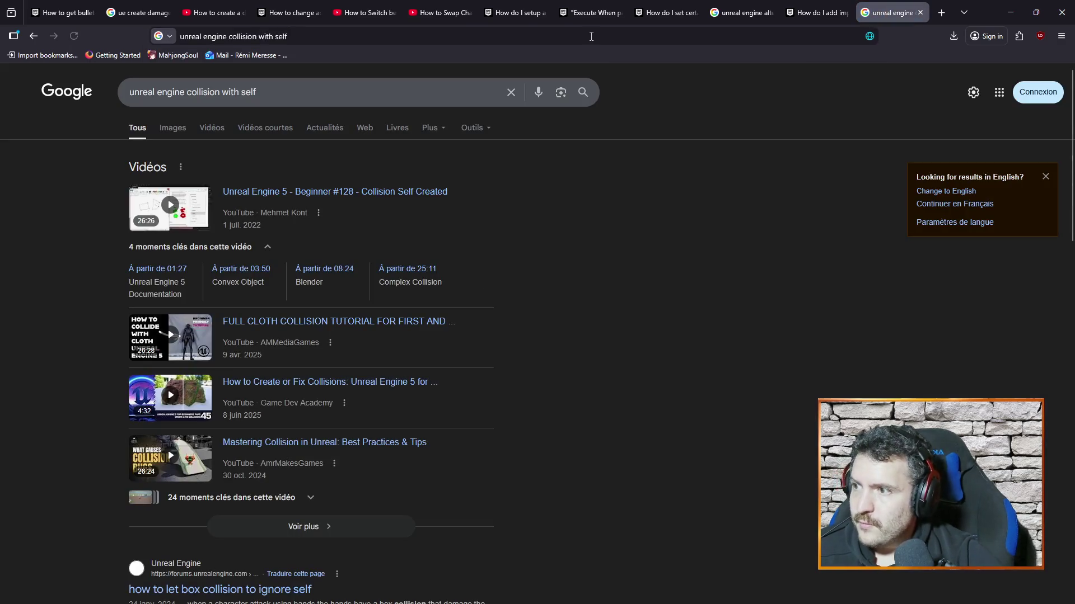
pyautogui.scroll(-4, 639, 232)
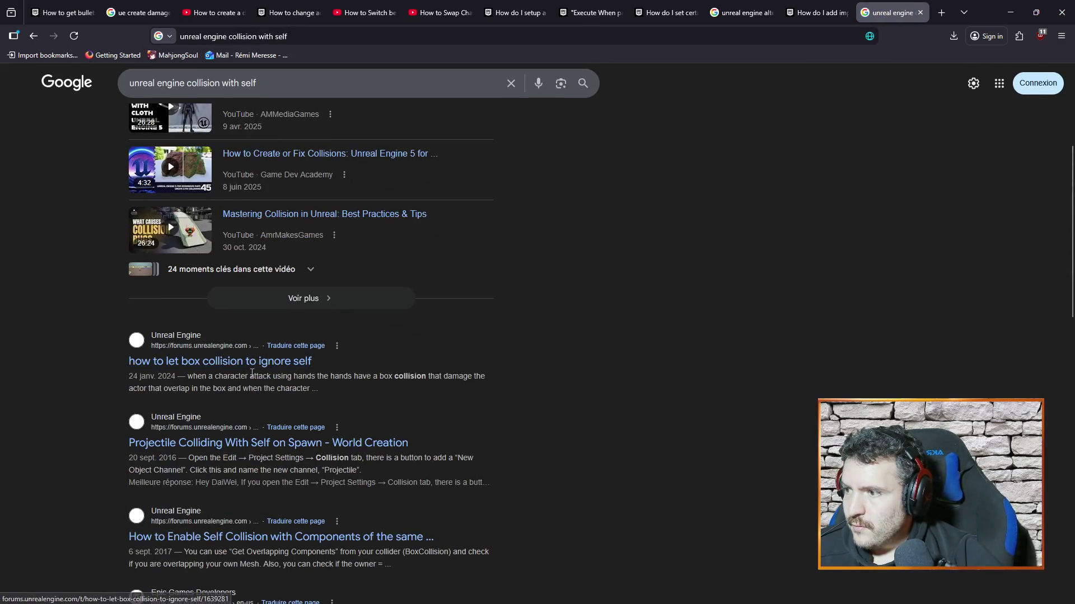
# Refine the query to 'unreal engine projectile collision with character' and rerun it.
pyautogui.doubleClick(243, 83)
pyautogui.write('character')
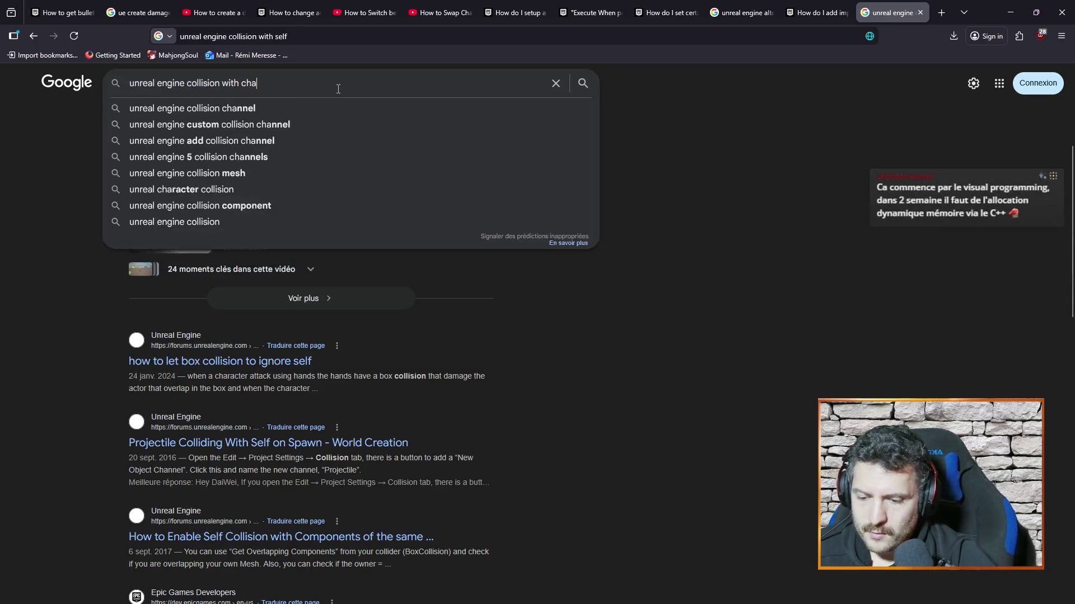
pyautogui.click(188, 83)
pyautogui.write('projectile')
pyautogui.press('Return')
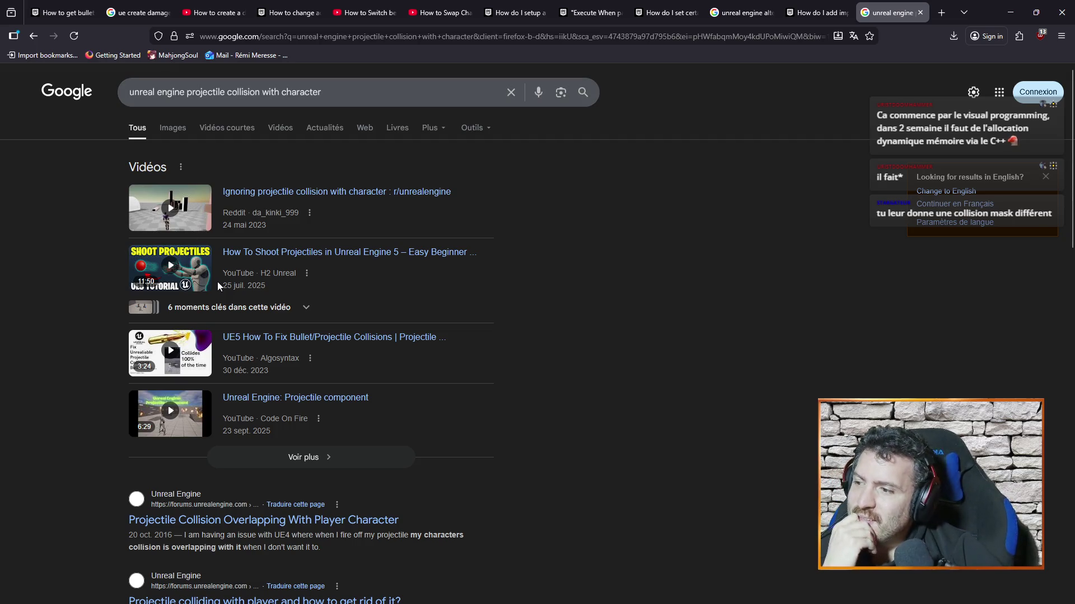
# Read the 'Projectile colliding with player' forum thread on Ignore Actor When Moving, then minimize the browser.
pyautogui.scroll(-3, 494, 388)
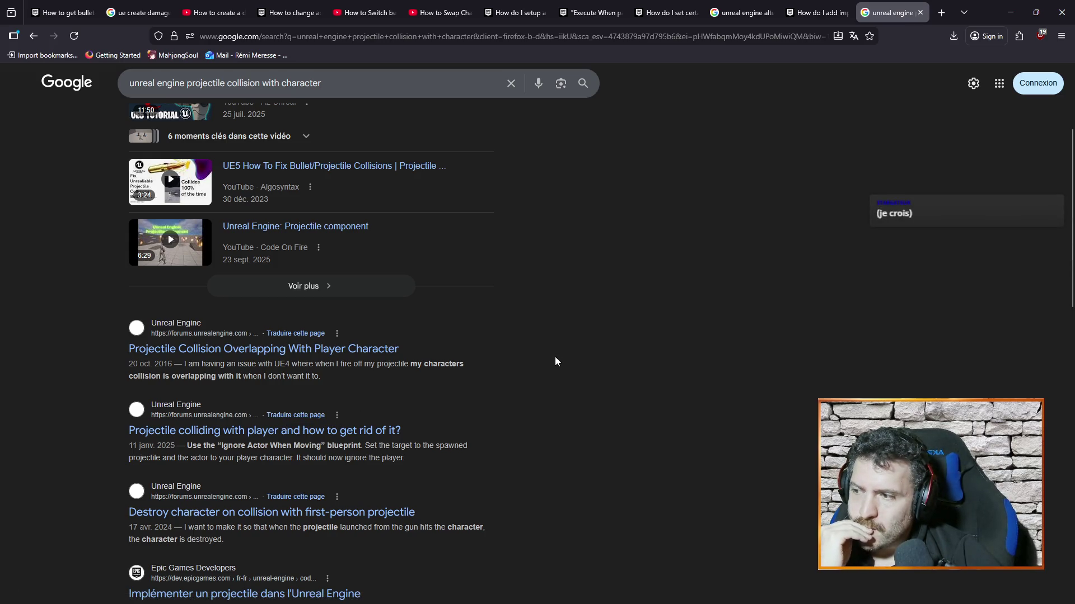
pyautogui.click(368, 433)
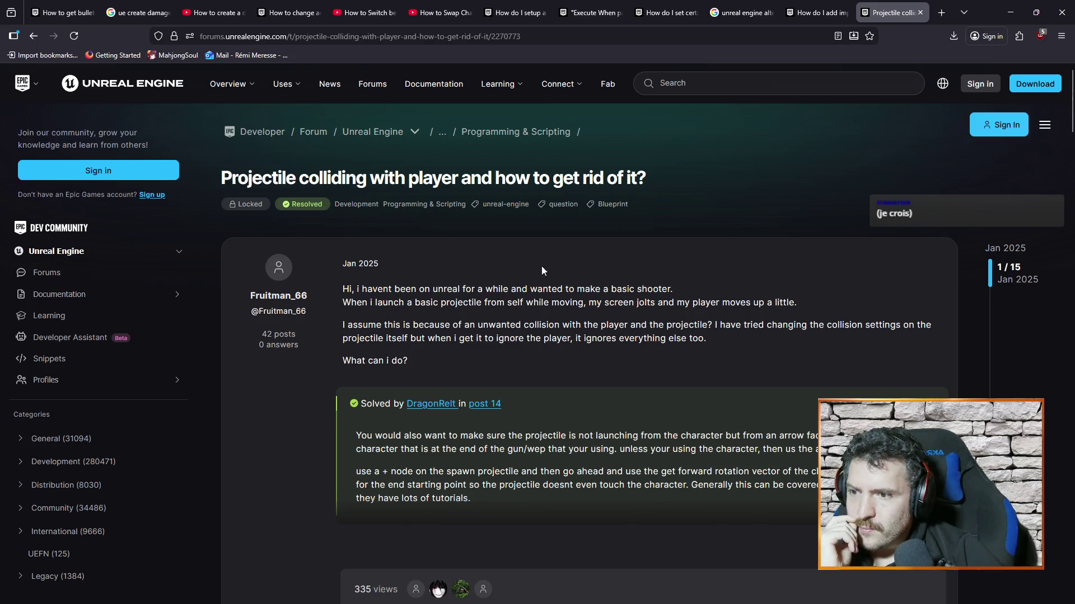
pyautogui.scroll(-1, 565, 266)
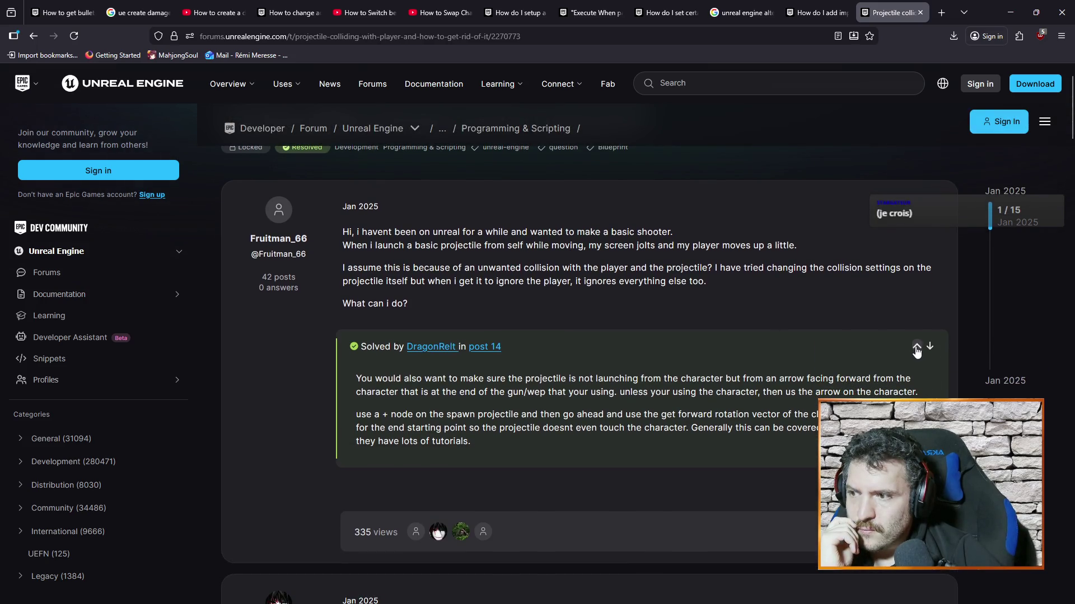
pyautogui.rightClick(655, 41)
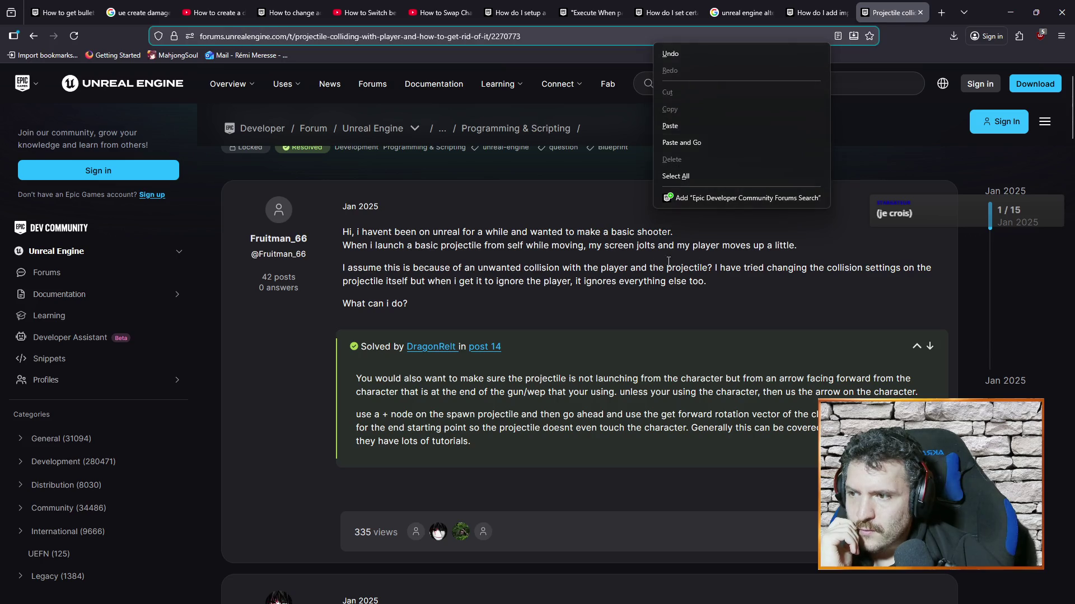
pyautogui.scroll(-5, 613, 266)
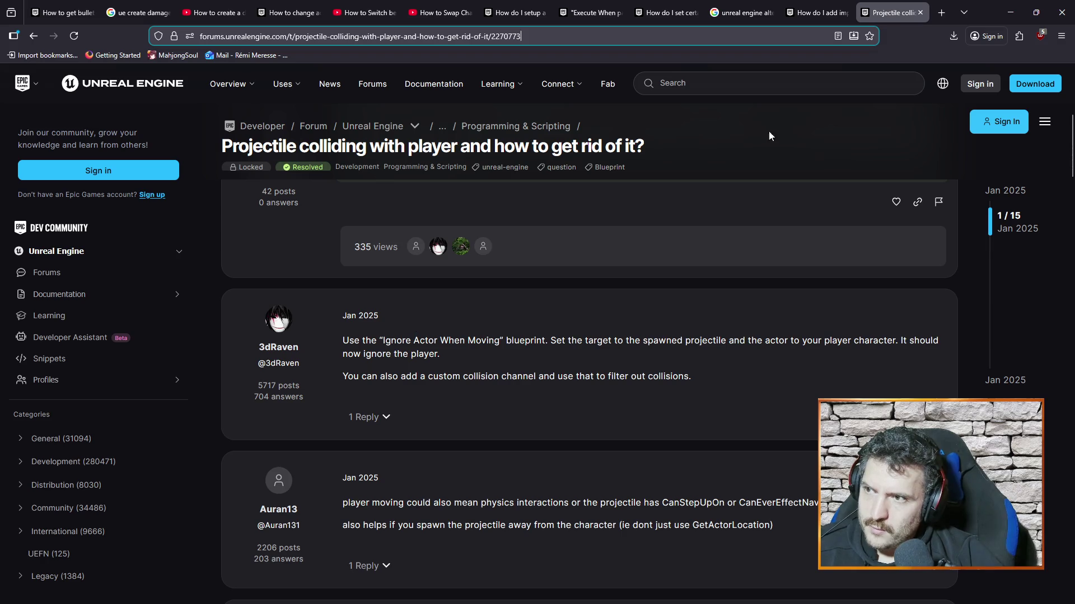
pyautogui.click(1011, 12)
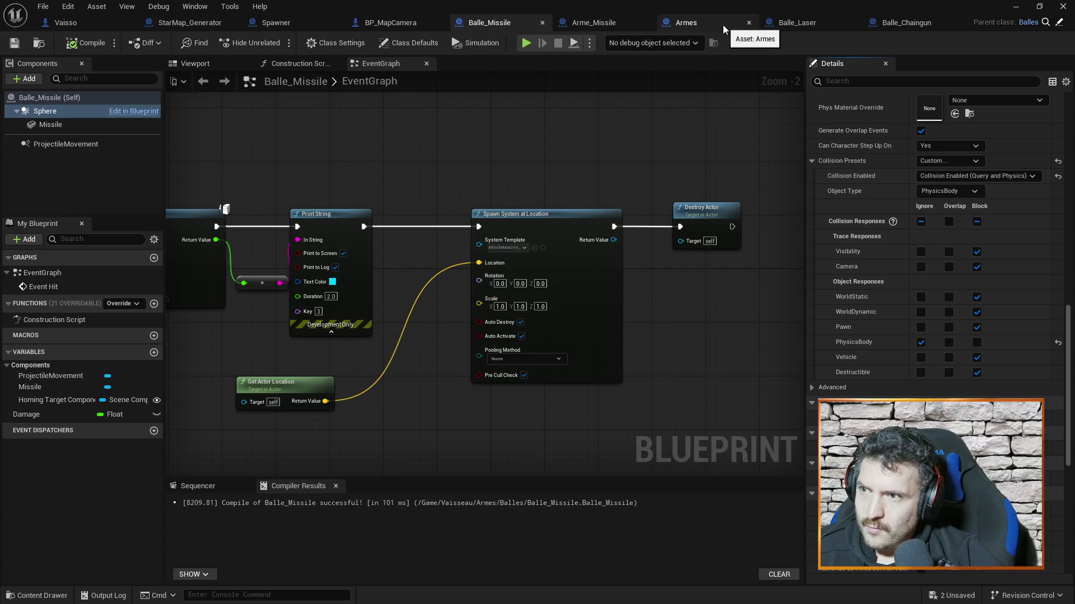
pyautogui.click(1015, 7)
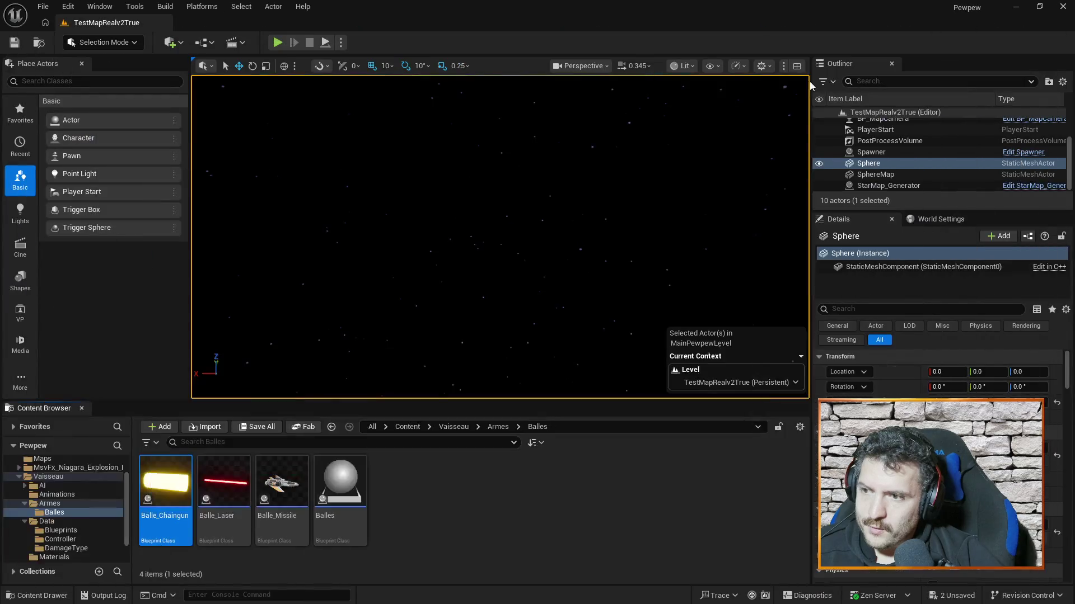
pyautogui.hotkey('alt', 'Tab')
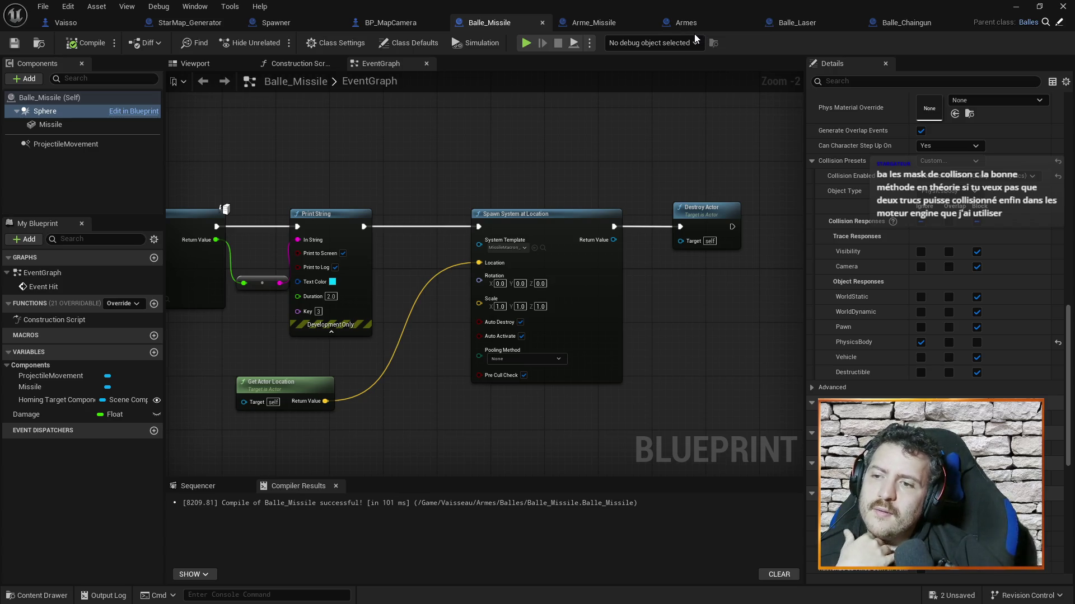
pyautogui.scroll(5, 899, 371)
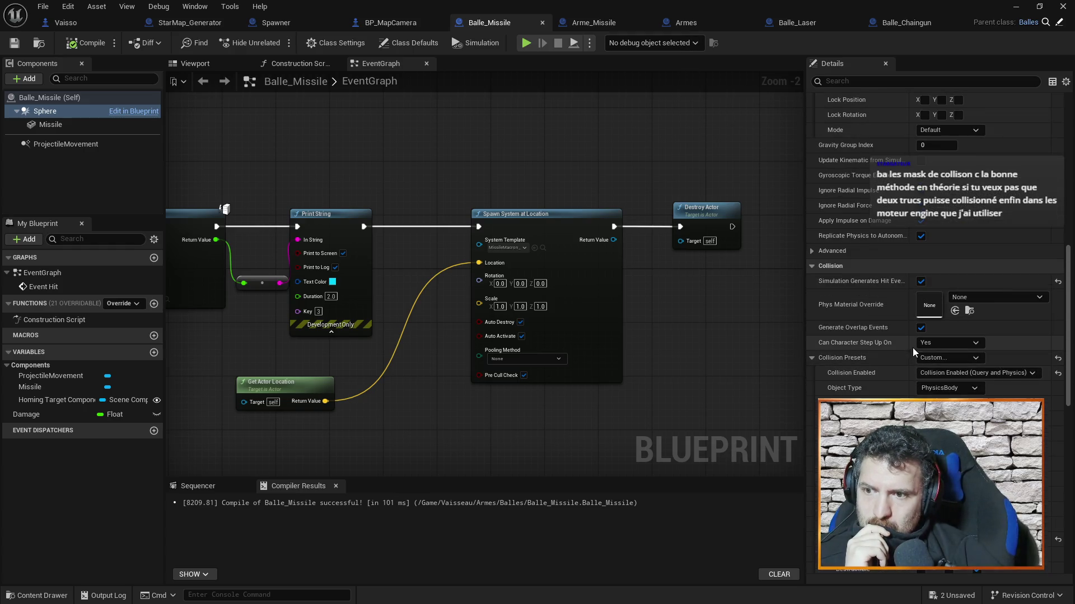
pyautogui.scroll(-4, 922, 347)
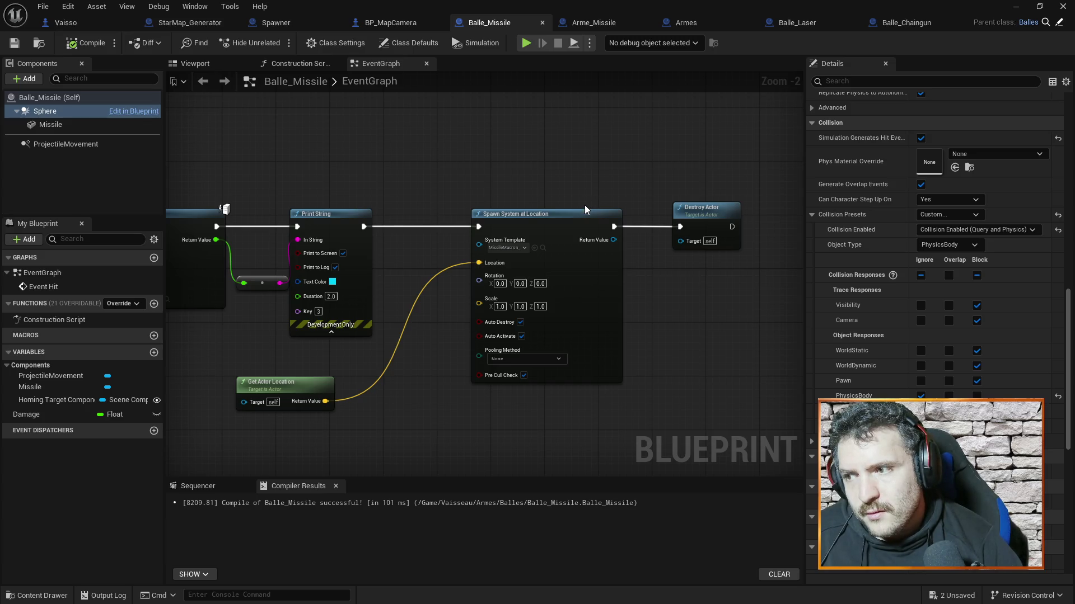
pyautogui.rightClick(584, 205)
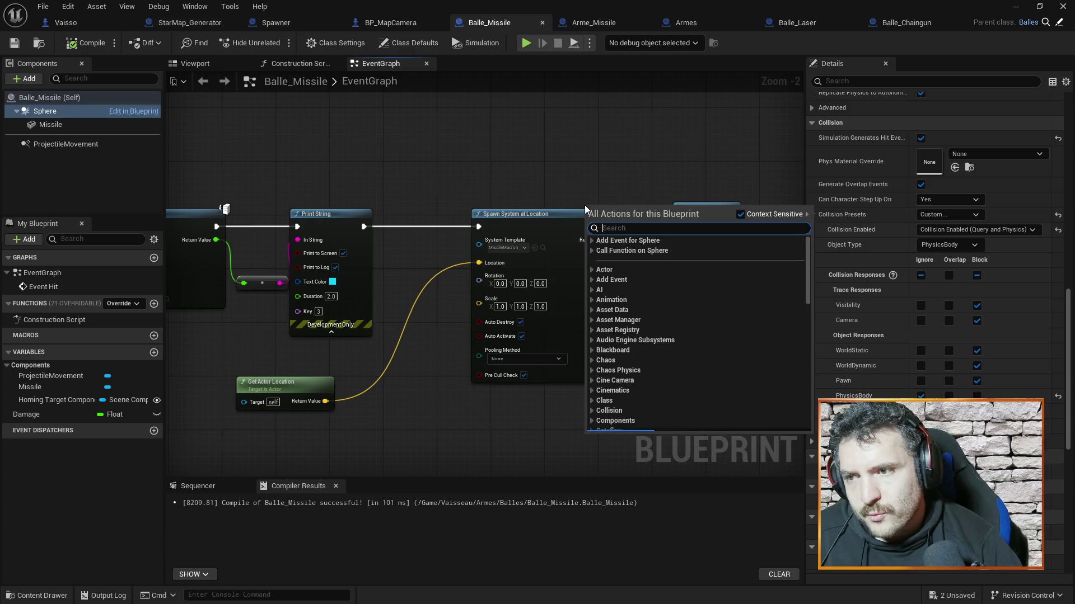
pyautogui.click(616, 133)
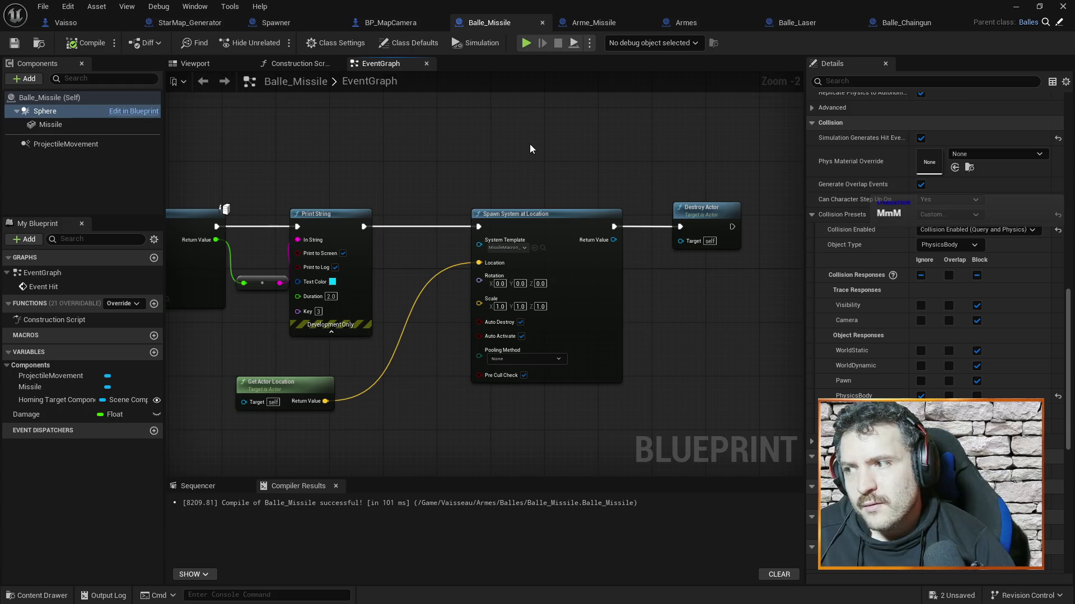
pyautogui.moveTo(338, 136); pyautogui.dragTo(375, 129)
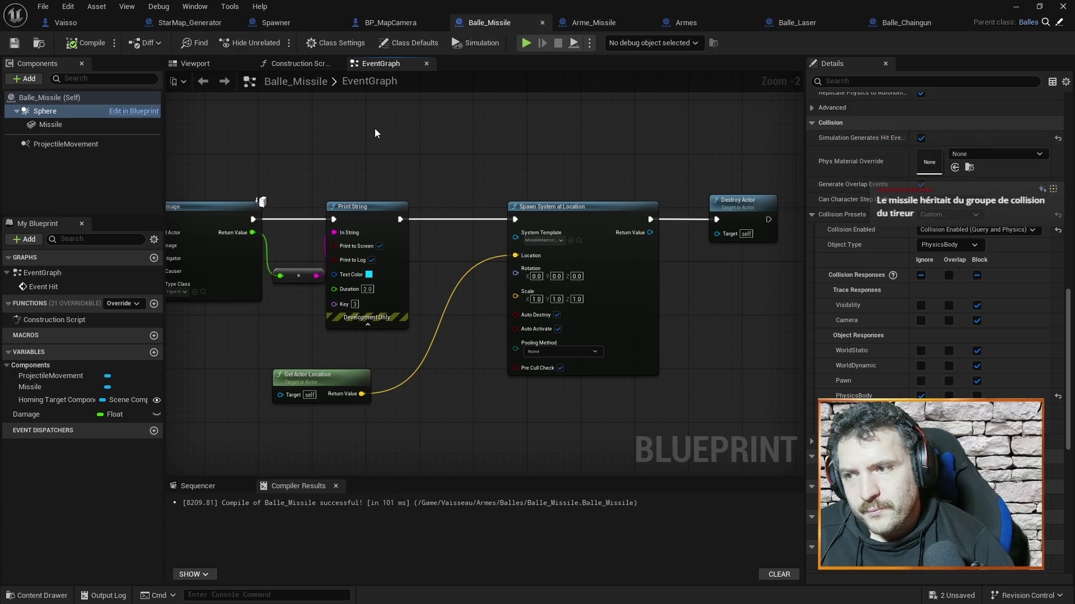
pyautogui.rightClick(375, 129)
pyautogui.click(347, 126)
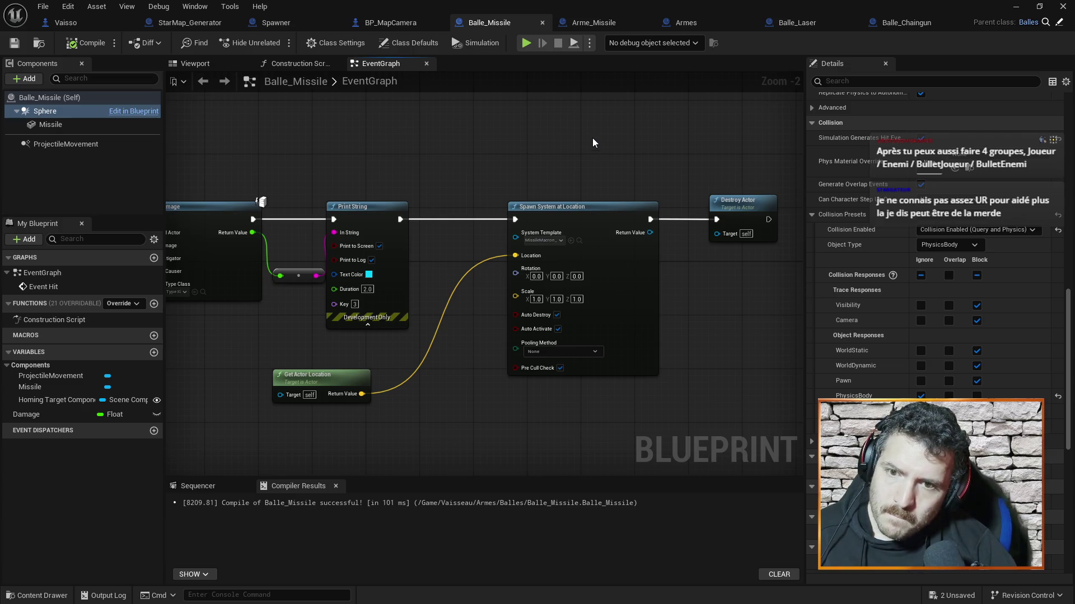
pyautogui.click(951, 245)
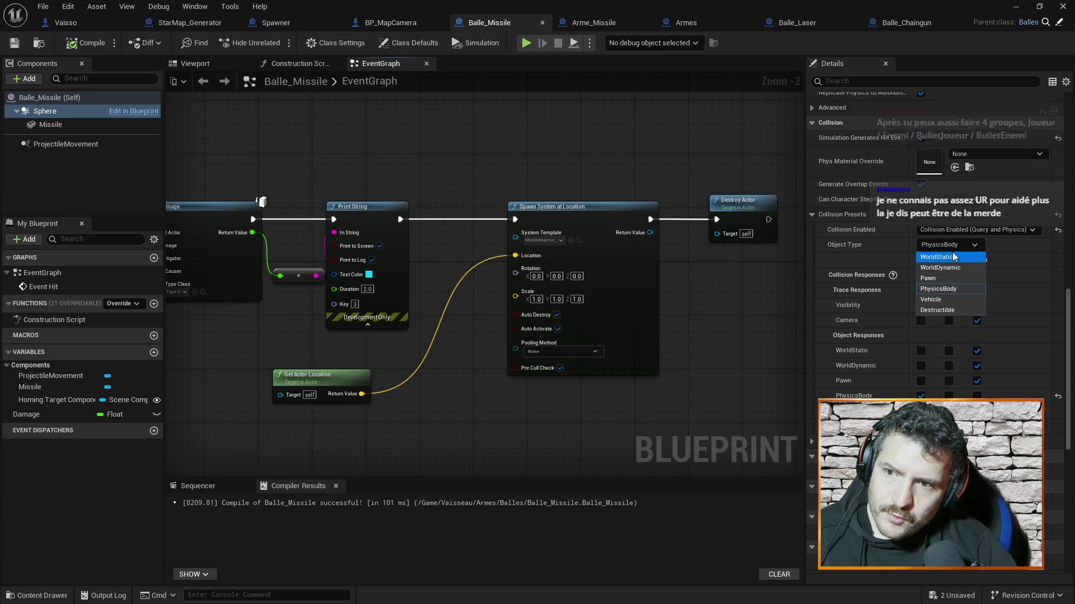
pyautogui.click(943, 216)
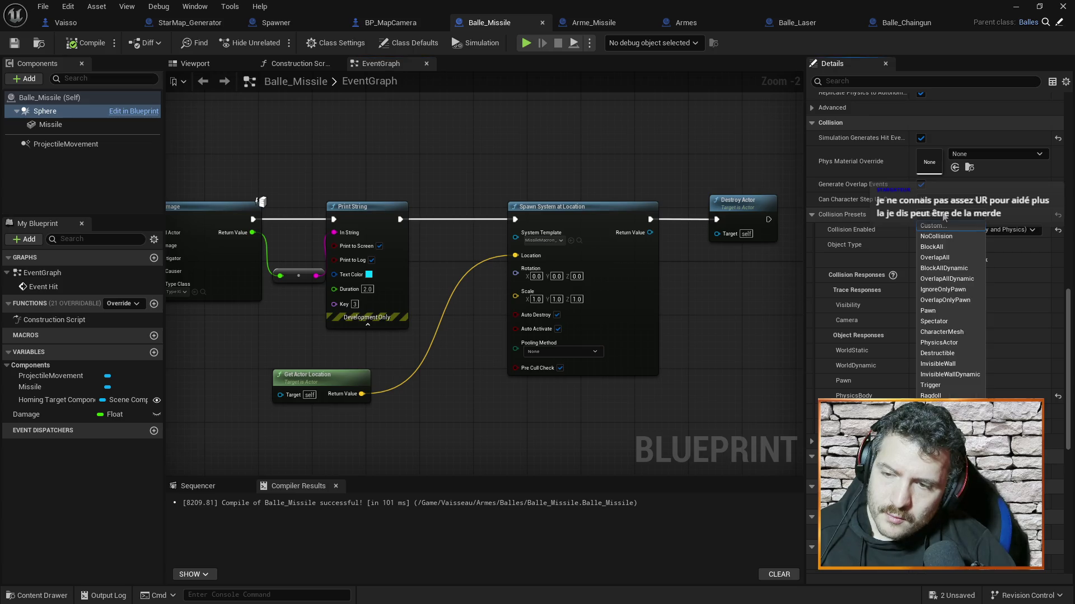
pyautogui.click(943, 216)
pyautogui.click(944, 244)
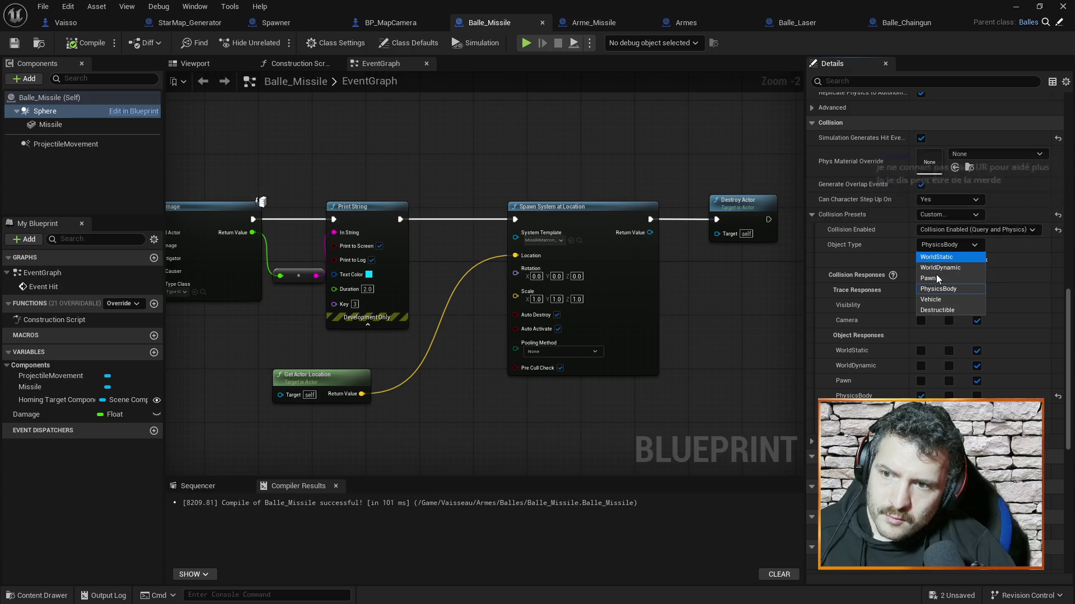
pyautogui.click(926, 244)
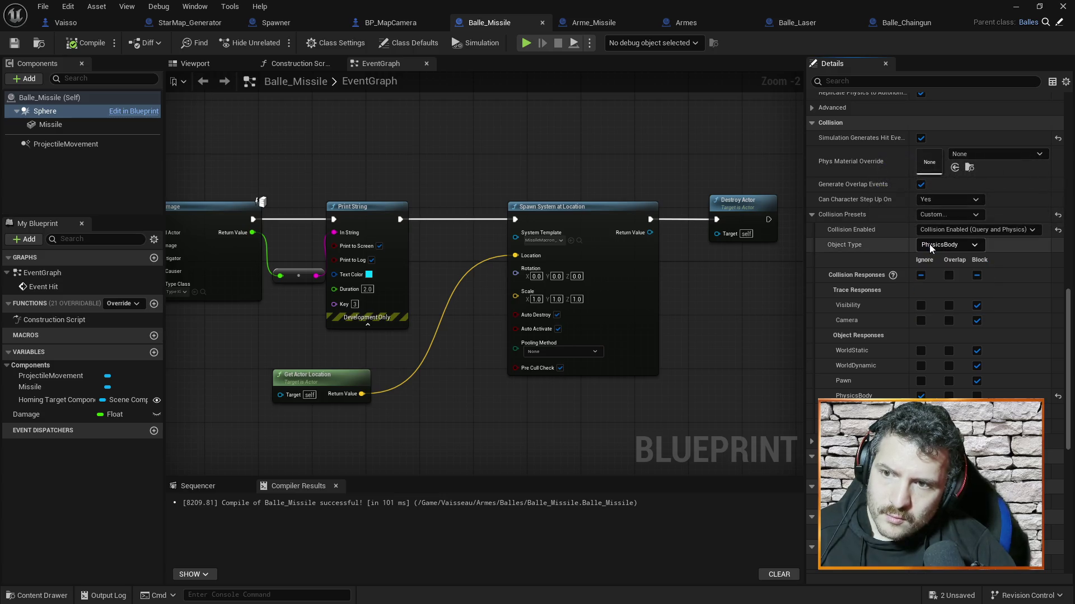
pyautogui.click(938, 227)
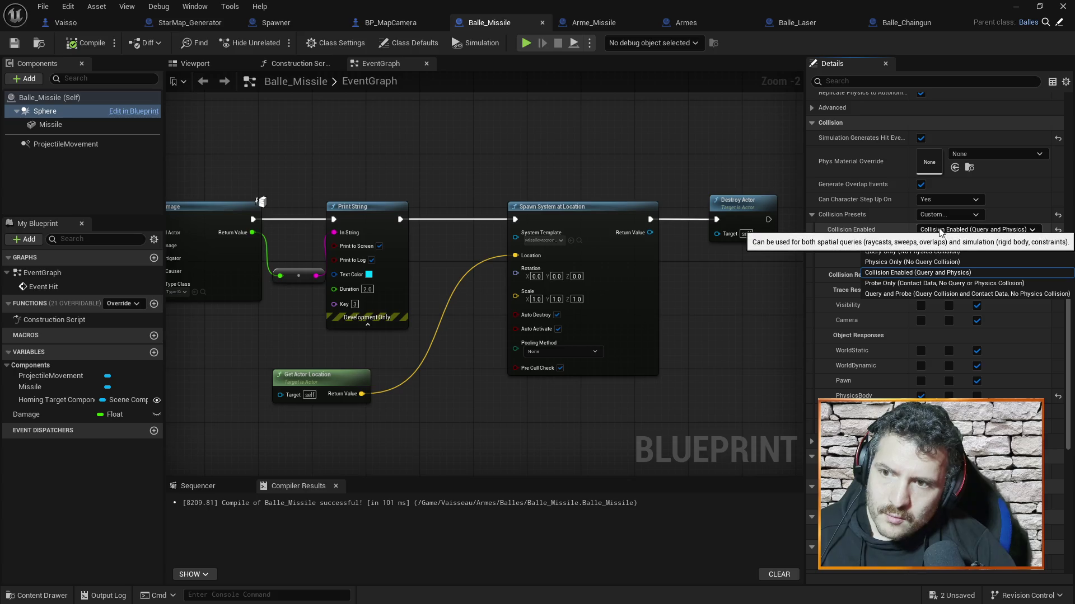
pyautogui.click(940, 232)
pyautogui.click(937, 214)
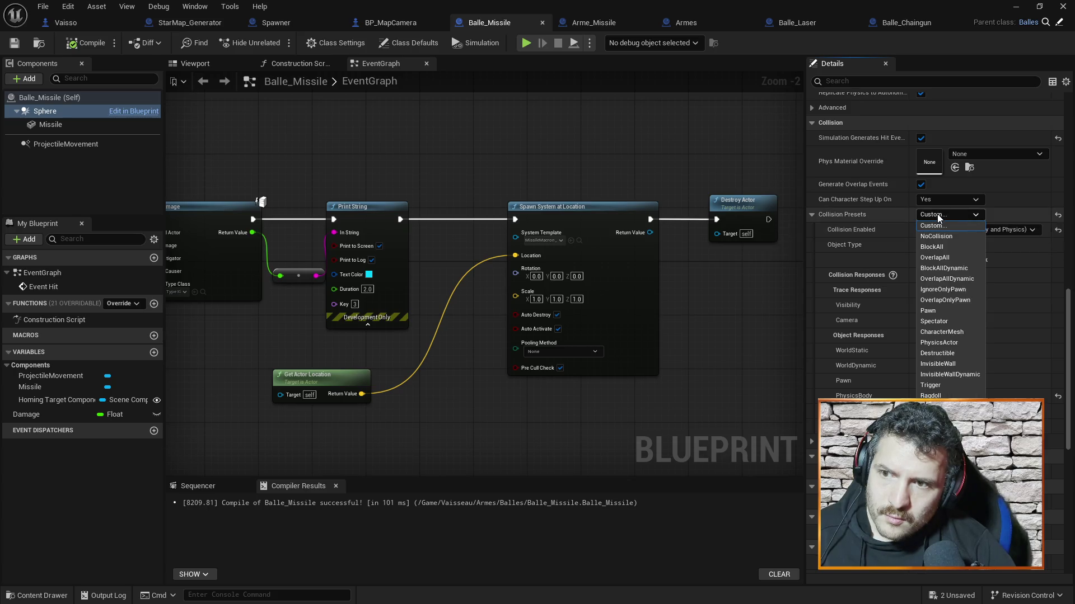
pyautogui.click(936, 214)
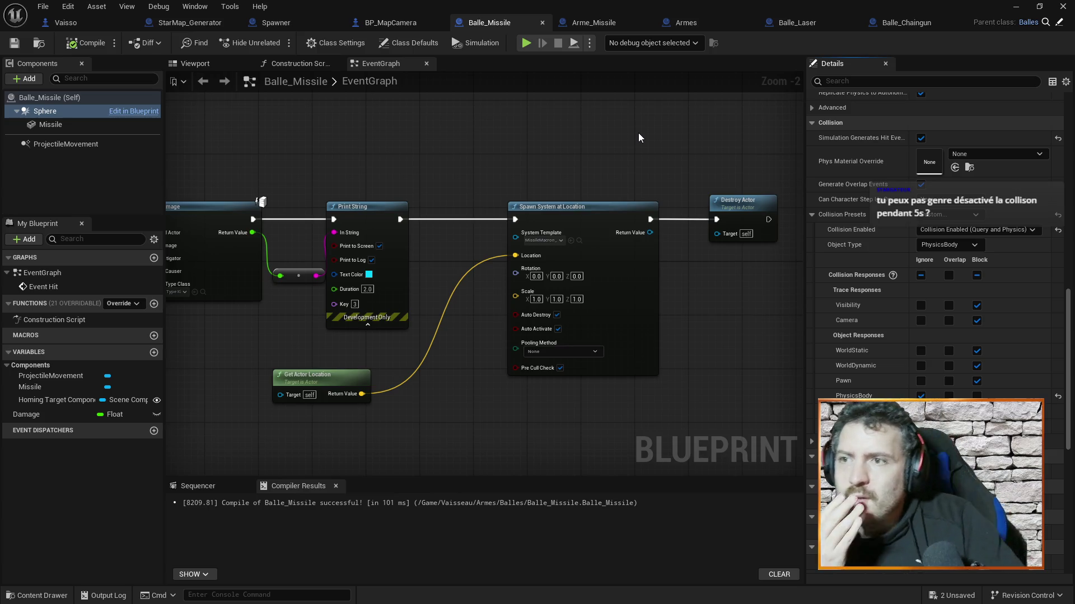
pyautogui.click(593, 22)
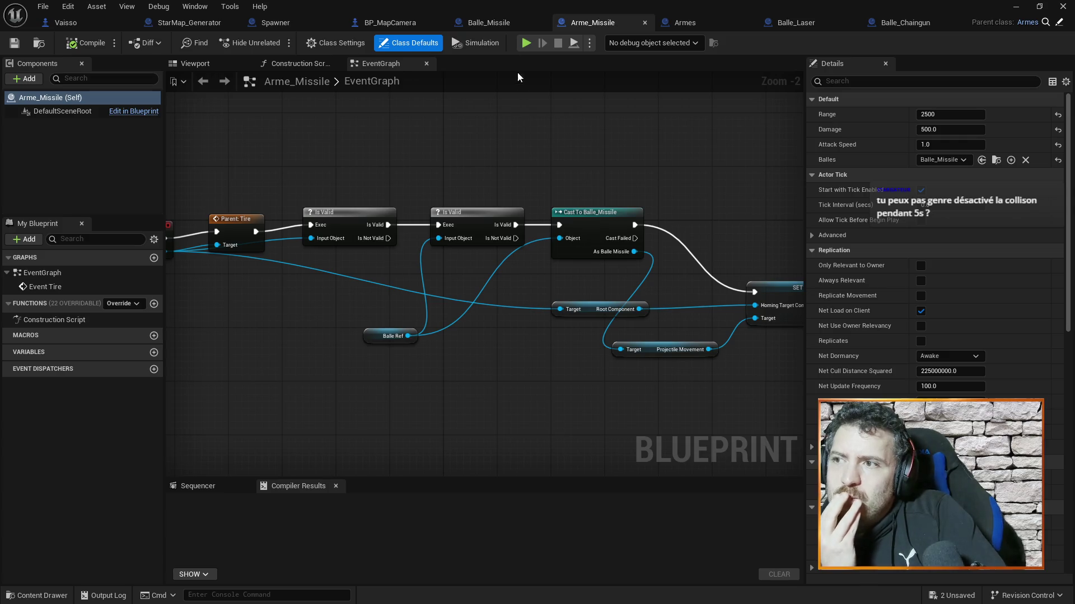
pyautogui.click(486, 21)
pyautogui.moveTo(486, 167)
pyautogui.mouseDown()
pyautogui.moveTo(643, 269)
pyautogui.moveTo(647, 148)
pyautogui.moveTo(594, 208)
pyautogui.moveTo(667, 111)
pyautogui.moveTo(715, 122)
pyautogui.mouseUp()
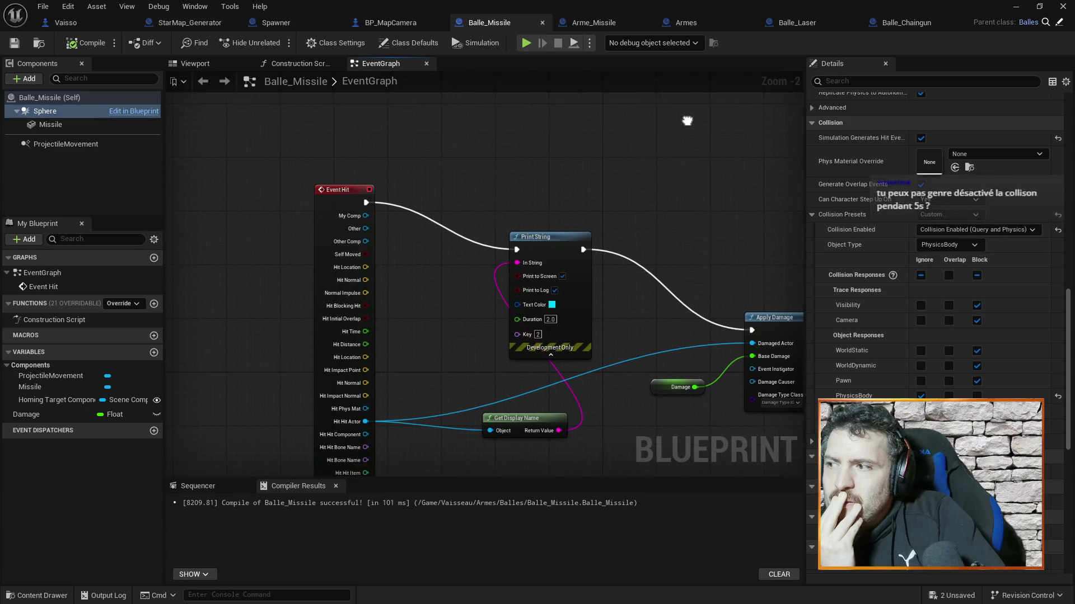
pyautogui.moveTo(731, 247)
pyautogui.mouseDown()
pyautogui.moveTo(720, 192)
pyautogui.moveTo(657, 207)
pyautogui.mouseUp()
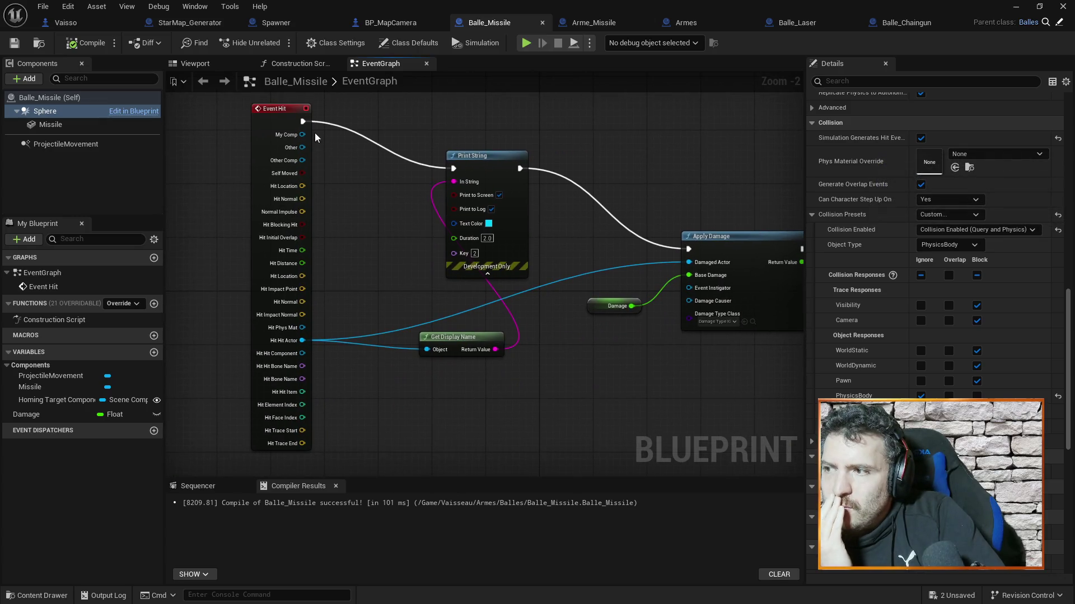
pyautogui.scroll(1, 496, 233)
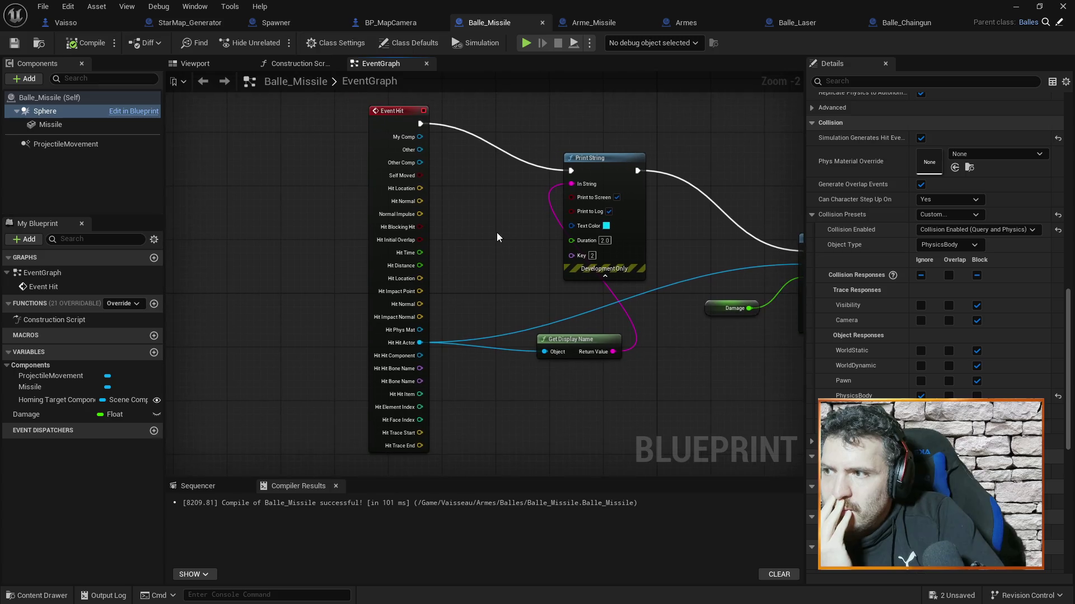
pyautogui.moveTo(479, 249)
pyautogui.mouseDown()
pyautogui.moveTo(247, 263)
pyautogui.moveTo(446, 263)
pyautogui.mouseUp()
pyautogui.scroll(-2, 249, 266)
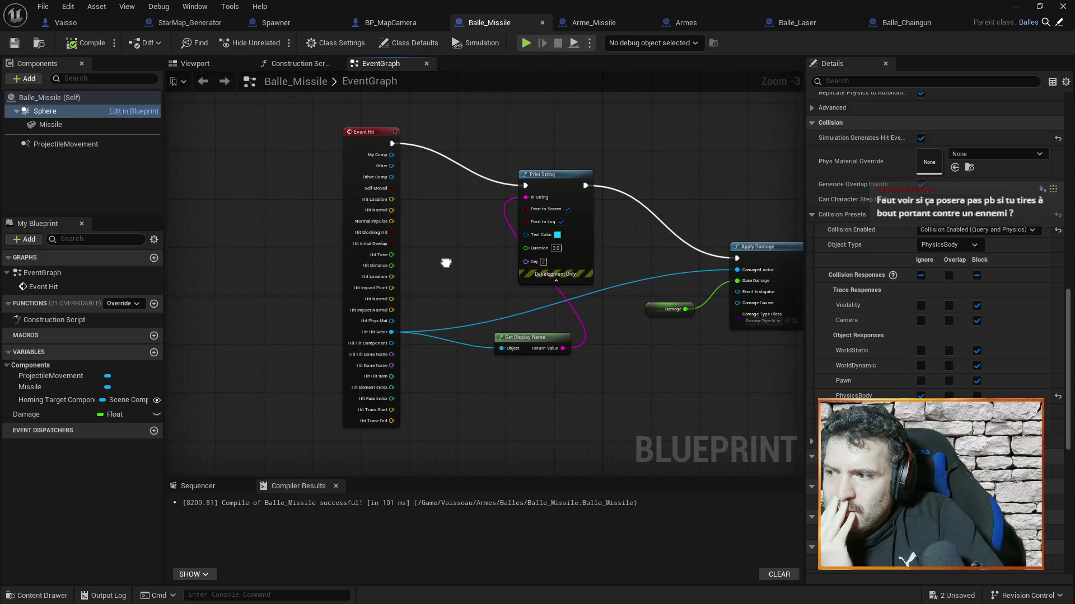
pyautogui.scroll(2, 437, 264)
pyautogui.moveTo(783, 264); pyautogui.dragTo(330, 234)
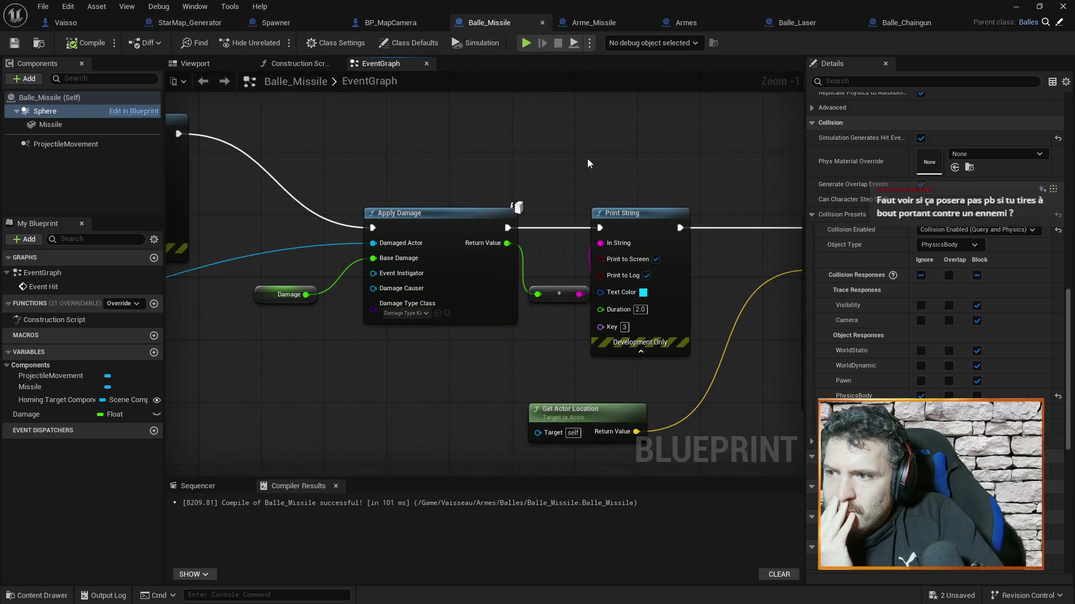
pyautogui.moveTo(588, 163); pyautogui.dragTo(369, 179)
pyautogui.moveTo(395, 249); pyautogui.dragTo(370, 239)
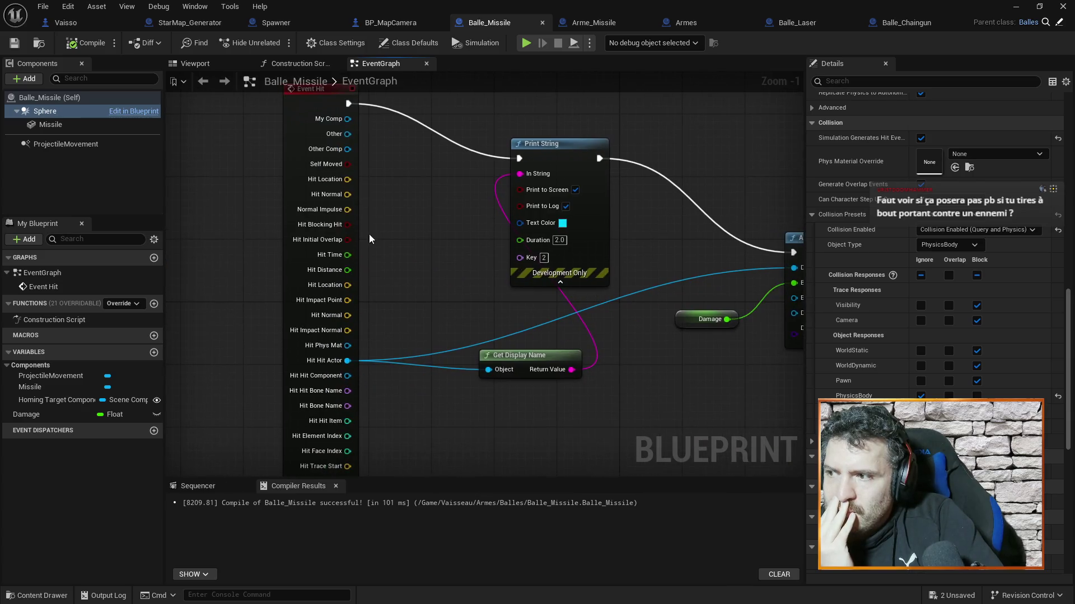
pyautogui.moveTo(414, 318); pyautogui.dragTo(429, 240)
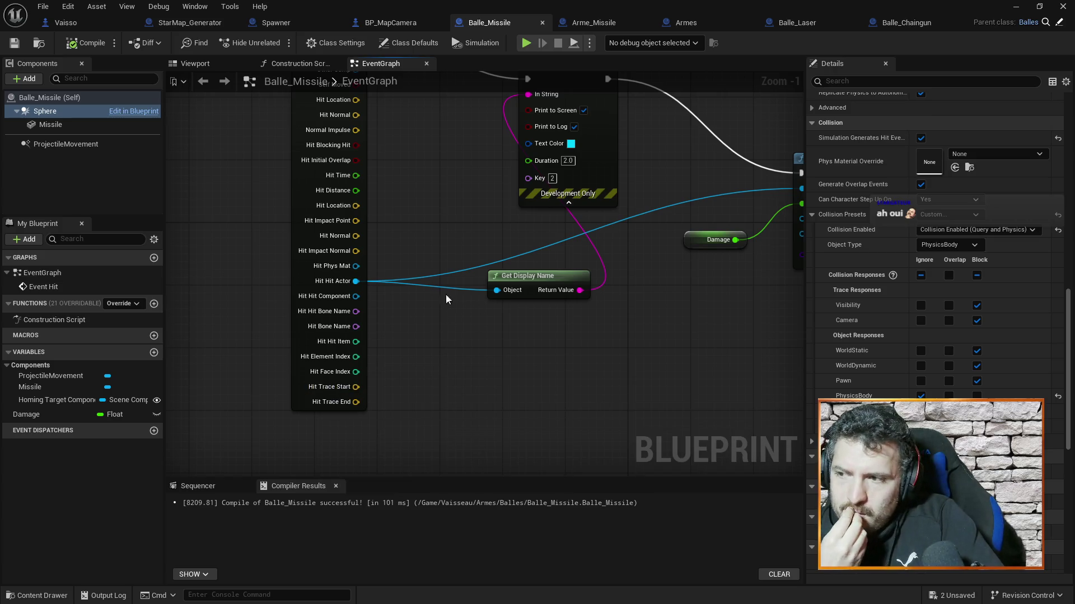
pyautogui.moveTo(435, 177)
pyautogui.mouseDown()
pyautogui.moveTo(448, 260)
pyautogui.moveTo(436, 286)
pyautogui.mouseUp()
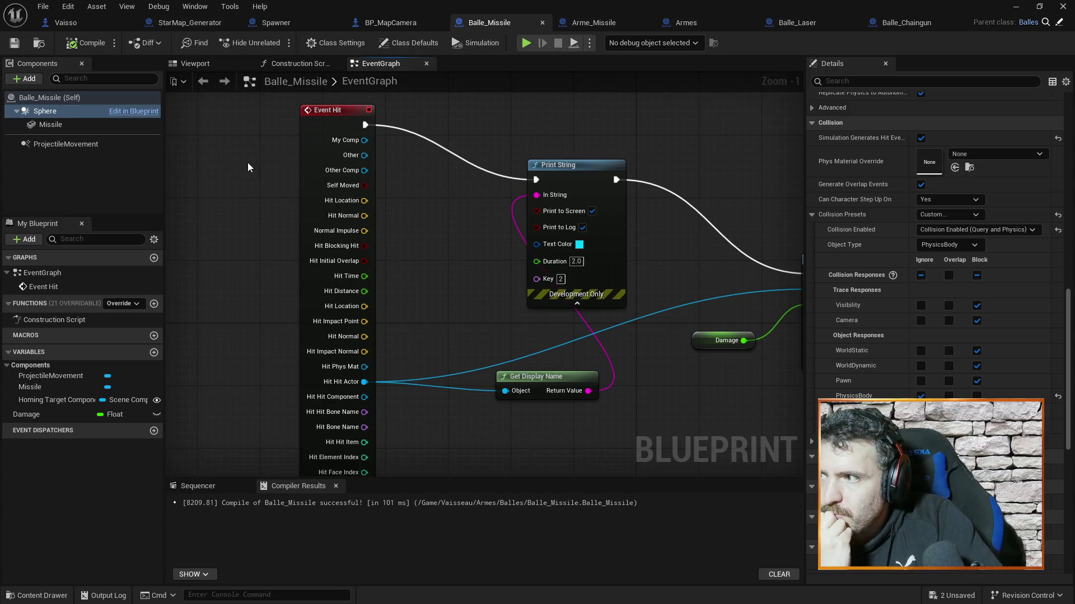
pyautogui.click(92, 22)
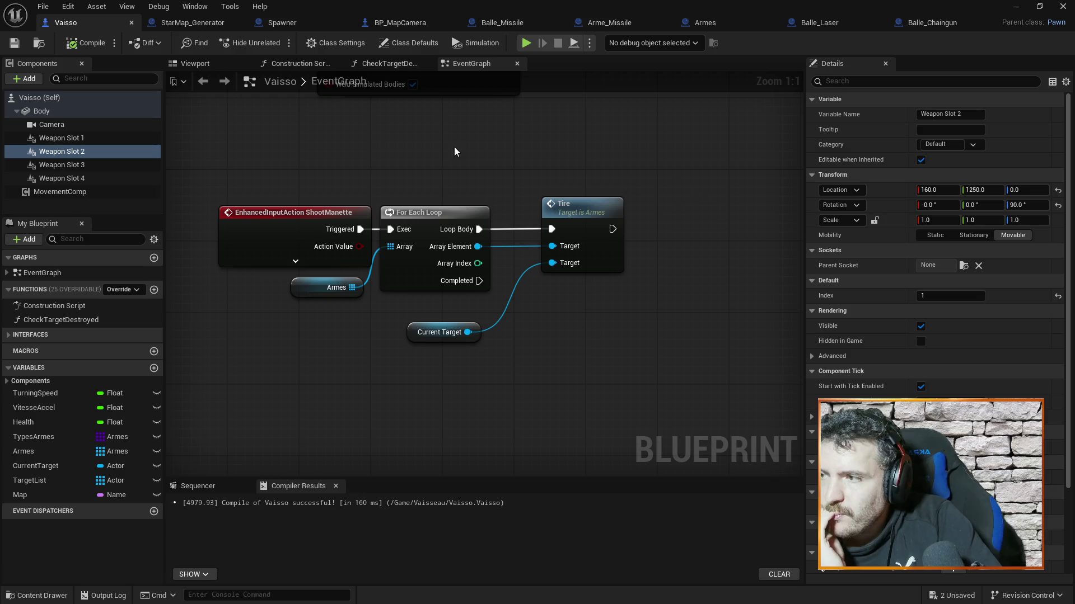
# Change Location Y from 1250 to 1450 on Vaisso's Weapon Slots 1–4.
pyautogui.click(973, 191)
pyautogui.write('1450')
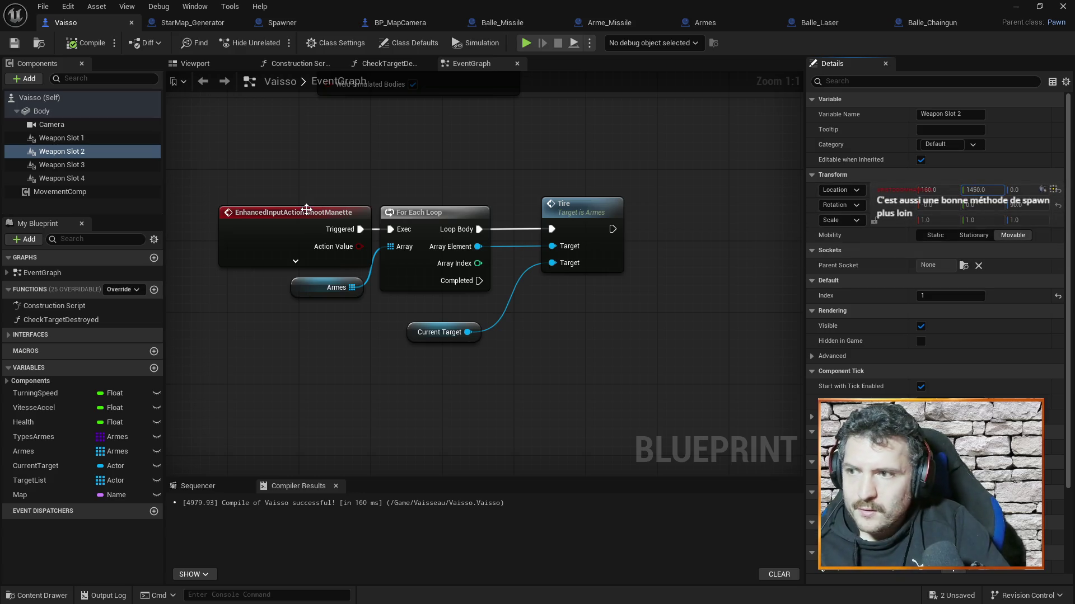
pyautogui.click(66, 165)
pyautogui.click(981, 190)
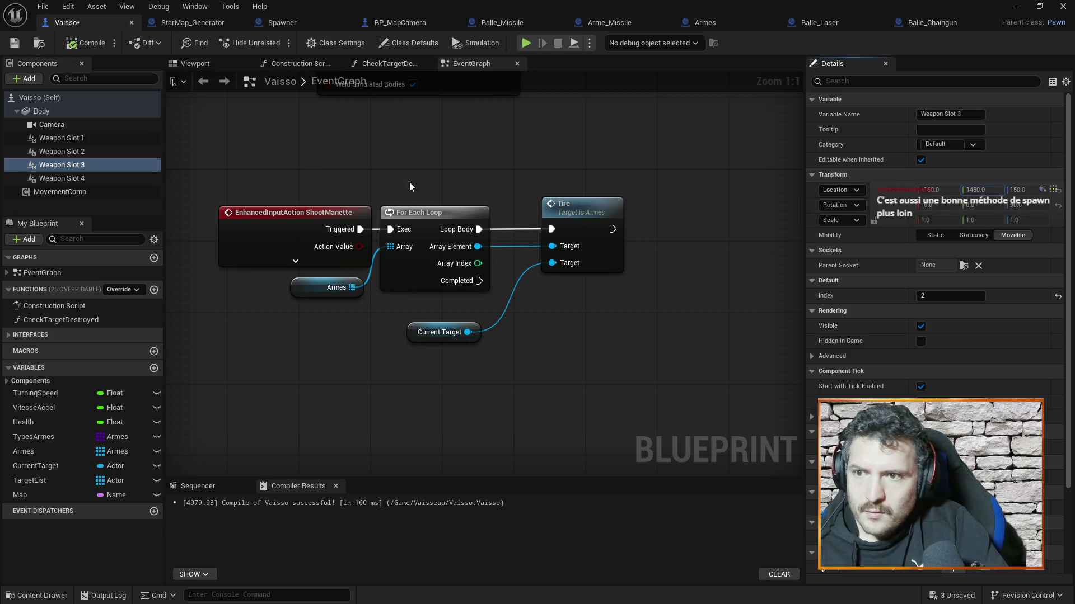
pyautogui.click(78, 178)
pyautogui.click(974, 190)
pyautogui.press('BackSpace')
pyautogui.write('4')
pyautogui.click(61, 138)
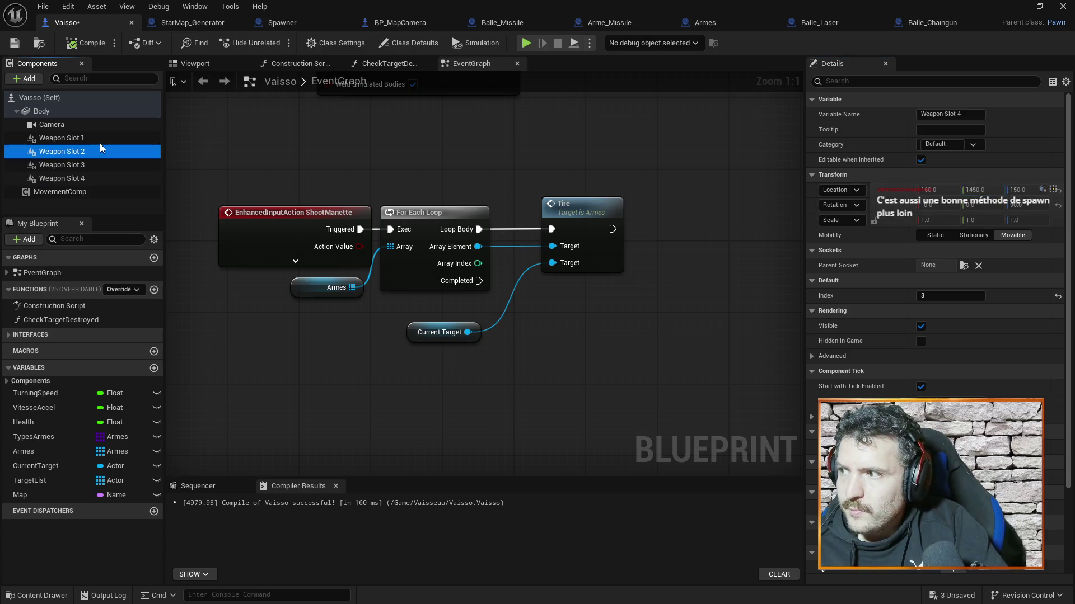
pyautogui.click(979, 189)
pyautogui.press('BackSpace')
pyautogui.write('4')
# Recompile Vaisso, check the running play test, and return to Balle_Missile.
pyautogui.click(87, 43)
pyautogui.click(1017, 5)
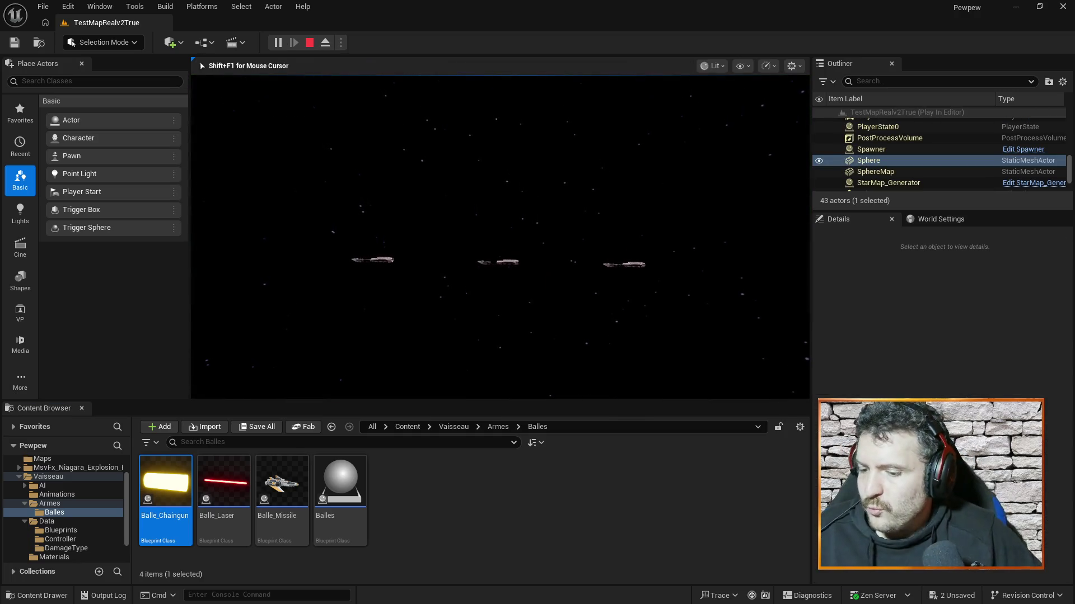
pyautogui.press('Escape')
pyautogui.hotkey('alt', 'Tab')
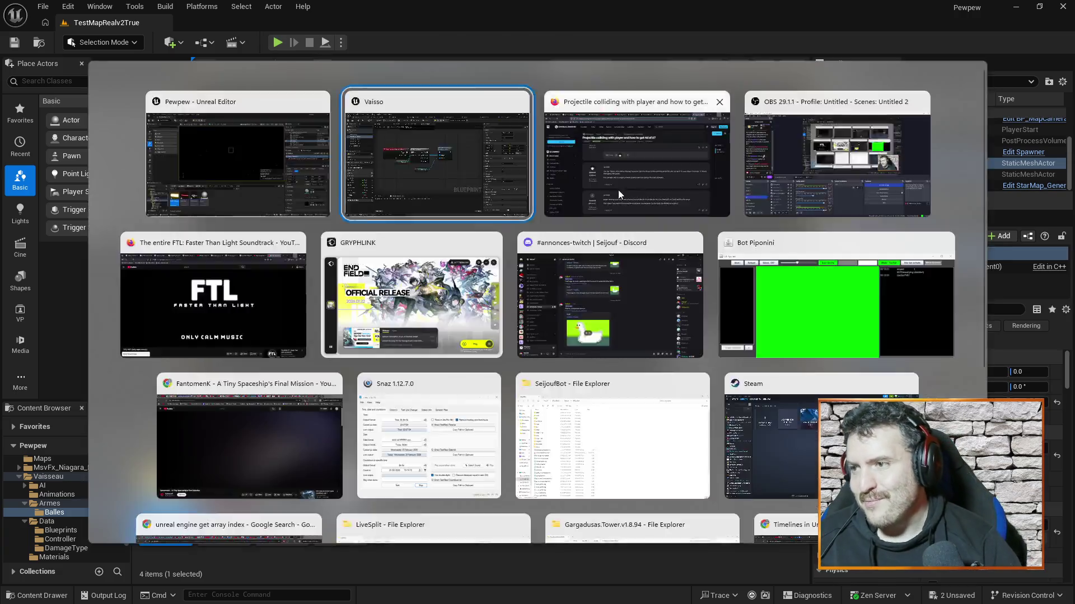
pyautogui.click(520, 21)
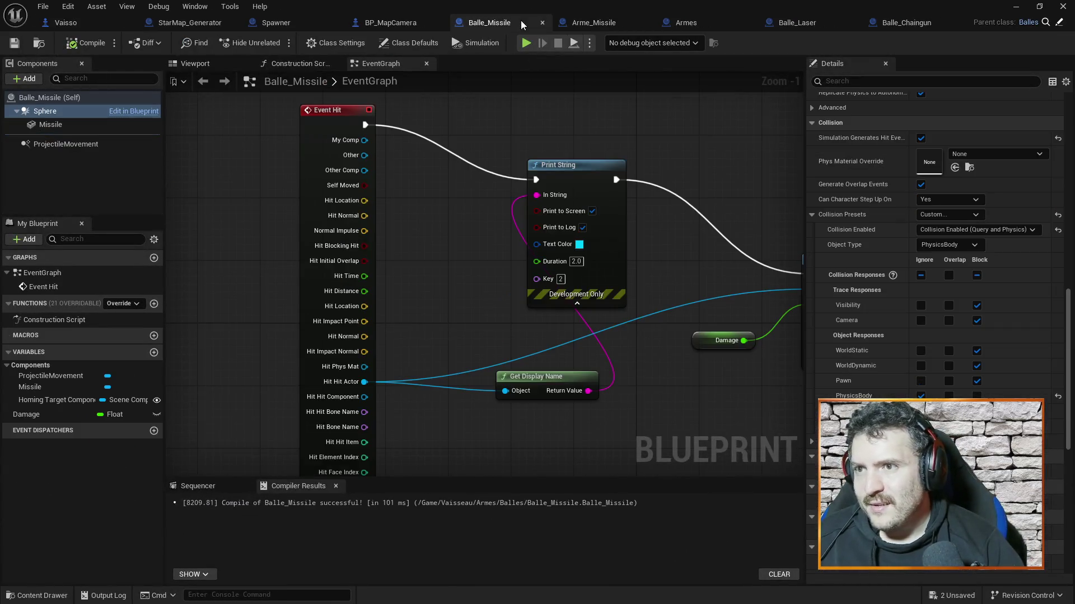
# Set the ProjectileMovement Initial Speed and Max Speed to 20000.
pyautogui.click(51, 143)
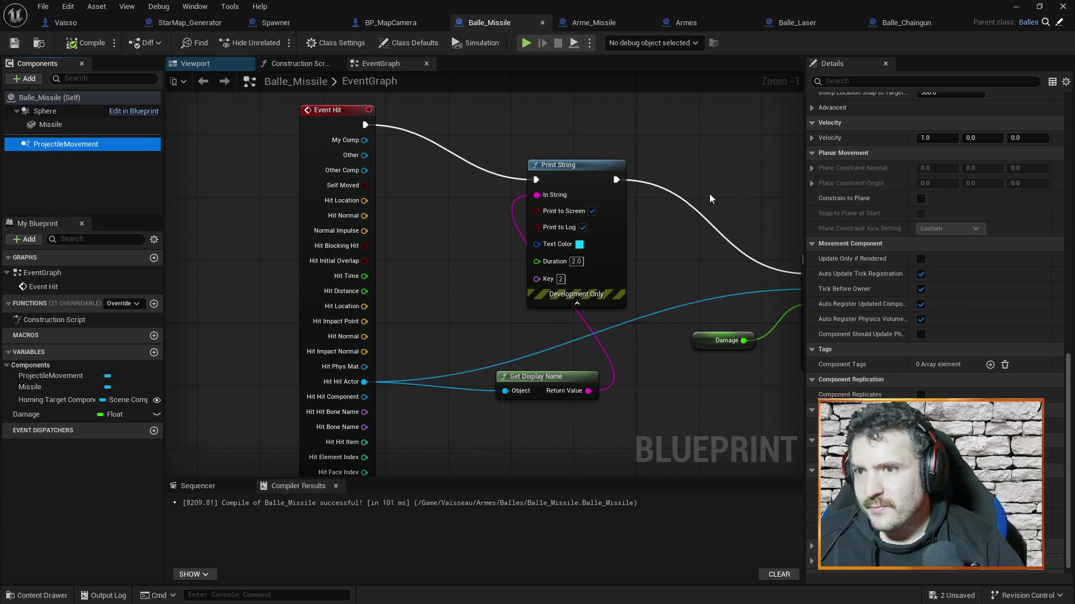
pyautogui.scroll(-5, 963, 159)
pyautogui.scroll(10, 962, 162)
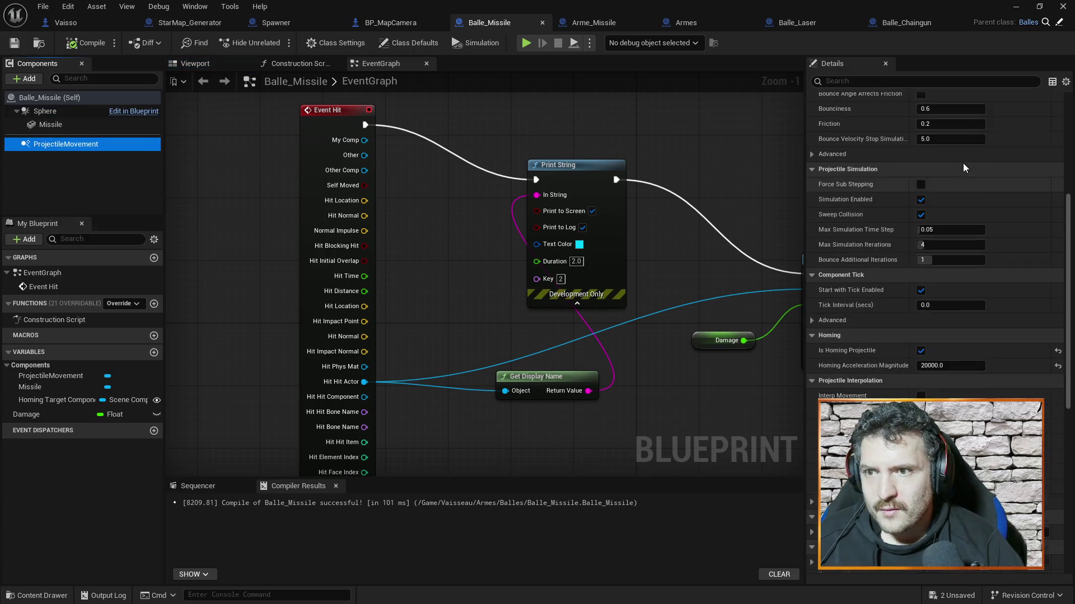
pyautogui.click(939, 219)
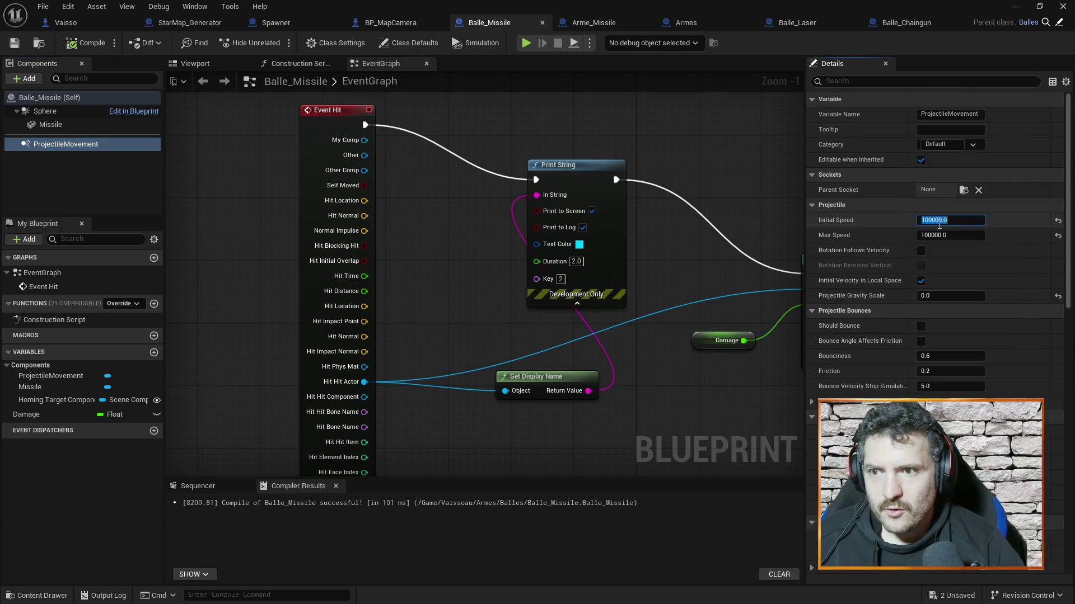
pyautogui.write('20000')
pyautogui.click(953, 235)
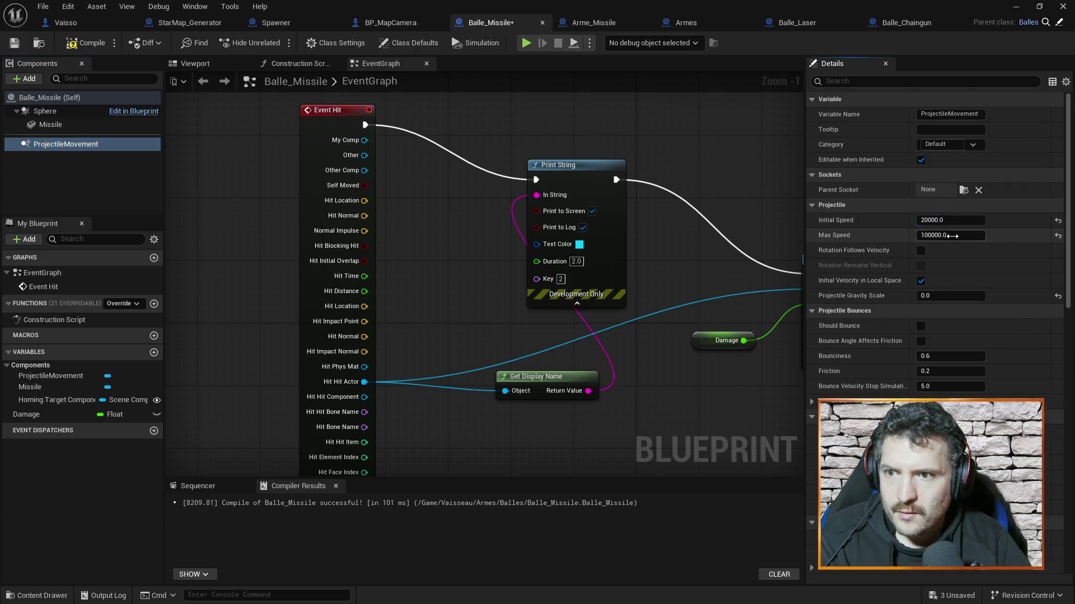
pyautogui.write('20000')
pyautogui.press('Return')
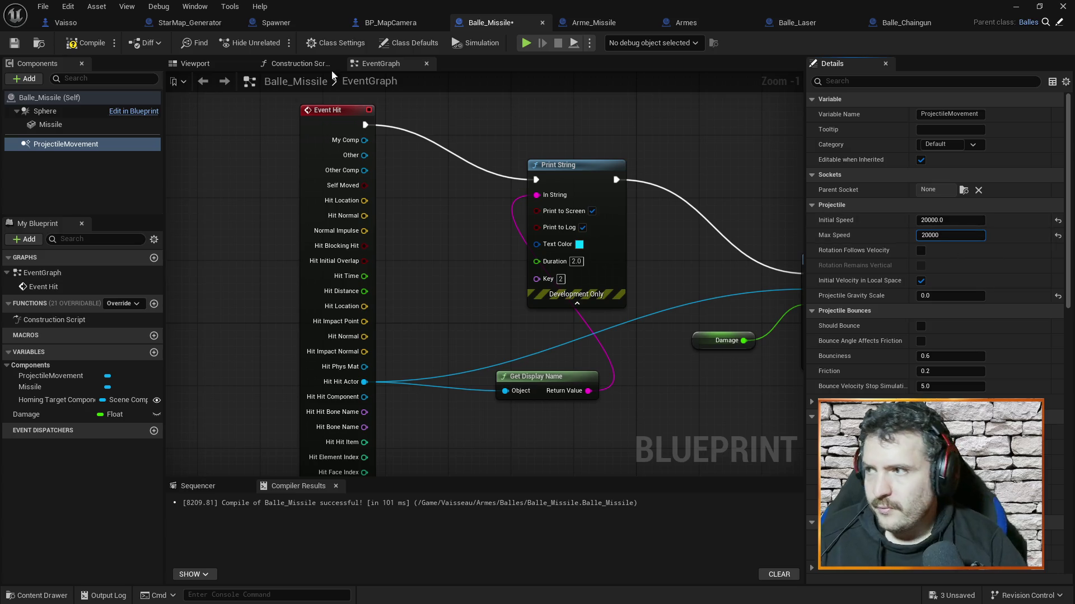
# Recompile Balle_Missile with F7 and start a play test in the level editor.
pyautogui.press('F7')
pyautogui.click(1015, 6)
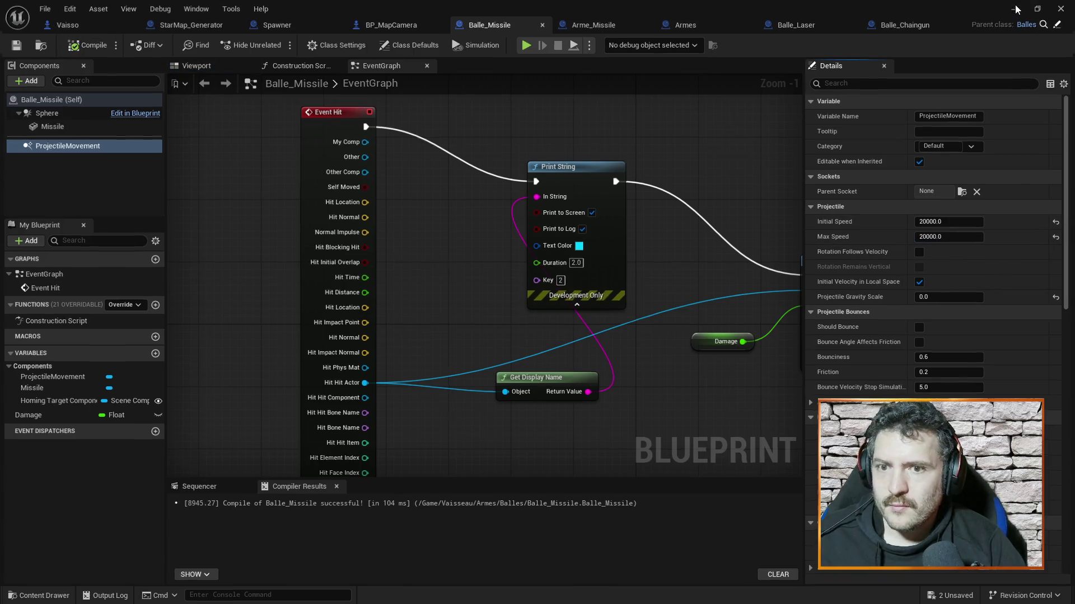
pyautogui.click(276, 42)
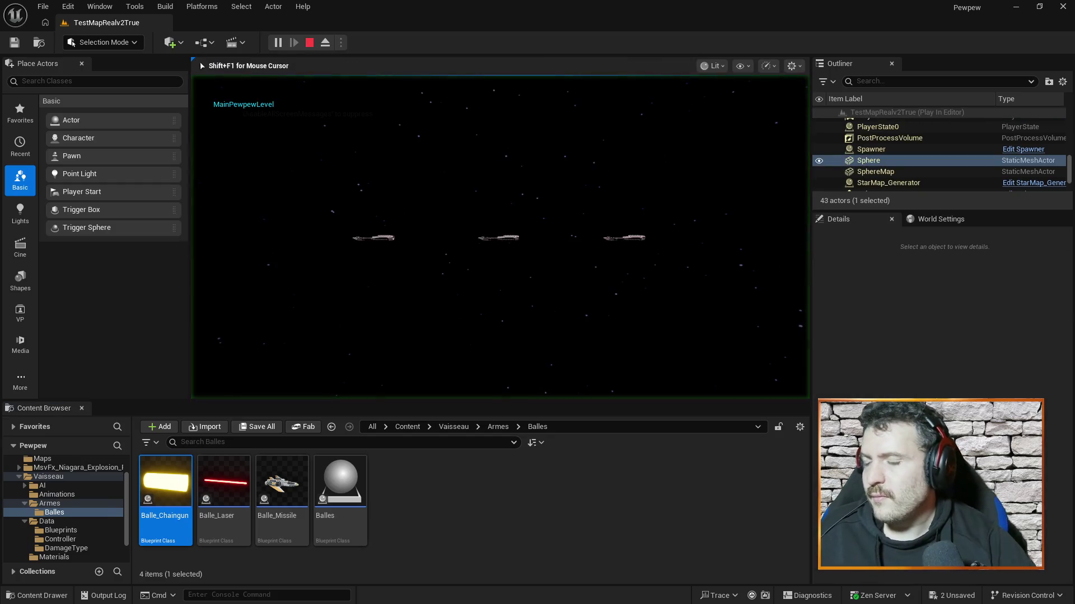
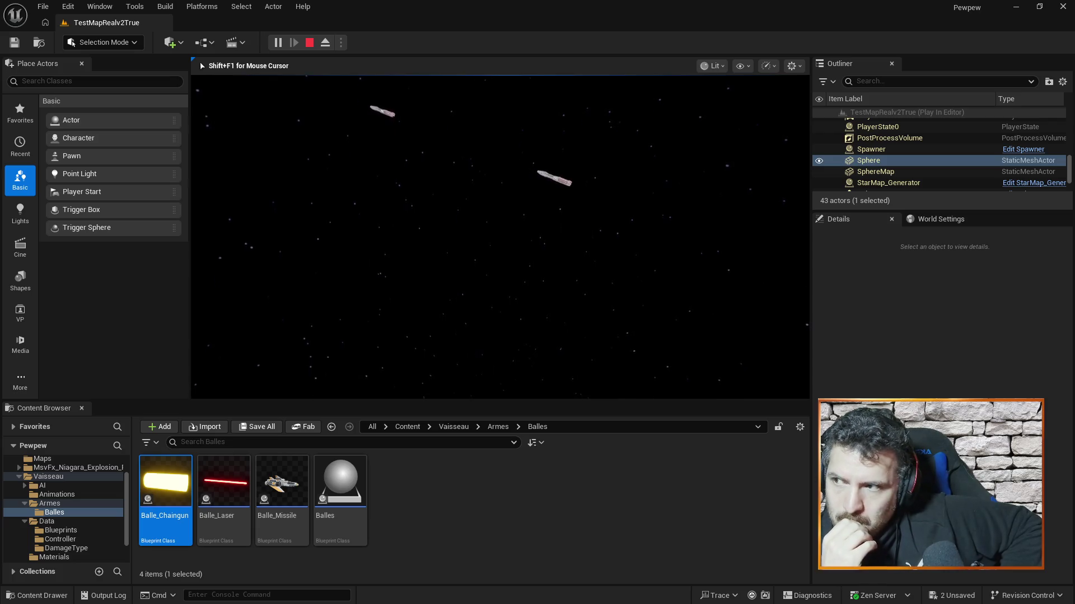
# Stop the play test and pan the Armes blueprint's event graph to the Tire event.
pyautogui.press('Escape')
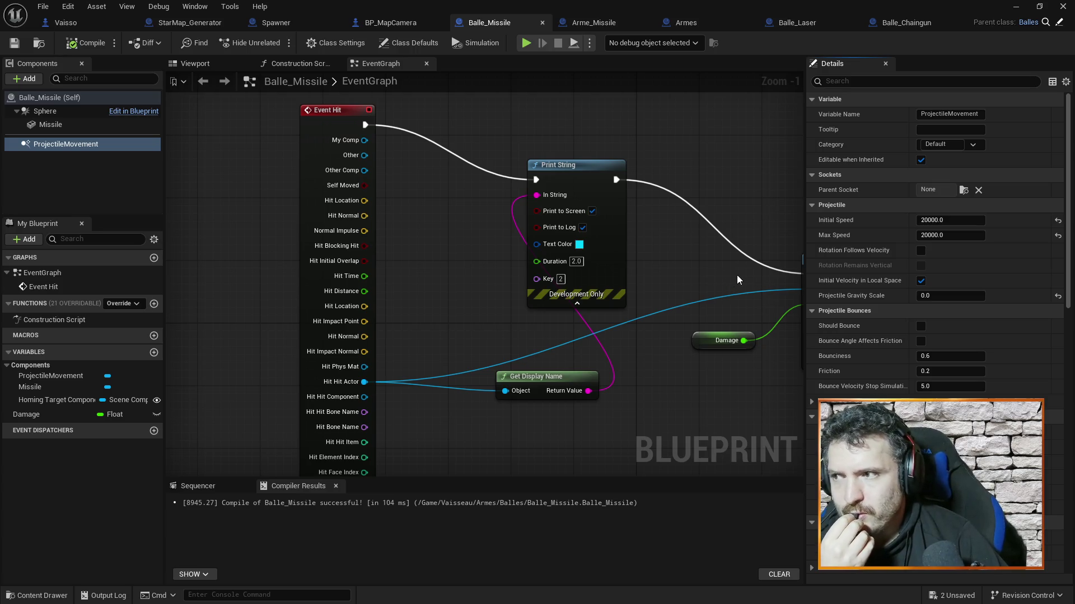
pyautogui.click(706, 27)
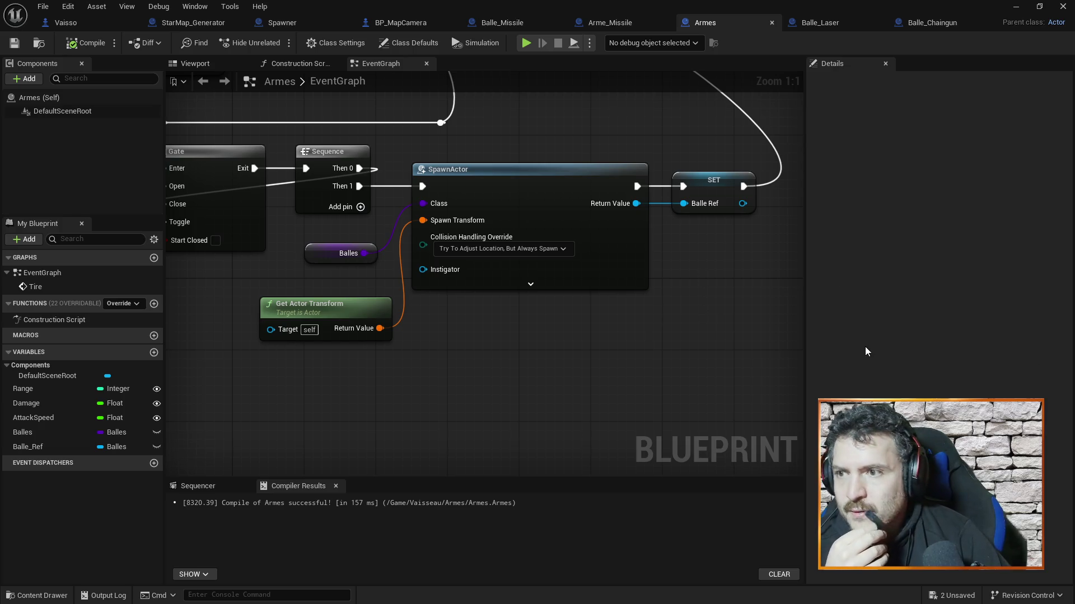
pyautogui.moveTo(523, 349); pyautogui.dragTo(672, 346)
pyautogui.moveTo(308, 338); pyautogui.dragTo(325, 335)
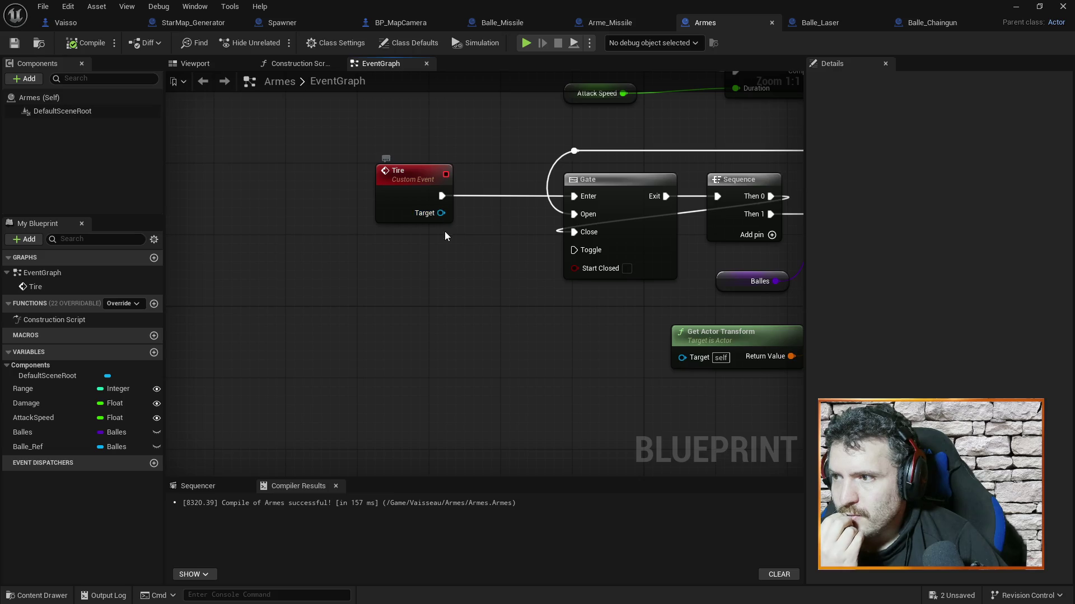
# Add an Actor-type input named Owner to the Armes Tire custom event.
pyautogui.click(405, 183)
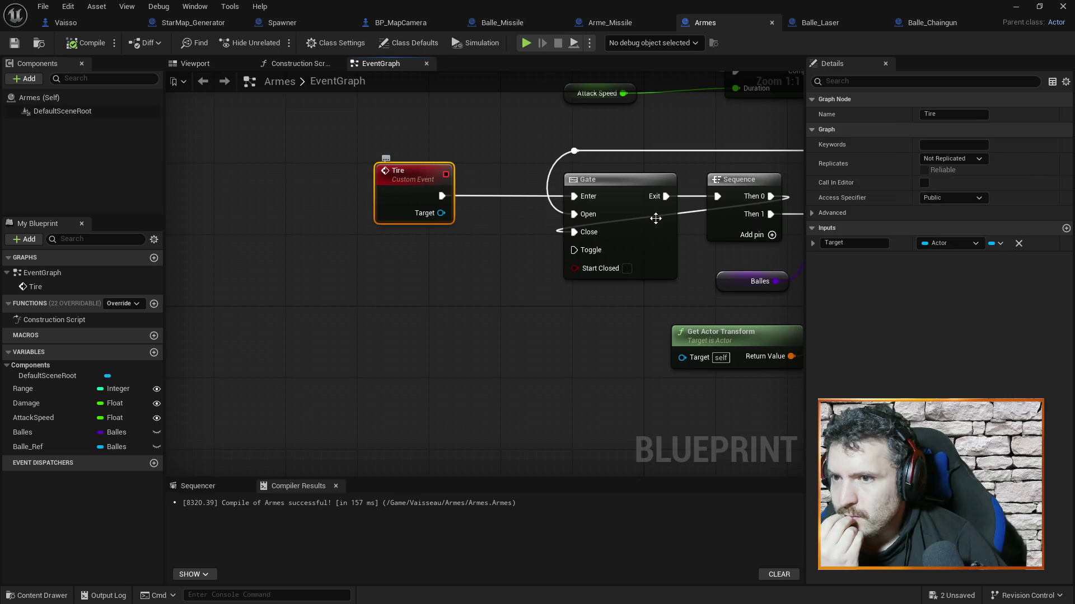
pyautogui.click(1066, 228)
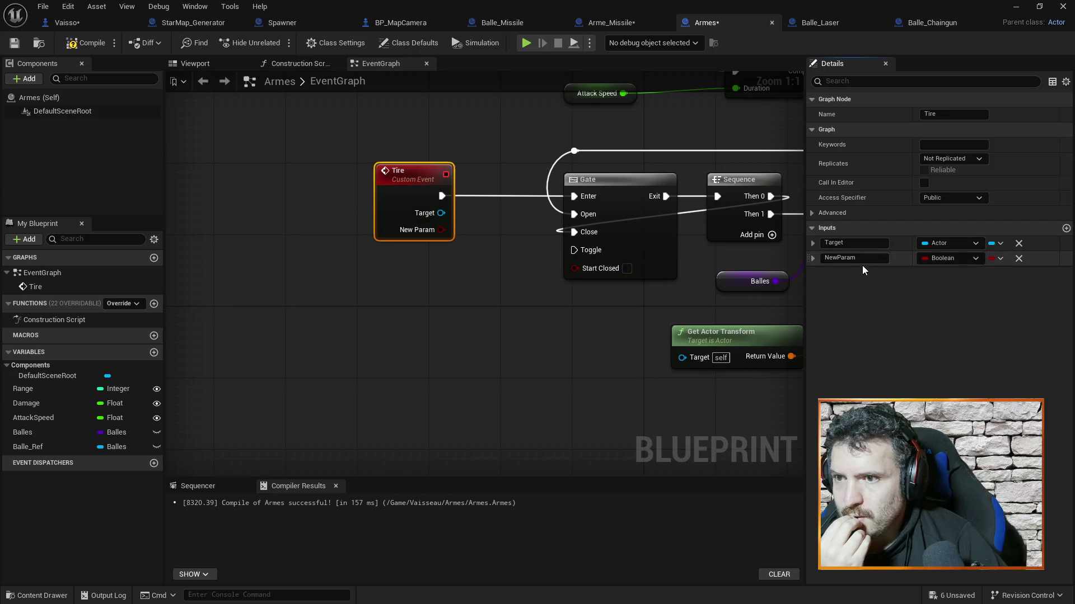
pyautogui.write('OWner')
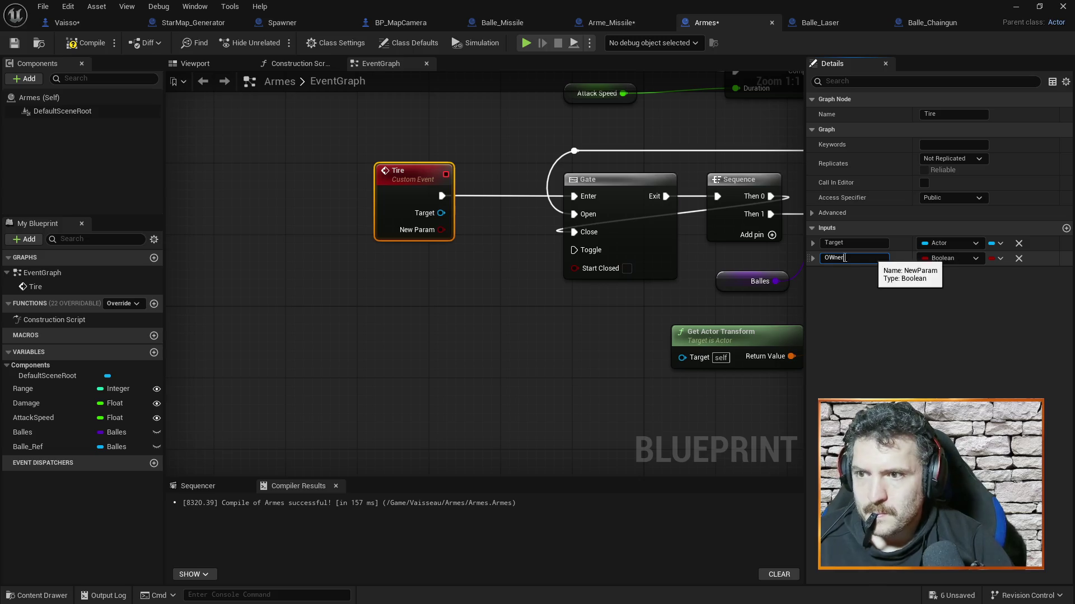
pyautogui.write('w')
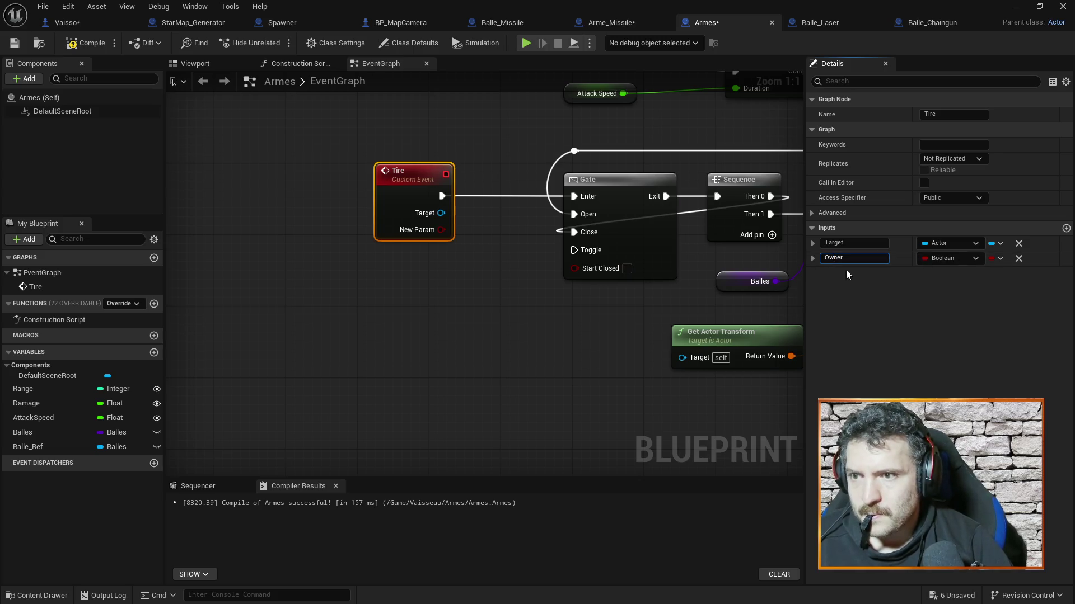
pyautogui.press('Return')
pyautogui.click(965, 261)
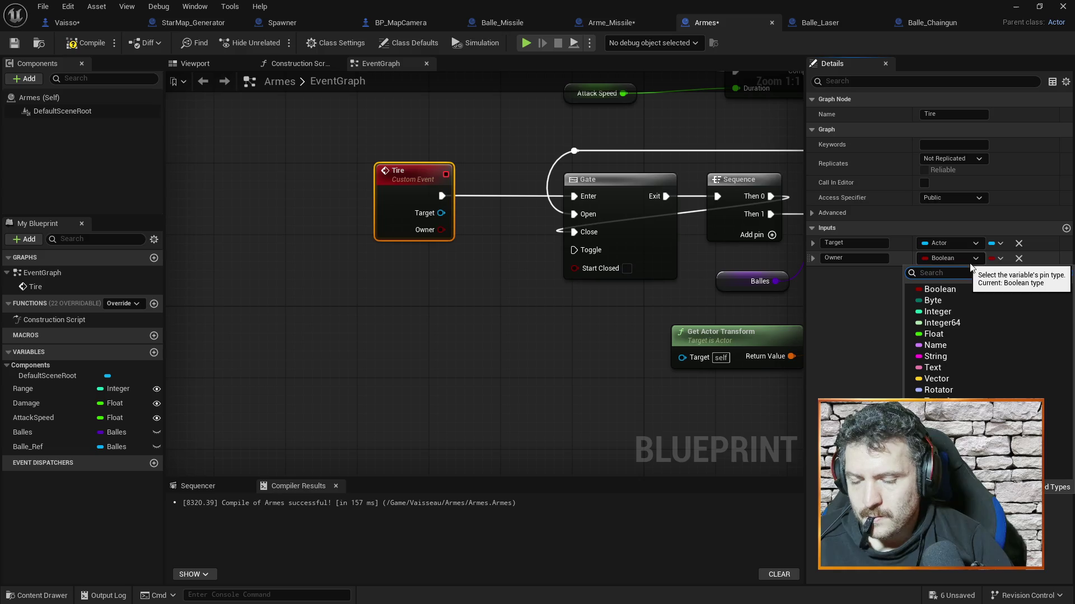
pyautogui.write('actor')
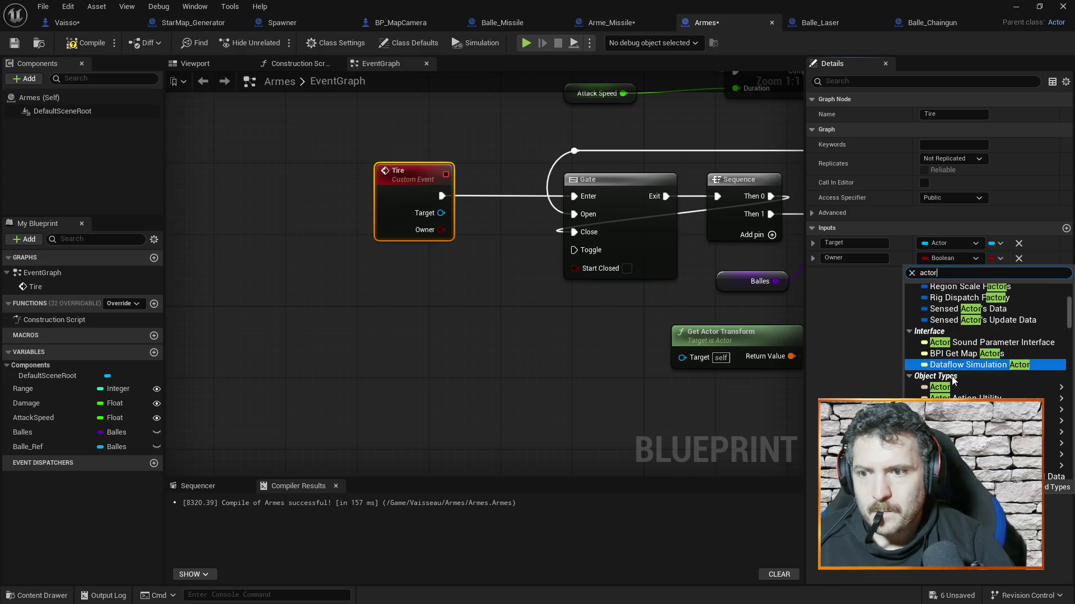
pyautogui.click(956, 388)
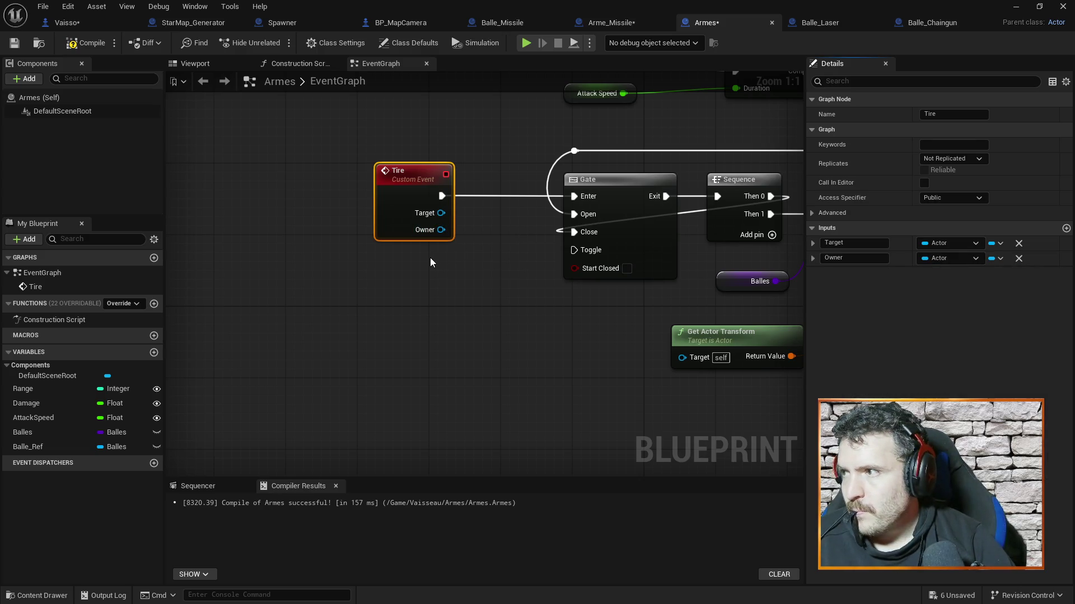
# Compile and save the Armes blueprint, then switch to the Vaisso blueprint.
pyautogui.click(85, 44)
pyautogui.hotkey('ctrl', 's')
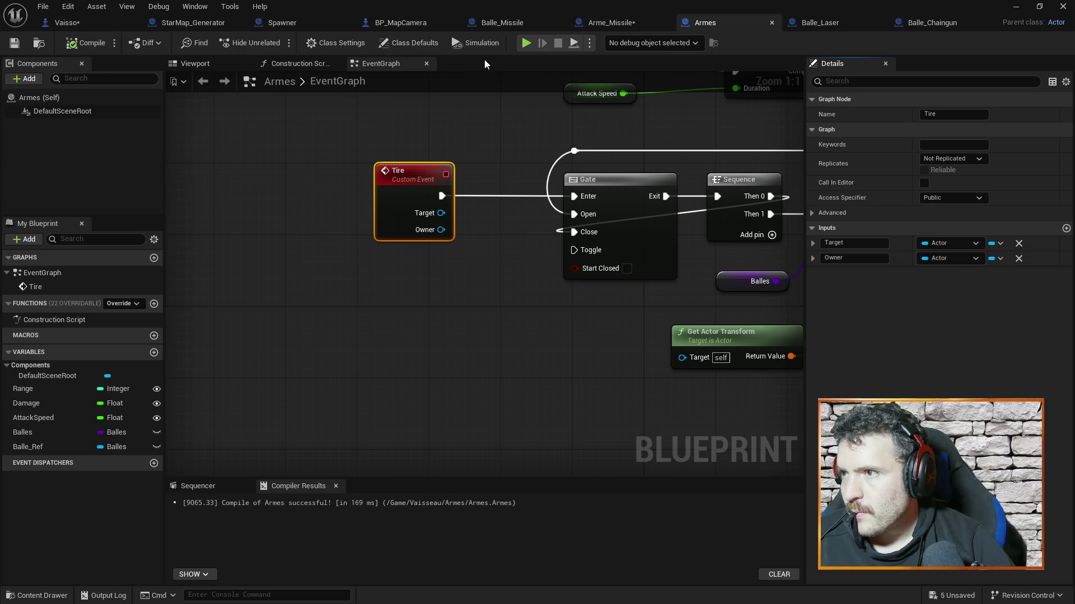
pyautogui.click(78, 22)
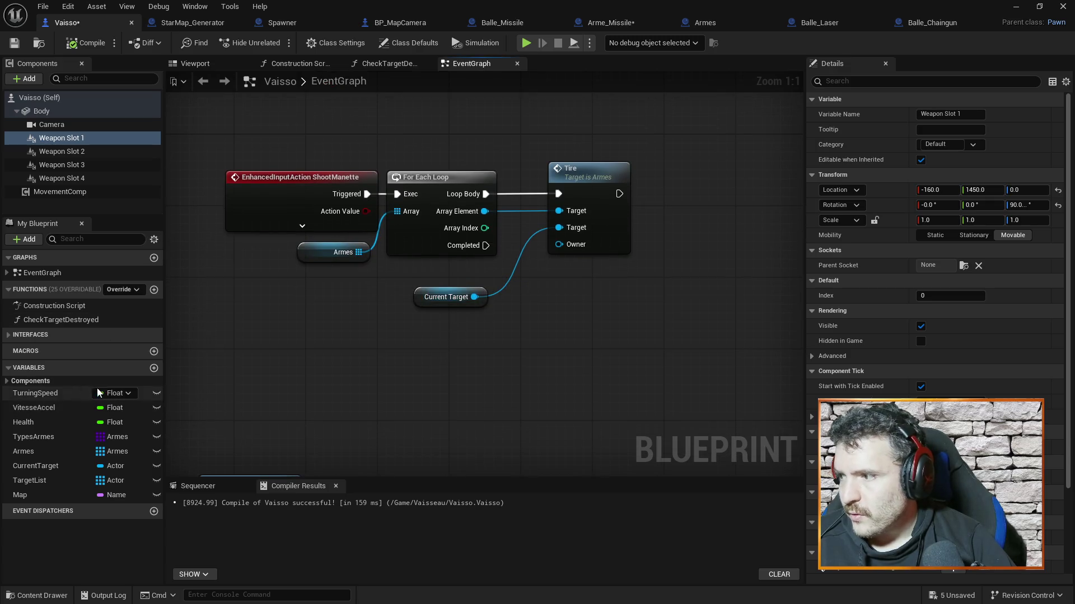
# Add a 'Get a reference to self' node to Vaisso's graph with Context Sensitive turned off.
pyautogui.rightClick(309, 371)
pyautogui.write('self')
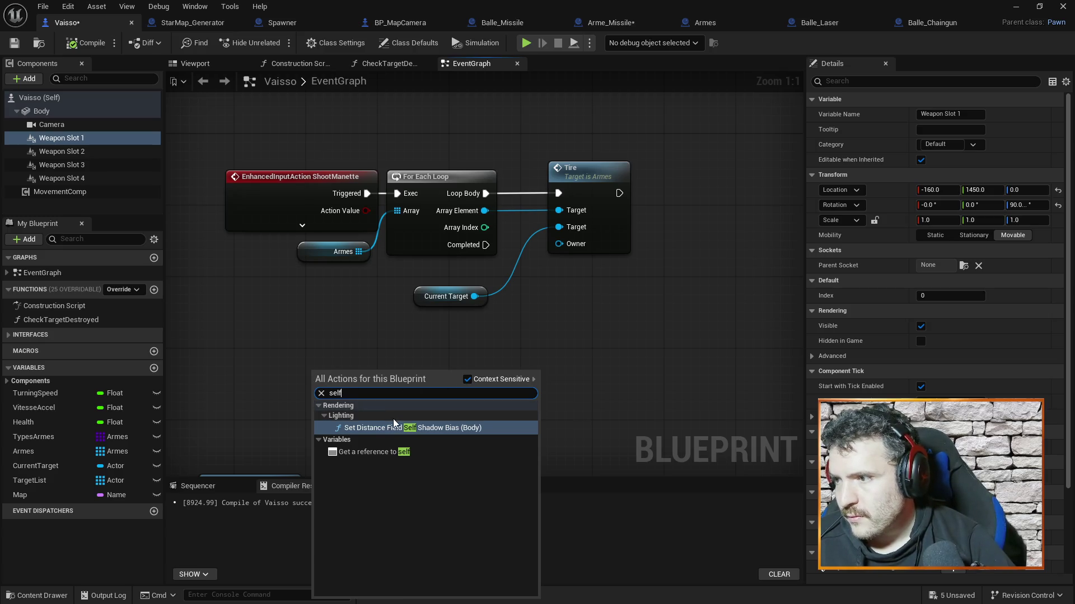
pyautogui.click(358, 339)
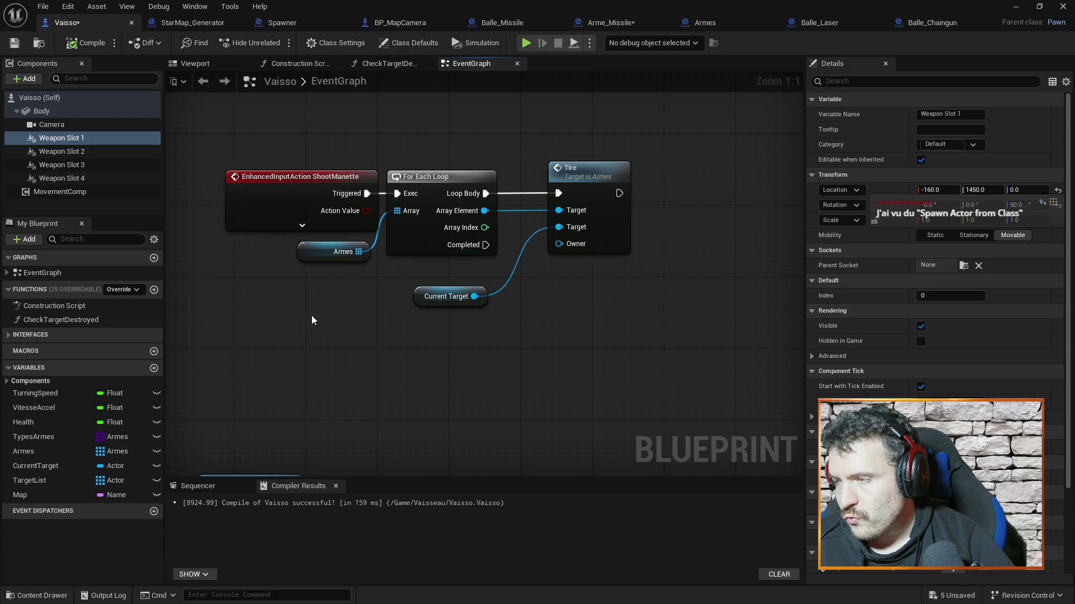
pyautogui.rightClick(398, 382)
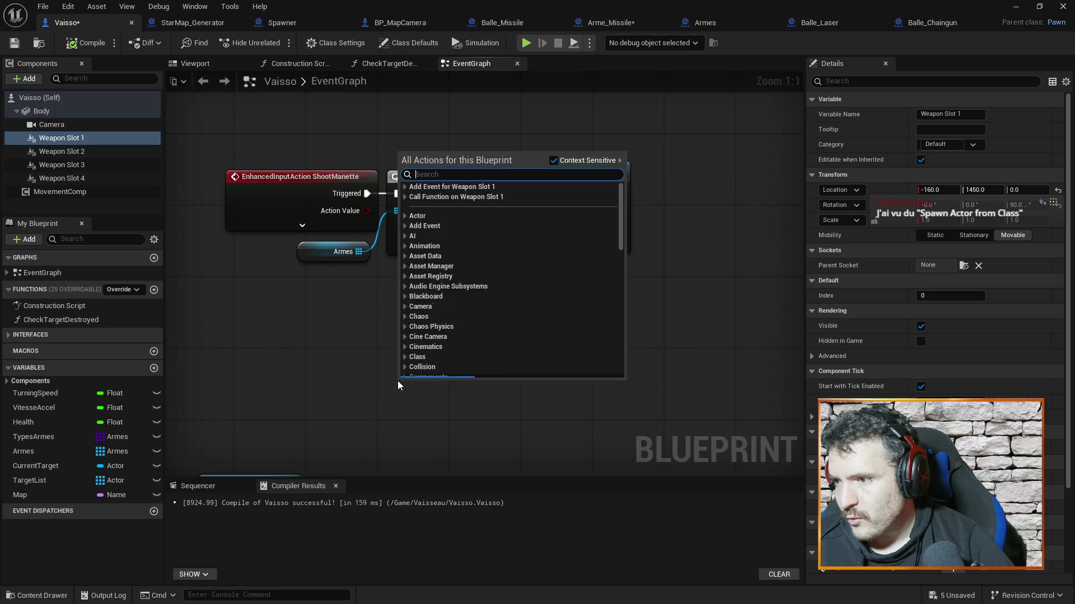
pyautogui.click(347, 399)
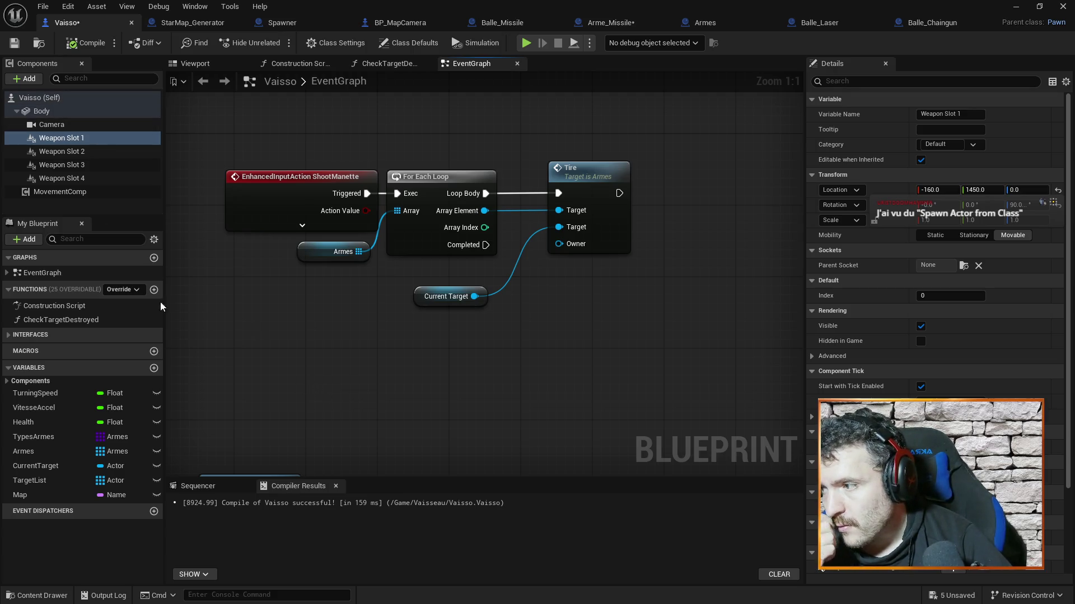
pyautogui.rightClick(349, 375)
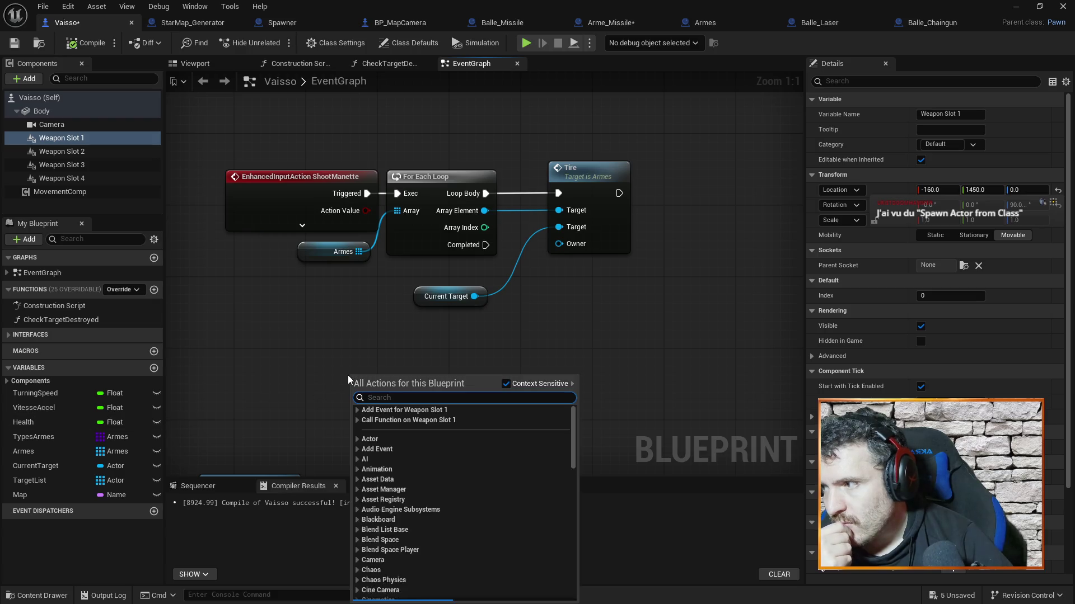
pyautogui.click(506, 383)
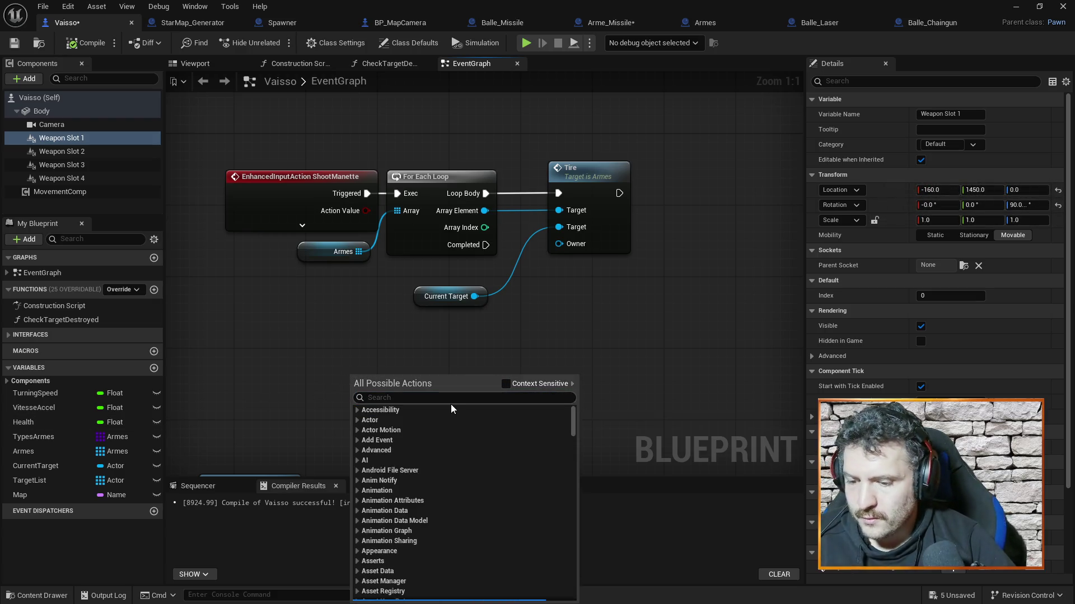
pyautogui.click(474, 401)
pyautogui.write('self')
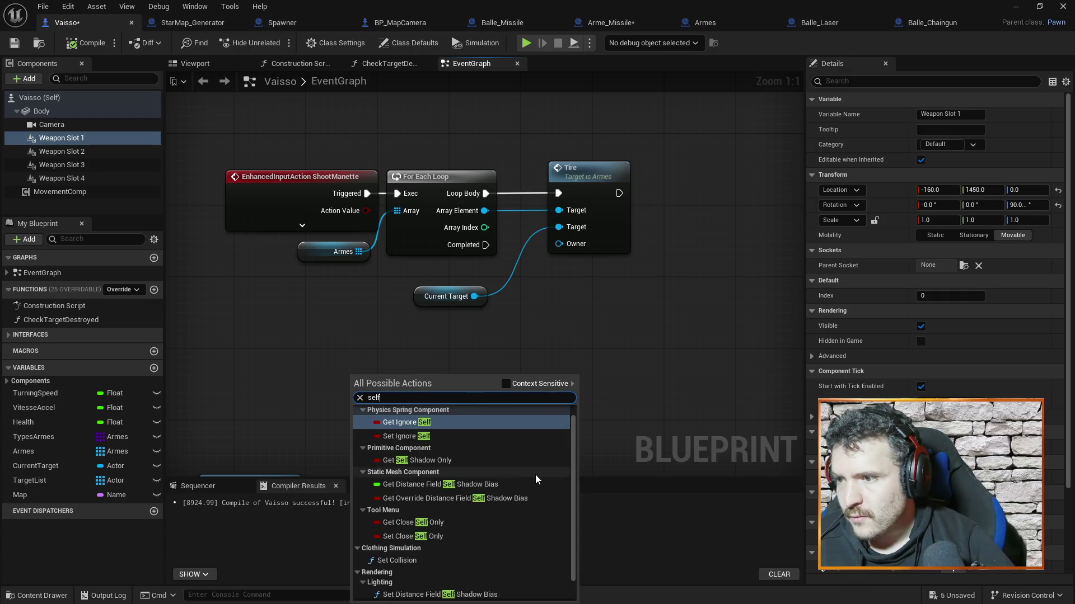
pyautogui.moveTo(572, 461)
pyautogui.mouseDown()
pyautogui.moveTo(571, 502)
pyautogui.moveTo(570, 398)
pyautogui.moveTo(563, 526)
pyautogui.mouseUp()
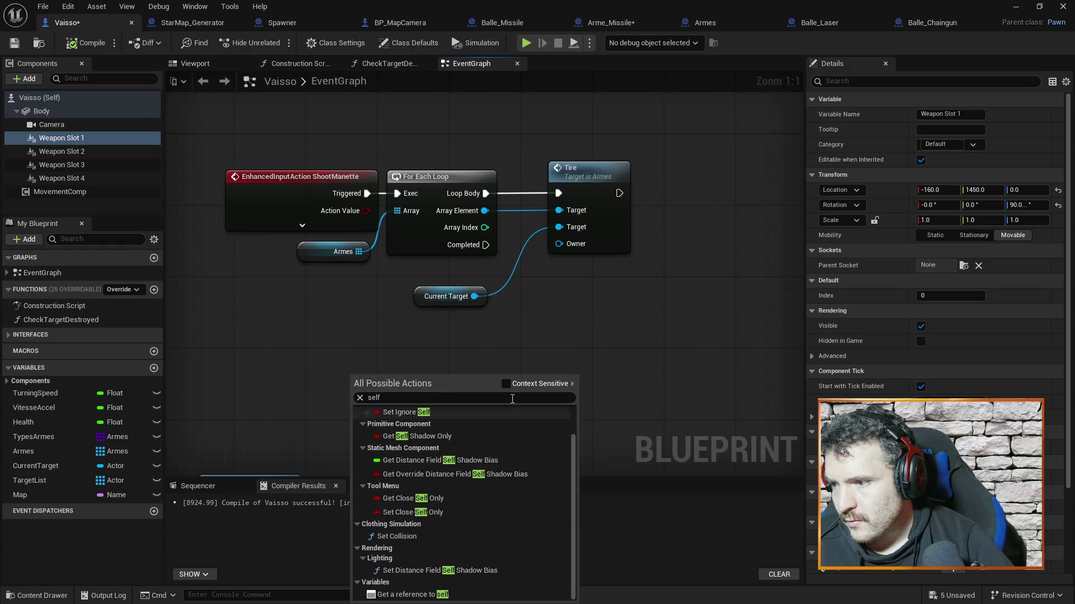
pyautogui.click(414, 594)
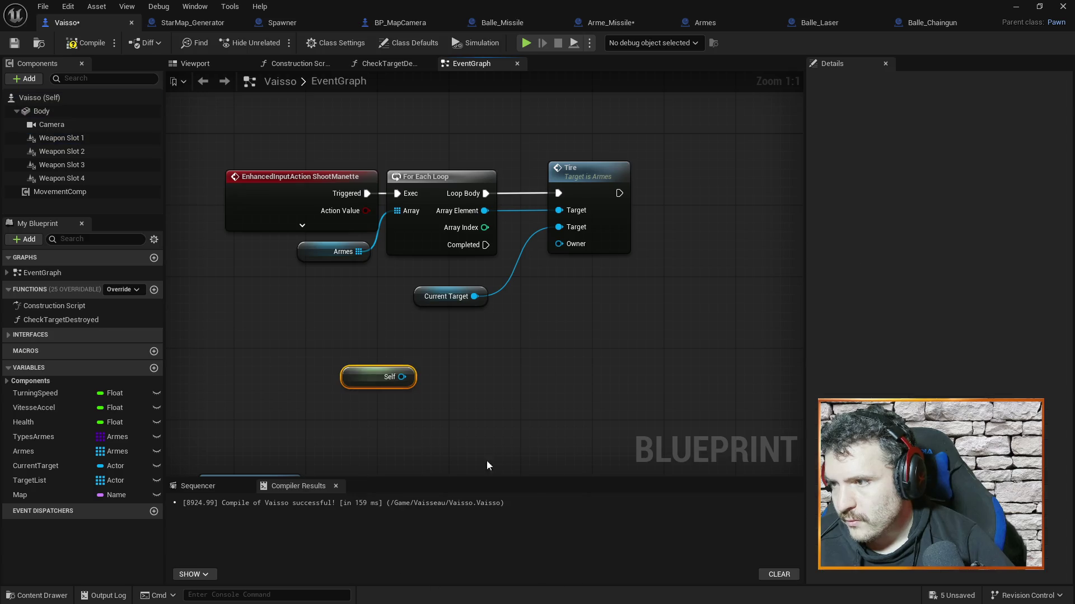
# Wire Self into the Tire call's Owner pin, place it below Current Target, and compile.
pyautogui.moveTo(402, 377); pyautogui.dragTo(560, 244)
pyautogui.moveTo(365, 379); pyautogui.dragTo(435, 362)
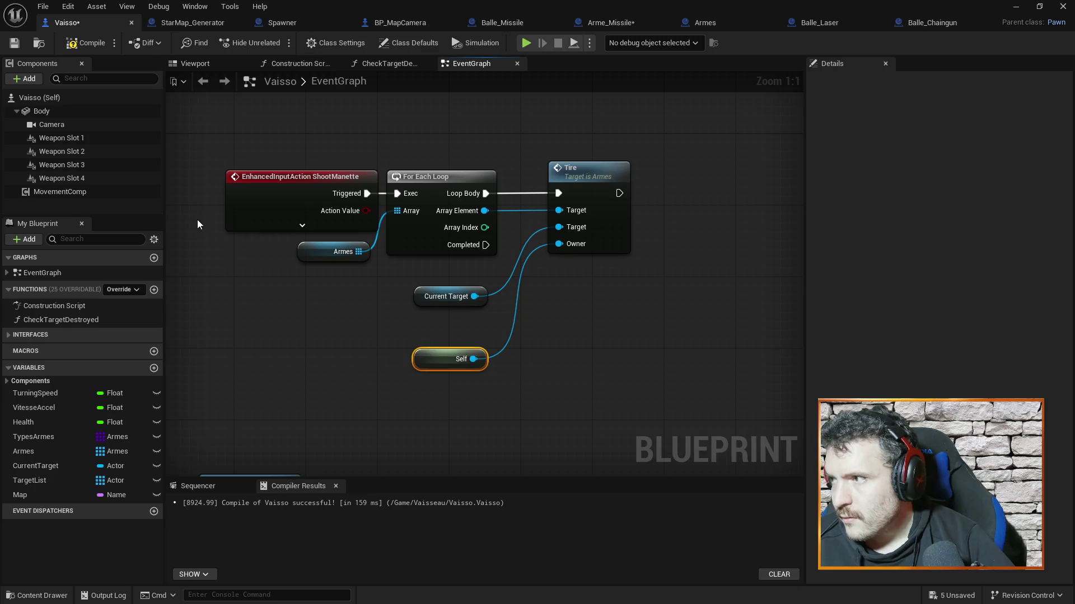
pyautogui.click(82, 47)
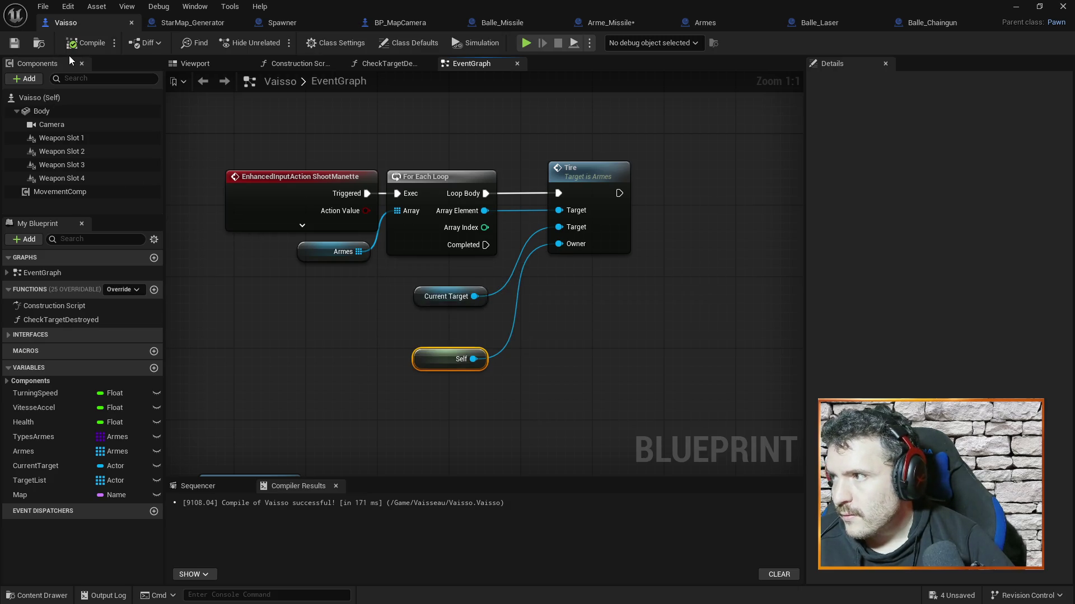
pyautogui.rightClick(575, 243)
pyautogui.click(687, 199)
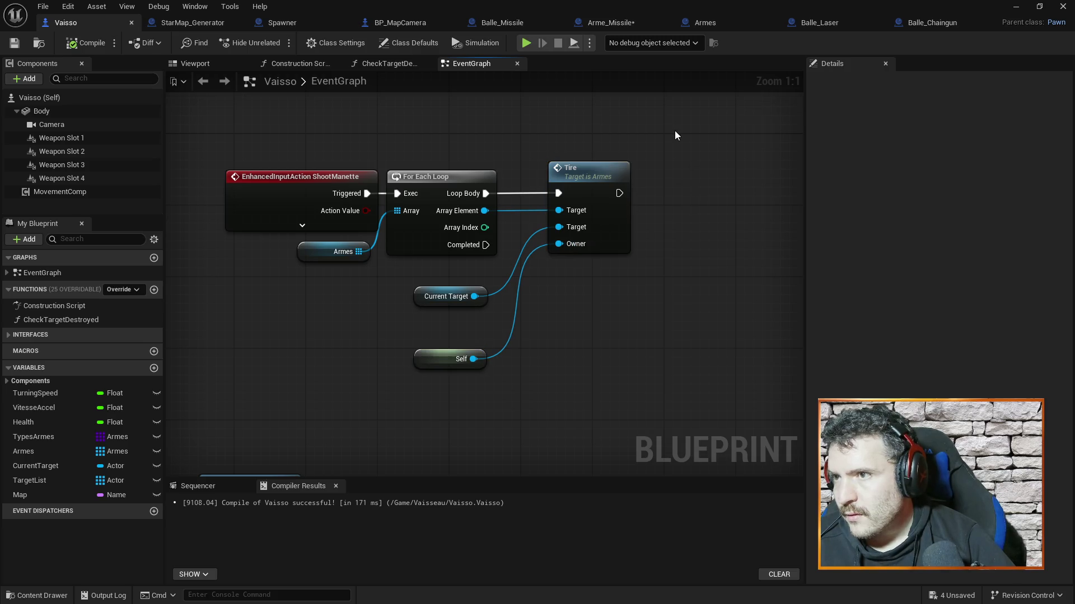
# Inspect the Owner pin on Arme_Missile's Event Tire, then return to the Armes graph.
pyautogui.click(616, 23)
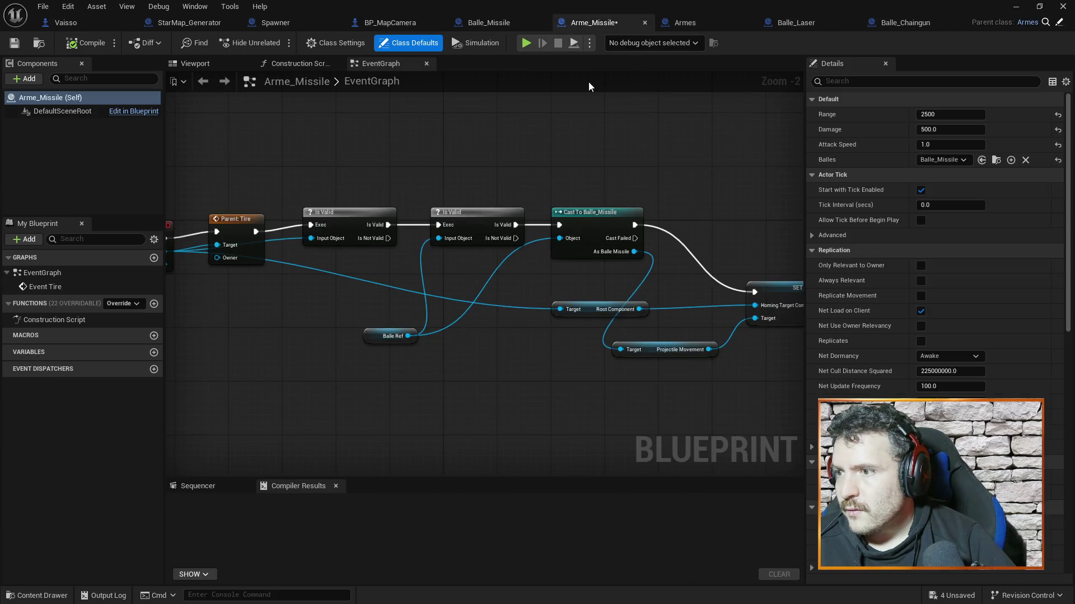
pyautogui.rightClick(384, 265)
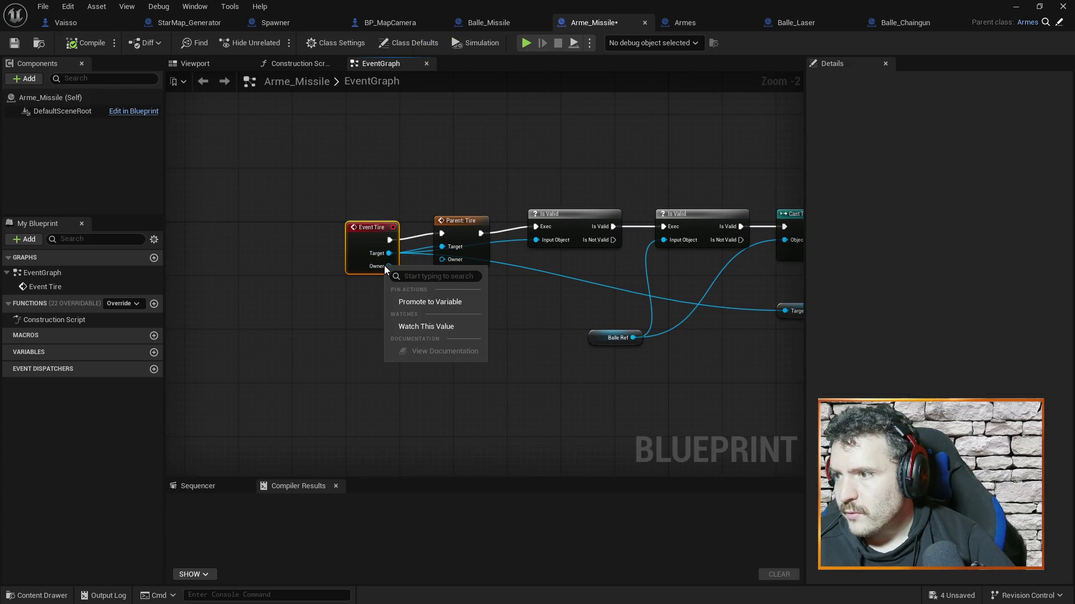
pyautogui.click(294, 338)
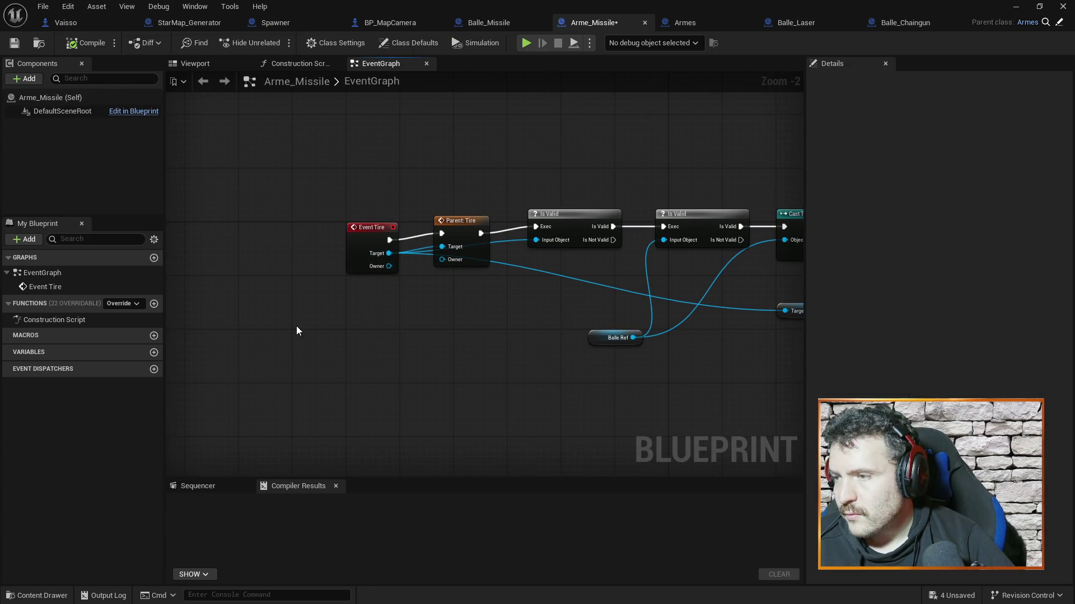
pyautogui.moveTo(640, 418)
pyautogui.mouseDown()
pyautogui.moveTo(472, 384)
pyautogui.moveTo(308, 377)
pyautogui.moveTo(703, 374)
pyautogui.moveTo(415, 361)
pyautogui.moveTo(710, 384)
pyautogui.moveTo(479, 367)
pyautogui.moveTo(648, 381)
pyautogui.mouseUp()
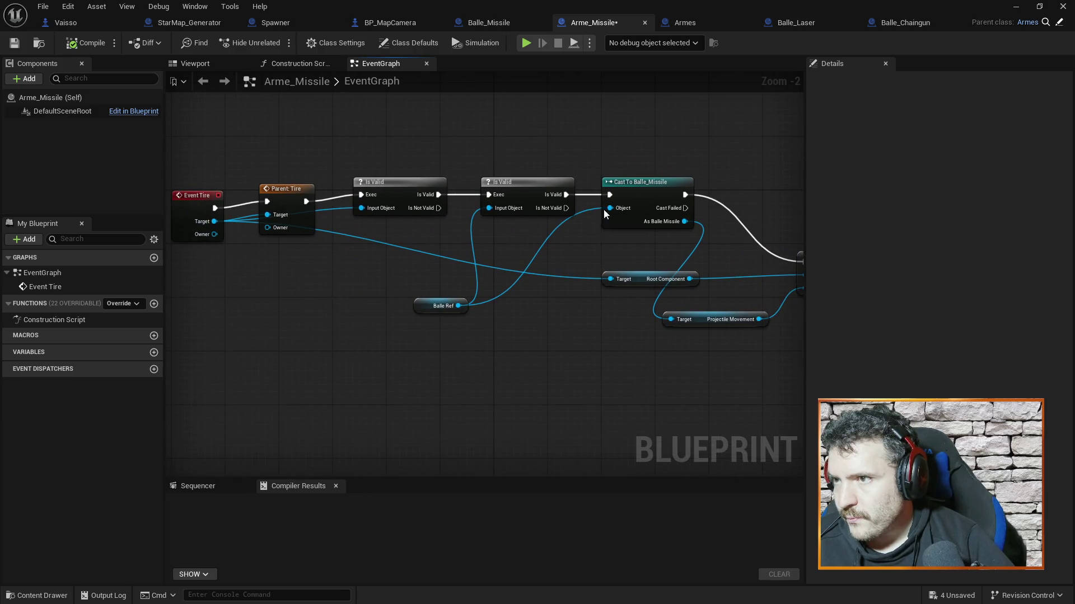
pyautogui.click(711, 21)
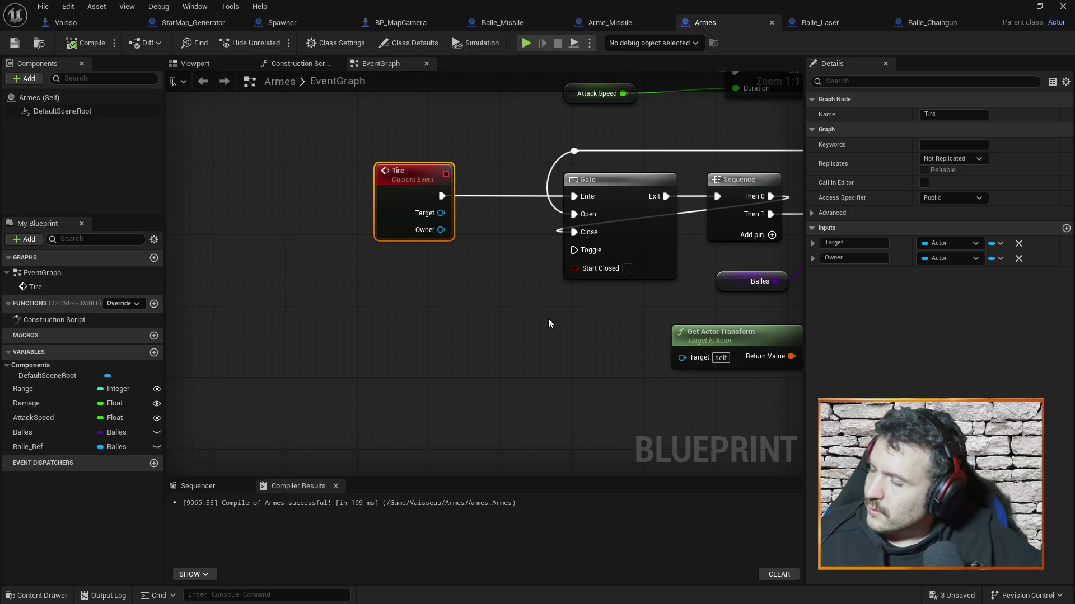
# Move the SET Balle Ref node right to make room beside SpawnActor.
pyautogui.moveTo(519, 327); pyautogui.dragTo(214, 329)
pyautogui.moveTo(757, 329); pyautogui.dragTo(573, 315)
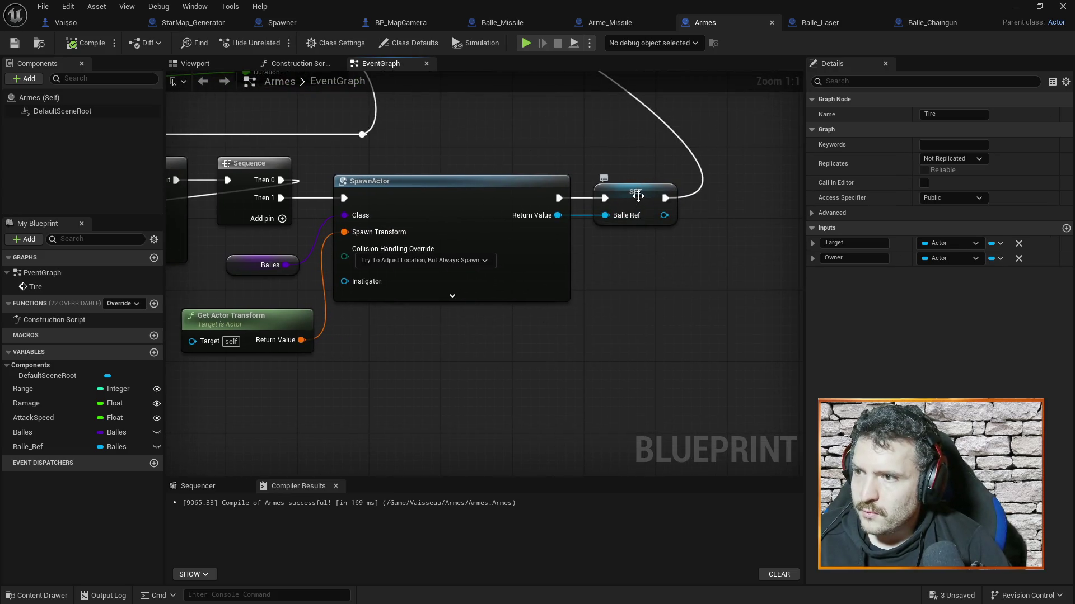
pyautogui.moveTo(638, 196); pyautogui.dragTo(764, 194)
pyautogui.moveTo(692, 347); pyautogui.dragTo(515, 344)
# Add a trial Ignore Actor when Moving node, delete it, and shift the SET node left.
pyautogui.rightClick(619, 334)
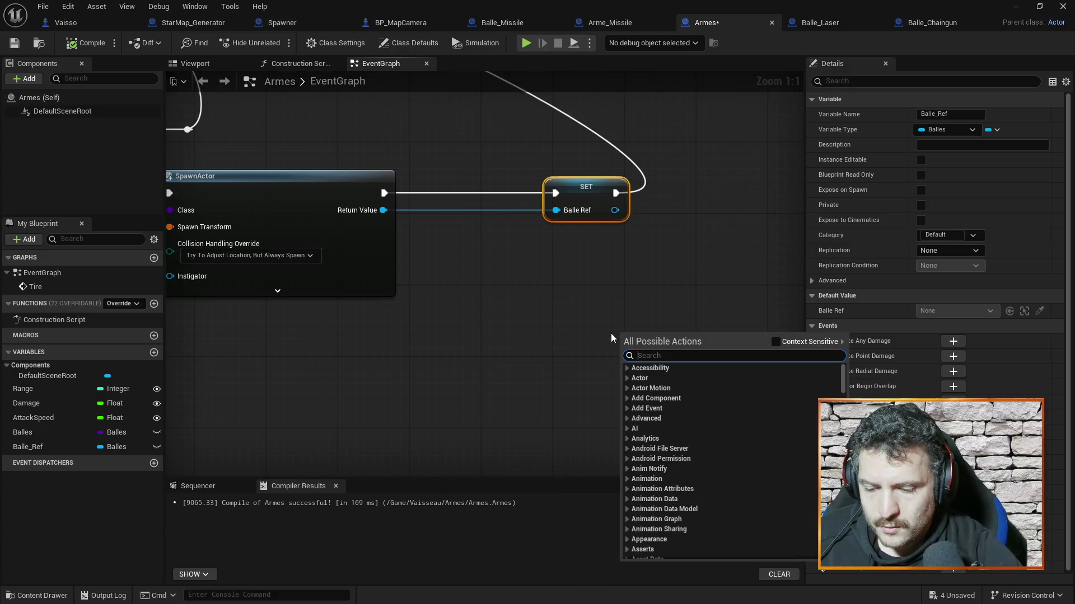
pyautogui.write('ignore ')
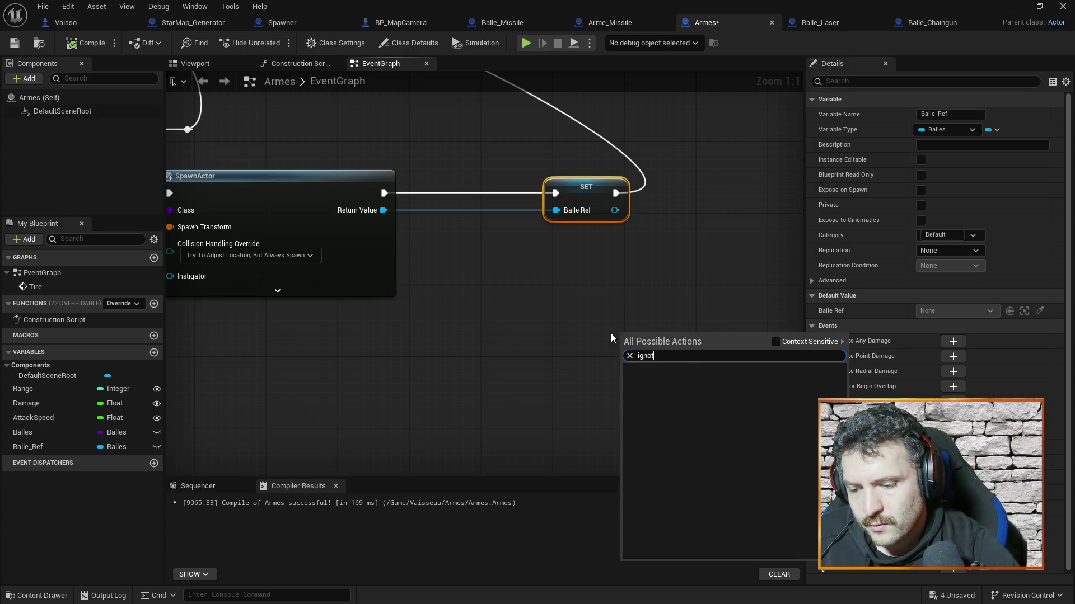
pyautogui.write('actor')
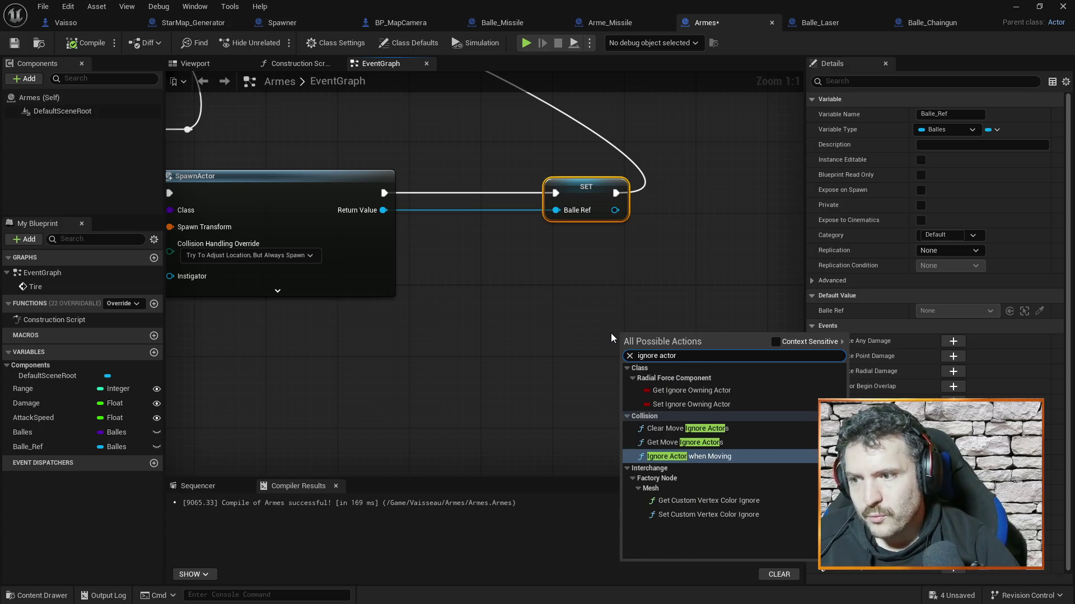
pyautogui.click(694, 456)
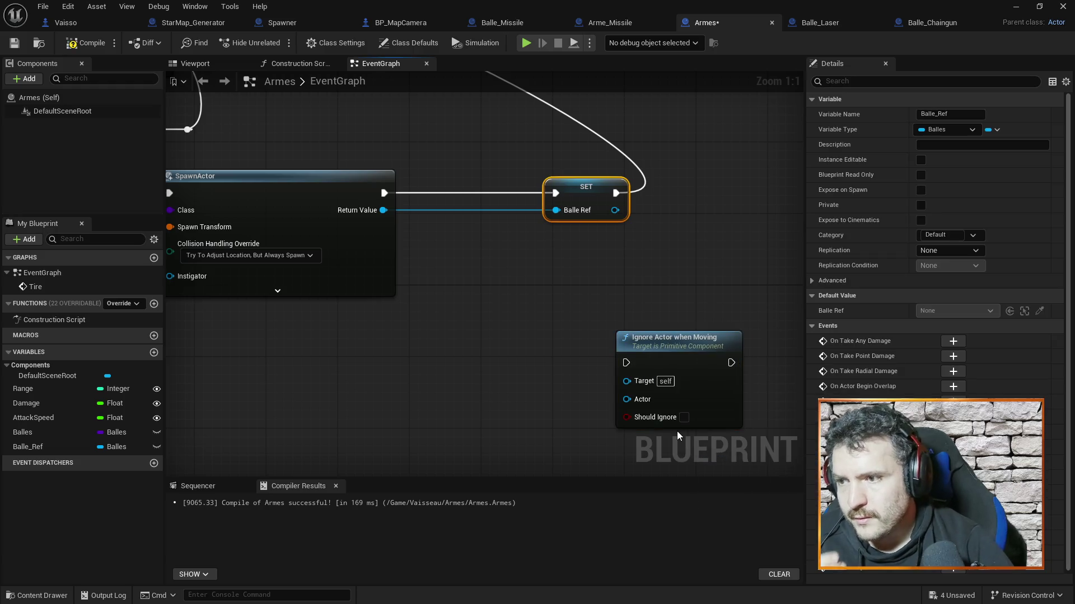
pyautogui.moveTo(689, 353)
pyautogui.mouseDown()
pyautogui.moveTo(564, 321)
pyautogui.moveTo(513, 263)
pyautogui.mouseUp()
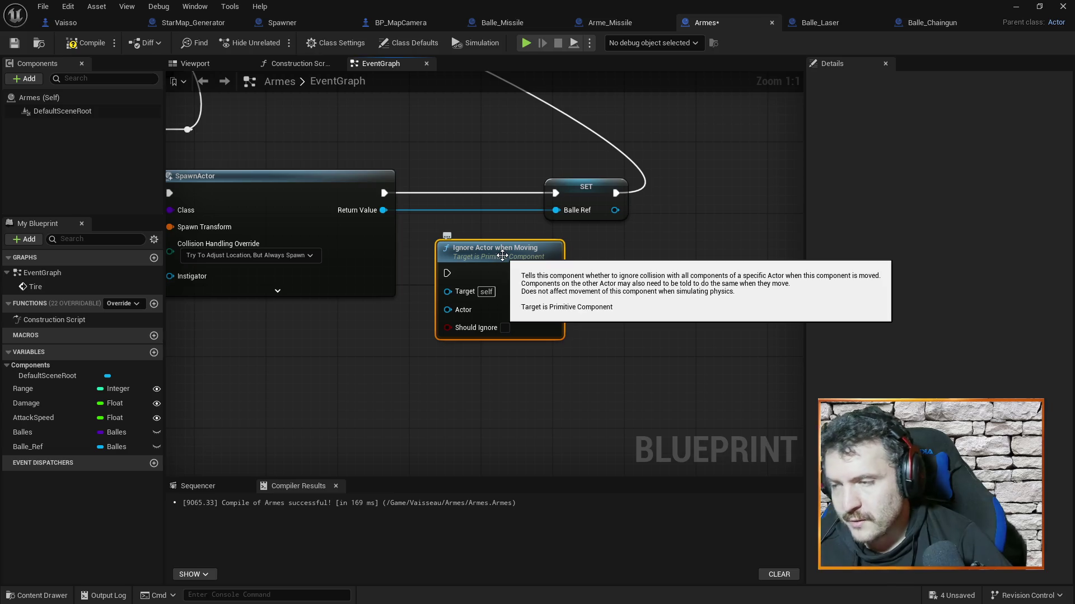
pyautogui.press('Delete')
pyautogui.moveTo(580, 195); pyautogui.dragTo(504, 197)
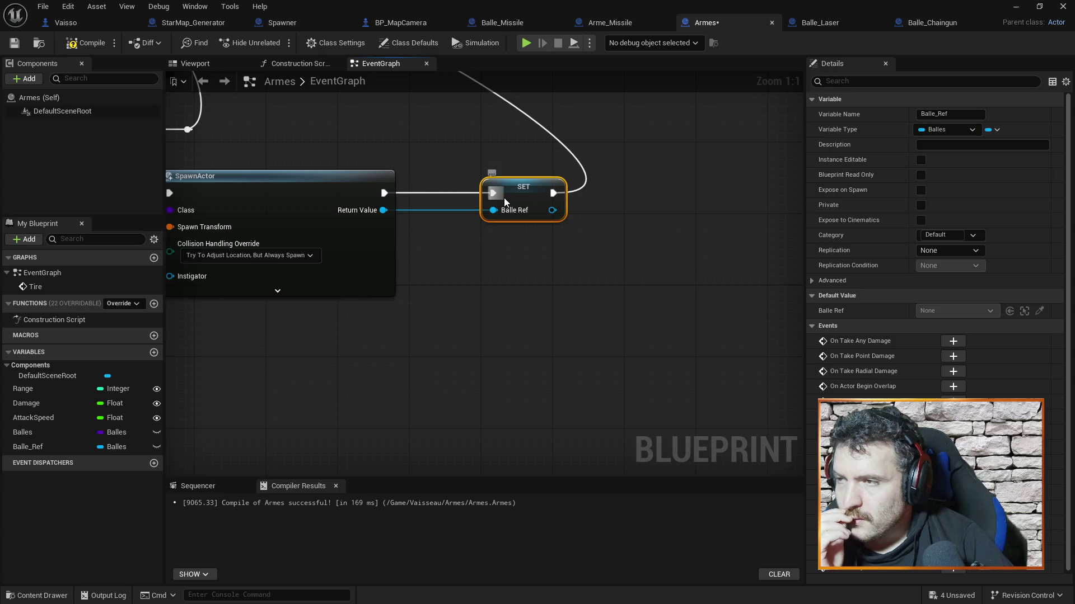
pyautogui.click(486, 22)
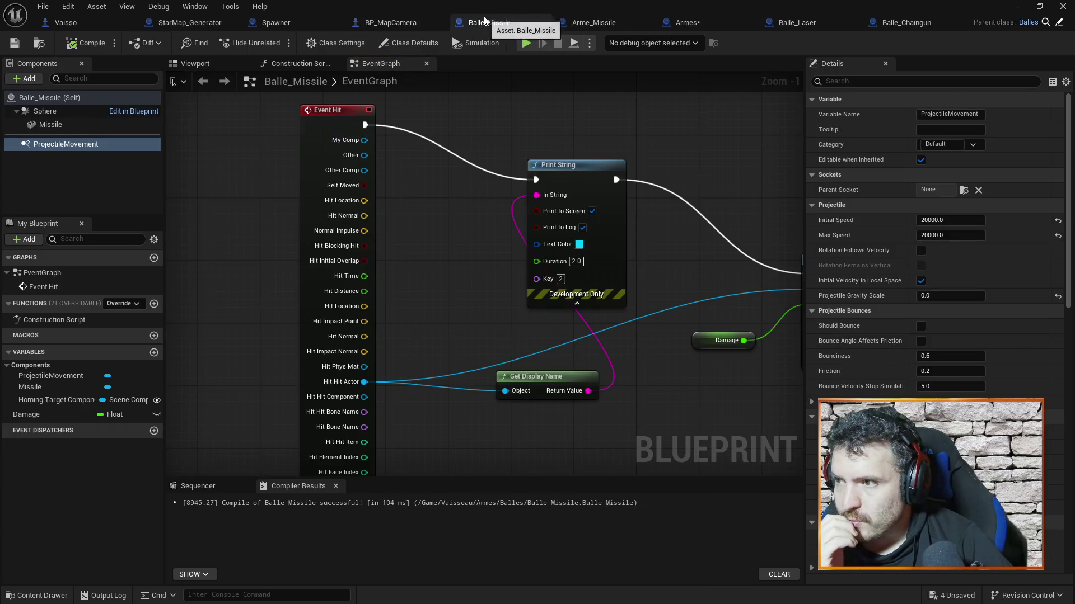
# Zoom and pan over Balle_Missile's Event Hit chain and its pins, then return to Armes.
pyautogui.scroll(-3, 651, 291)
pyautogui.moveTo(663, 295)
pyautogui.mouseDown()
pyautogui.moveTo(448, 297)
pyautogui.moveTo(496, 304)
pyautogui.moveTo(534, 350)
pyautogui.moveTo(593, 361)
pyautogui.mouseUp()
pyautogui.scroll(1, 605, 176)
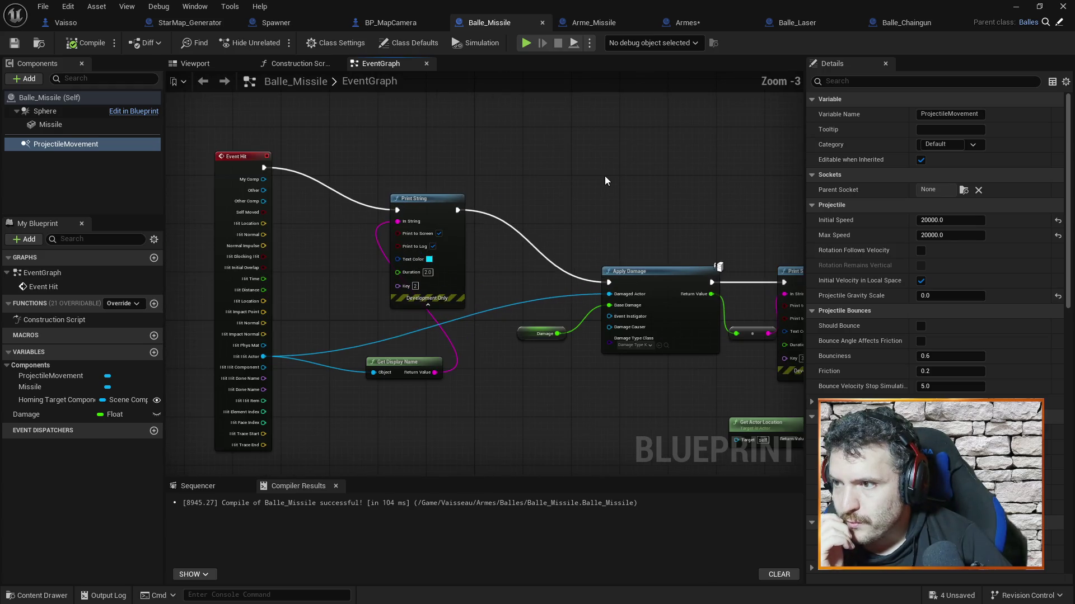
pyautogui.moveTo(367, 139); pyautogui.dragTo(542, 170)
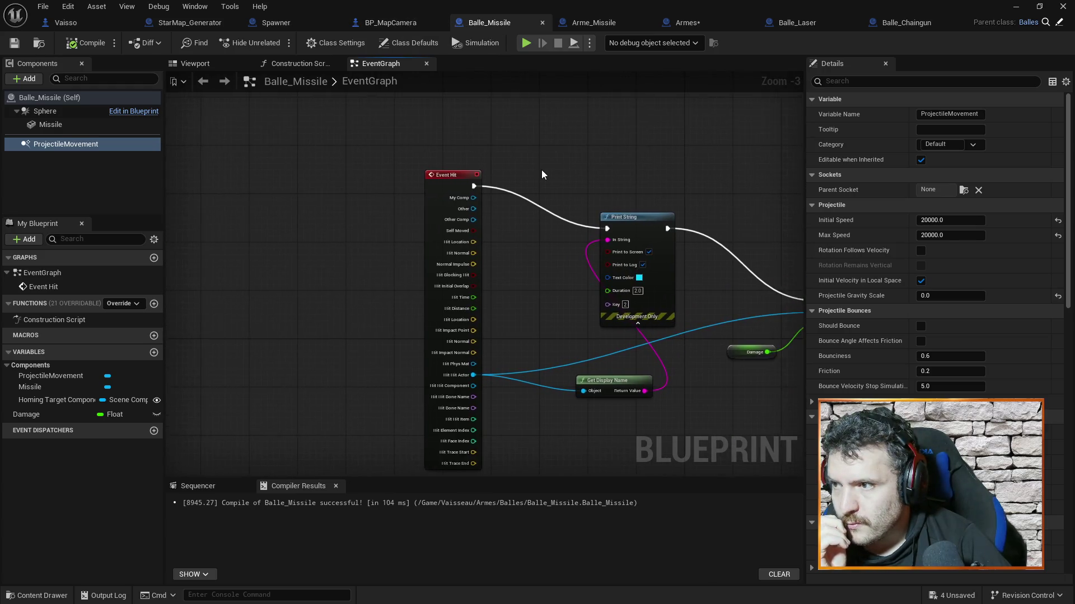
pyautogui.scroll(1, 441, 204)
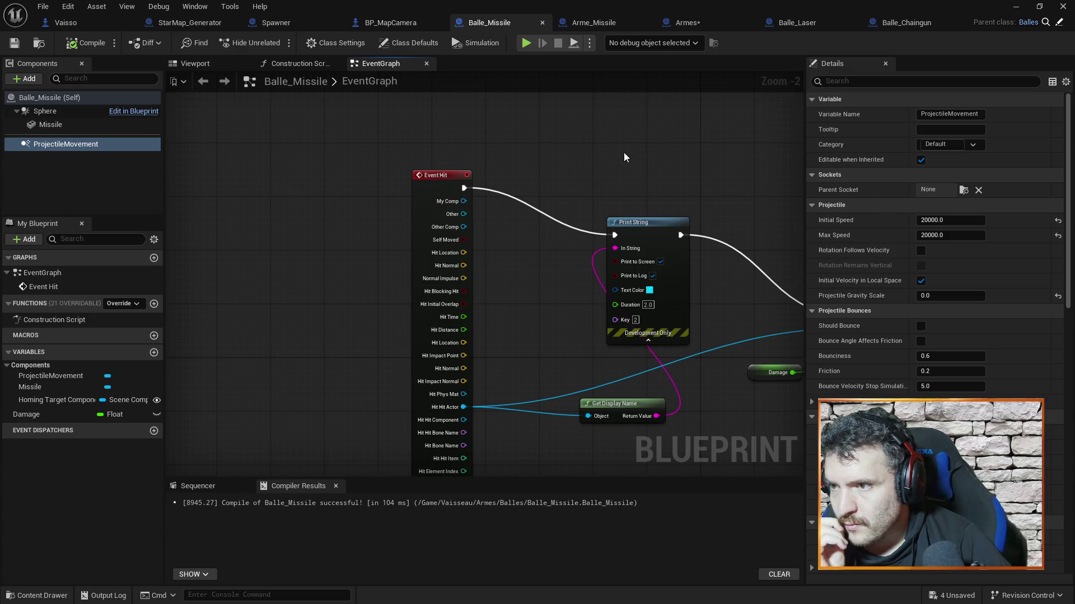
pyautogui.moveTo(650, 164); pyautogui.dragTo(632, 91)
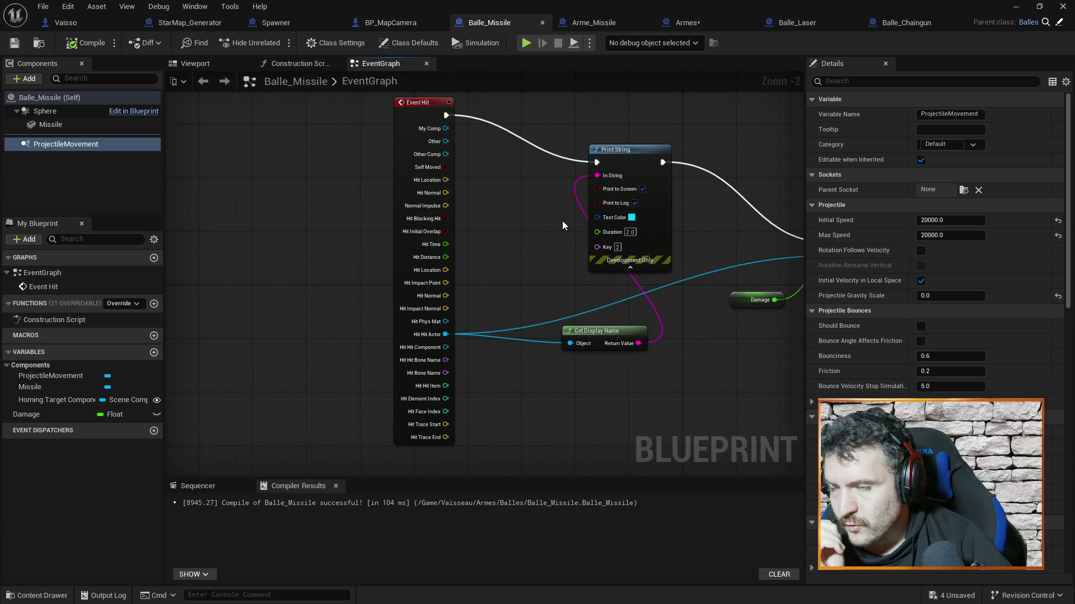
pyautogui.click(687, 23)
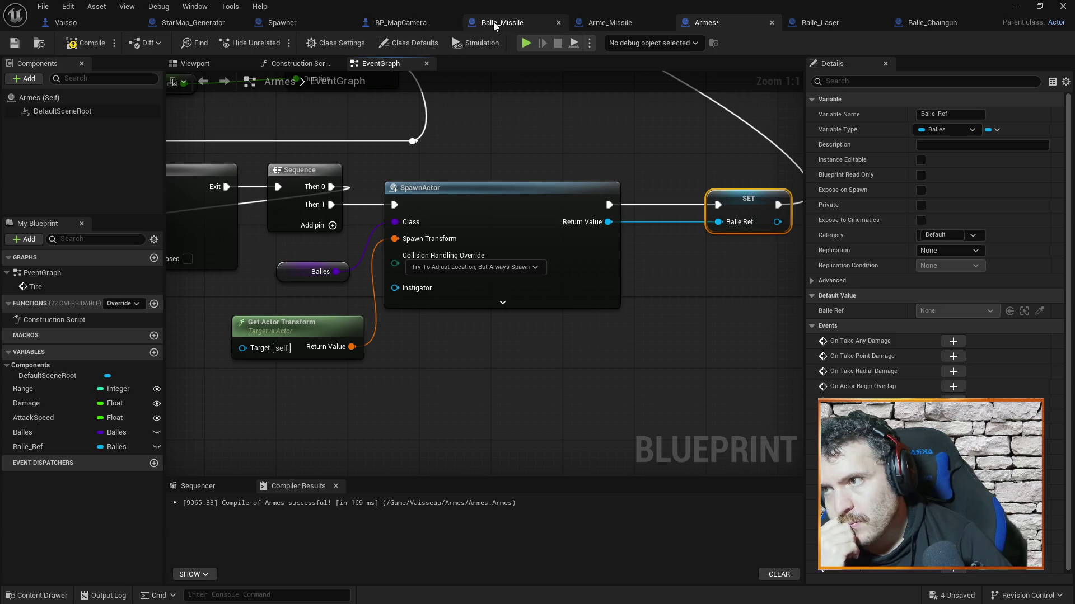
# Look over the Armes Tire, Gate, Delay and SpawnActor nodes, then switch to Balle_Missile.
pyautogui.moveTo(474, 329); pyautogui.dragTo(804, 339)
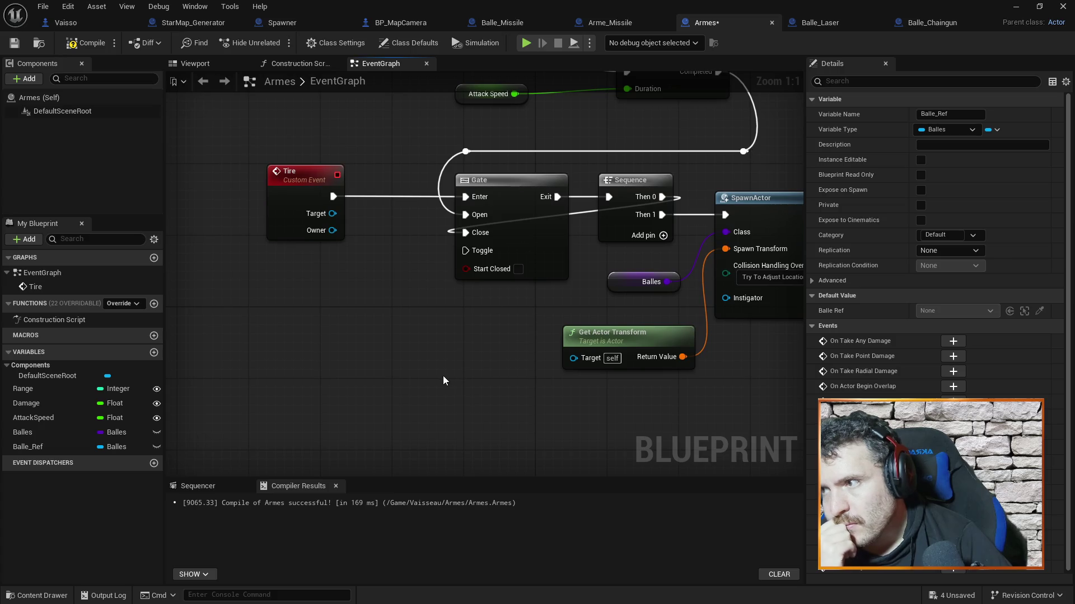
pyautogui.moveTo(443, 376); pyautogui.dragTo(174, 358)
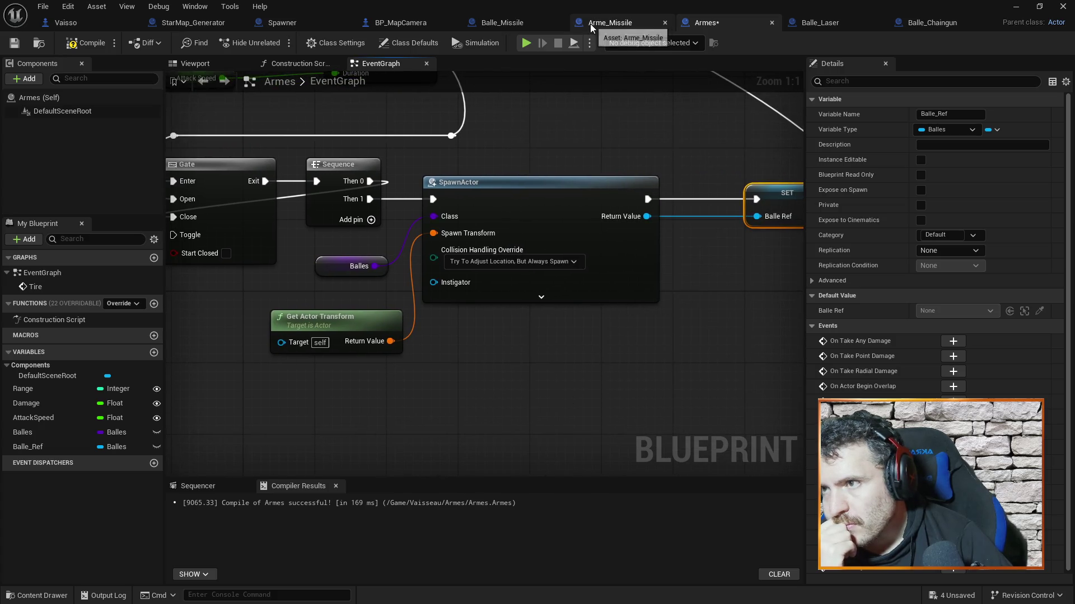
pyautogui.moveTo(558, 145)
pyautogui.mouseDown()
pyautogui.moveTo(598, 147)
pyautogui.moveTo(505, 163)
pyautogui.mouseUp()
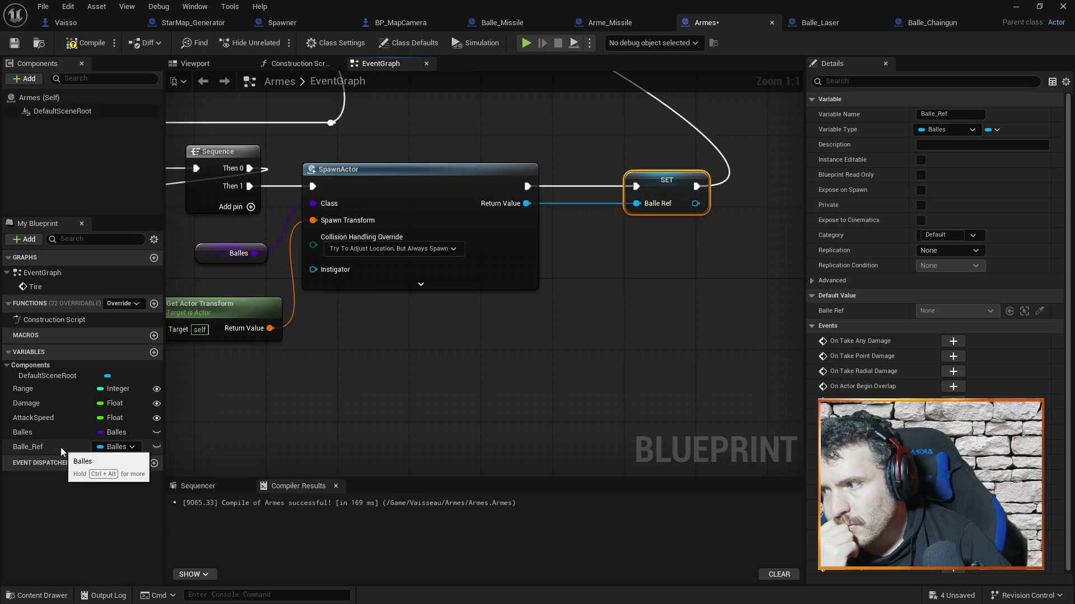
pyautogui.moveTo(458, 104)
pyautogui.mouseDown()
pyautogui.moveTo(645, 199)
pyautogui.moveTo(675, 237)
pyautogui.moveTo(543, 208)
pyautogui.moveTo(619, 215)
pyautogui.moveTo(604, 210)
pyautogui.mouseUp()
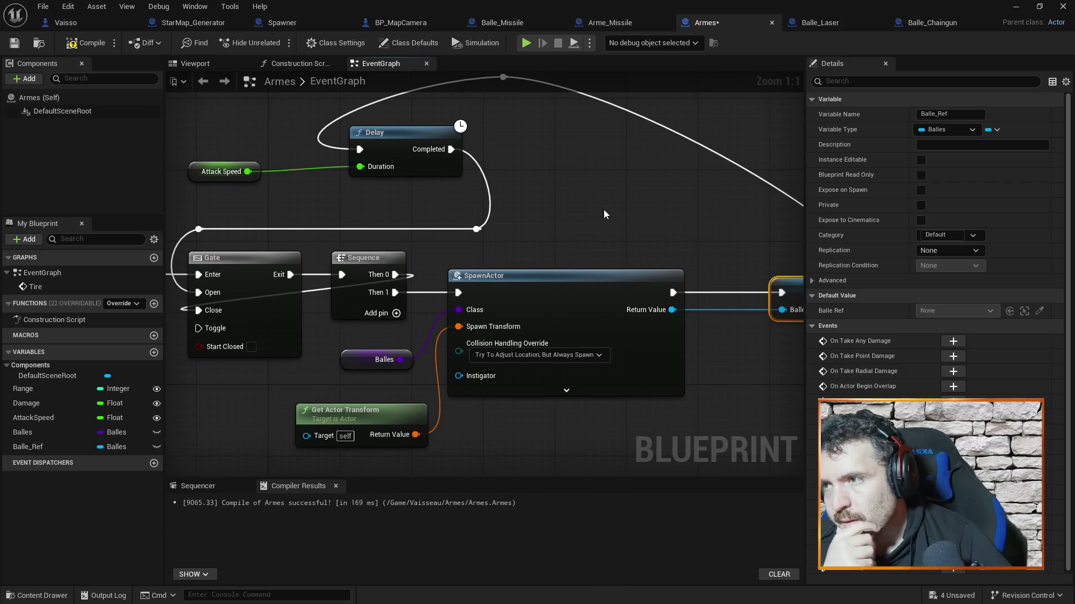
pyautogui.click(504, 21)
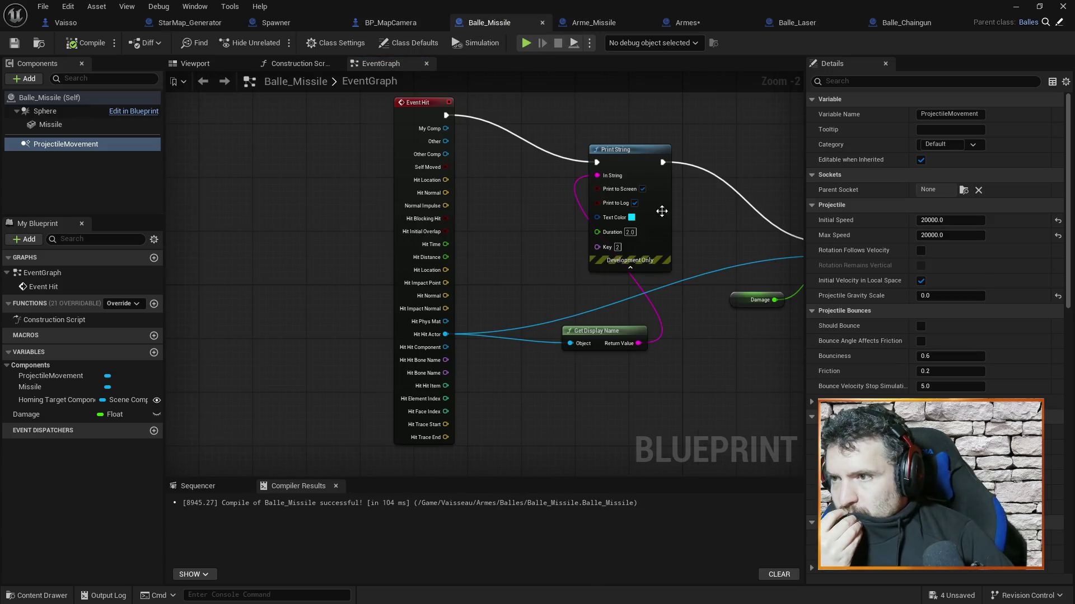
# Pan across Balle_Missile's Apply Damage, Spawn System at Location and Event Hit output pins.
pyautogui.moveTo(750, 269); pyautogui.dragTo(521, 229)
pyautogui.moveTo(635, 341); pyautogui.dragTo(448, 350)
pyautogui.moveTo(562, 331); pyautogui.dragTo(493, 322)
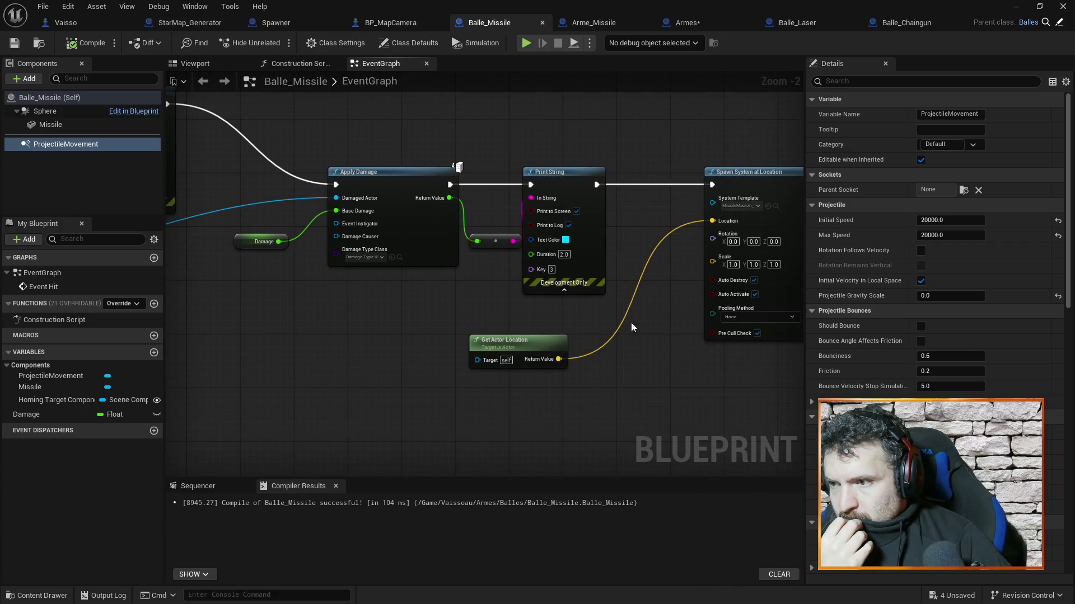
pyautogui.moveTo(671, 367)
pyautogui.mouseDown()
pyautogui.moveTo(477, 330)
pyautogui.moveTo(530, 376)
pyautogui.mouseUp()
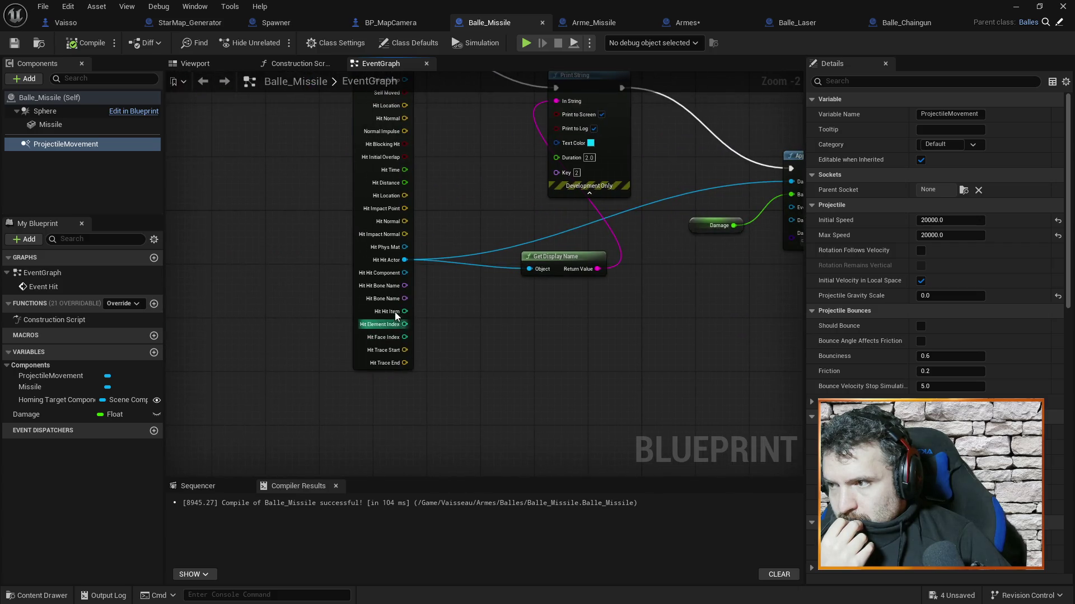
pyautogui.moveTo(394, 311); pyautogui.dragTo(473, 364)
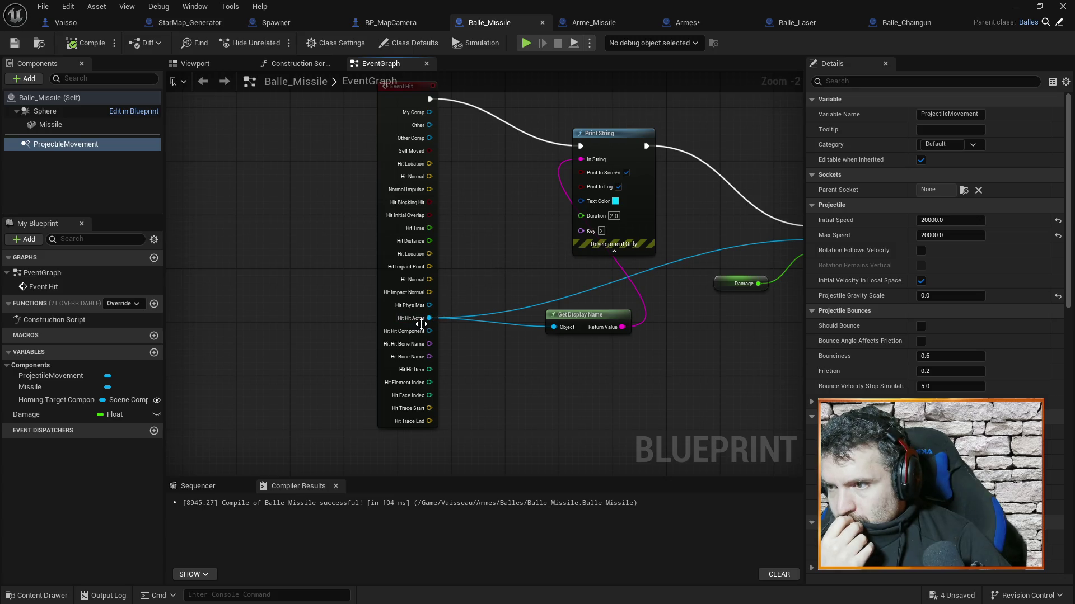
pyautogui.moveTo(490, 257); pyautogui.dragTo(493, 291)
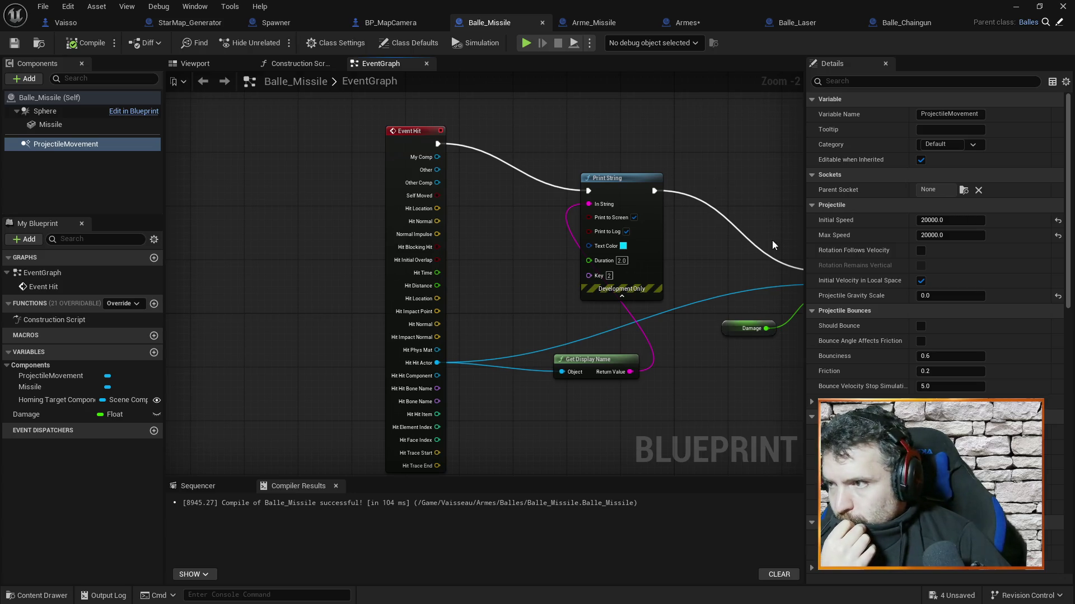
pyautogui.moveTo(751, 247); pyautogui.dragTo(495, 226)
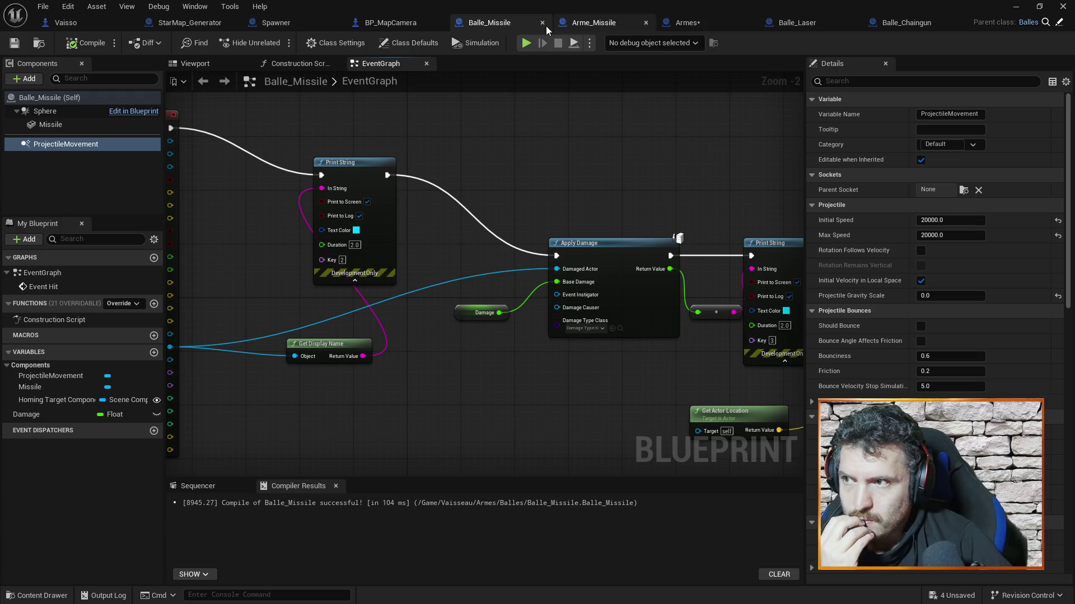
pyautogui.click(593, 24)
# Recompile the Armes blueprint at its Tire event and minimize the blueprint editor.
pyautogui.click(695, 21)
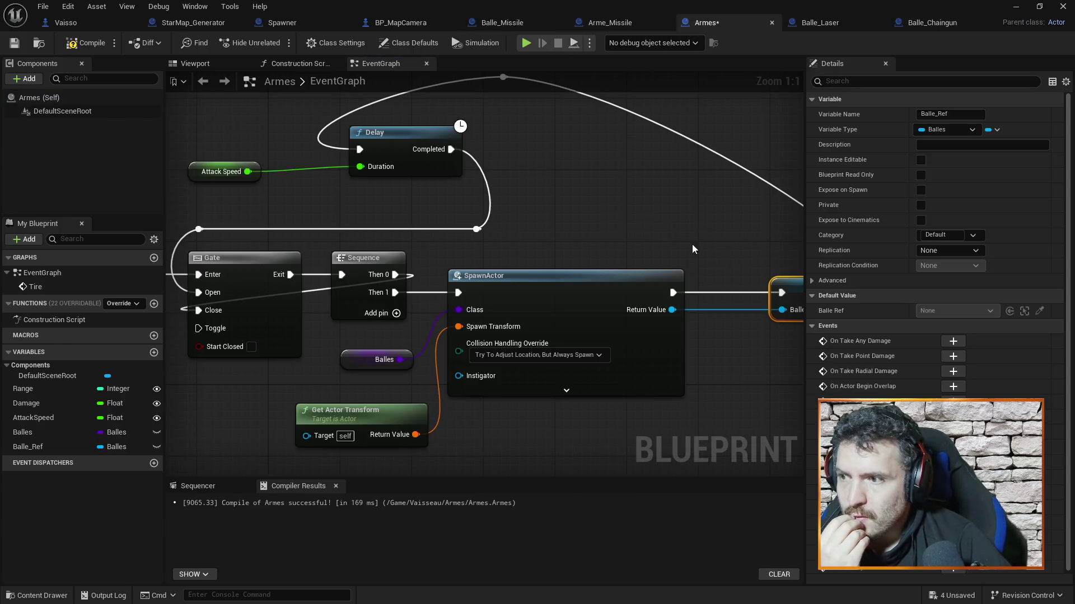
pyautogui.moveTo(570, 281); pyautogui.dragTo(545, 198)
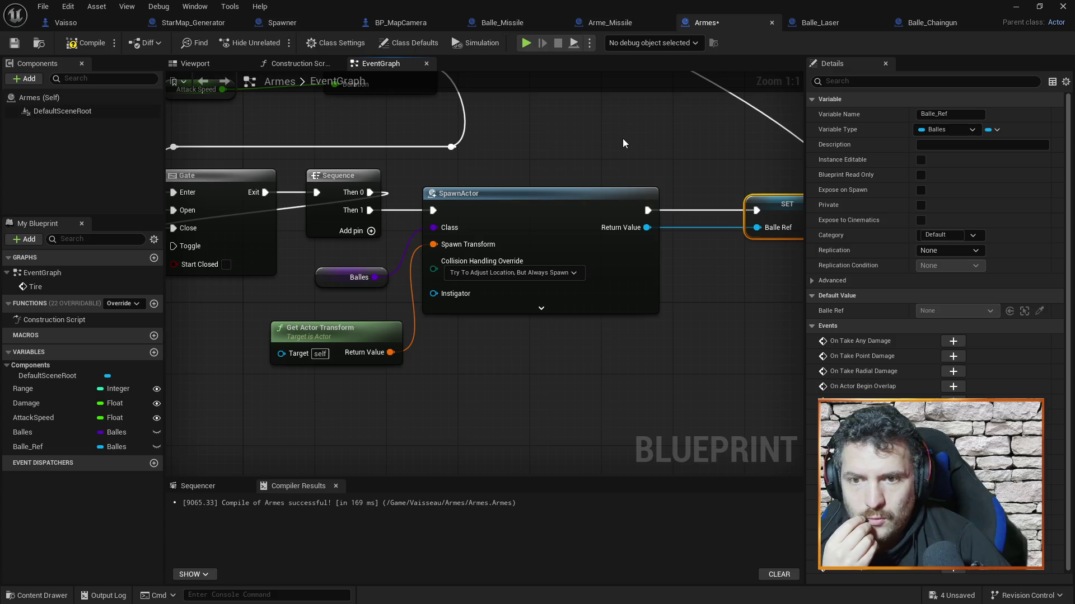
pyautogui.moveTo(184, 336)
pyautogui.mouseDown()
pyautogui.moveTo(353, 355)
pyautogui.moveTo(473, 344)
pyautogui.mouseUp()
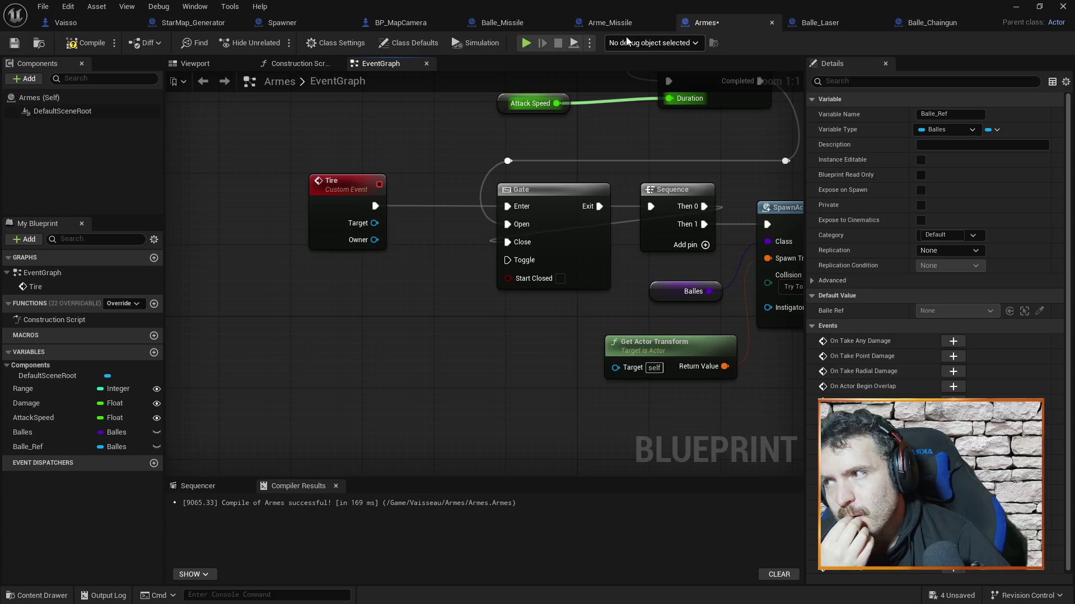
pyautogui.click(85, 43)
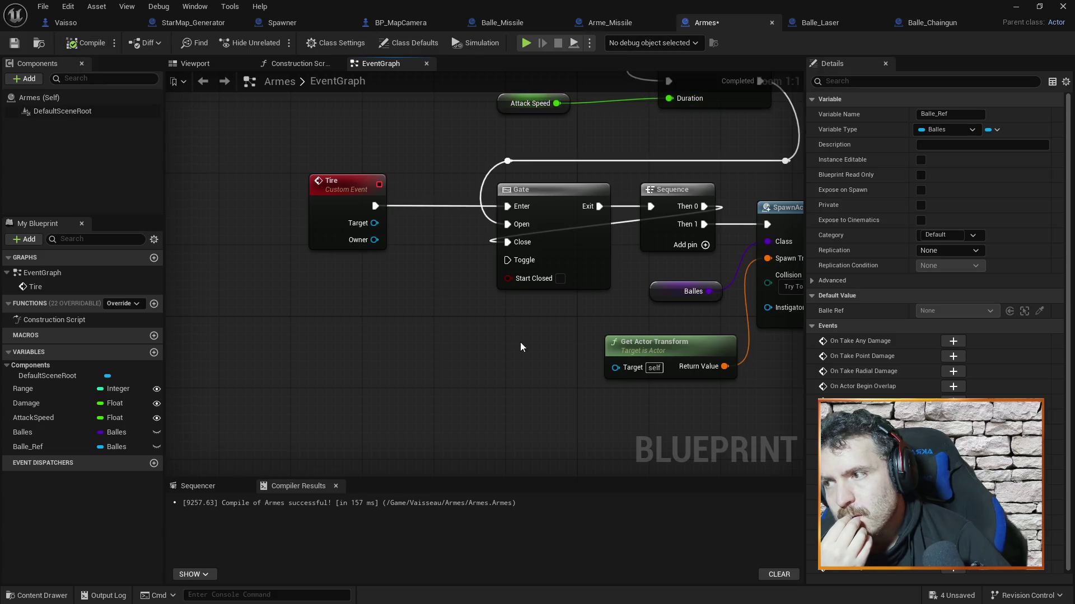
pyautogui.moveTo(511, 368); pyautogui.dragTo(285, 335)
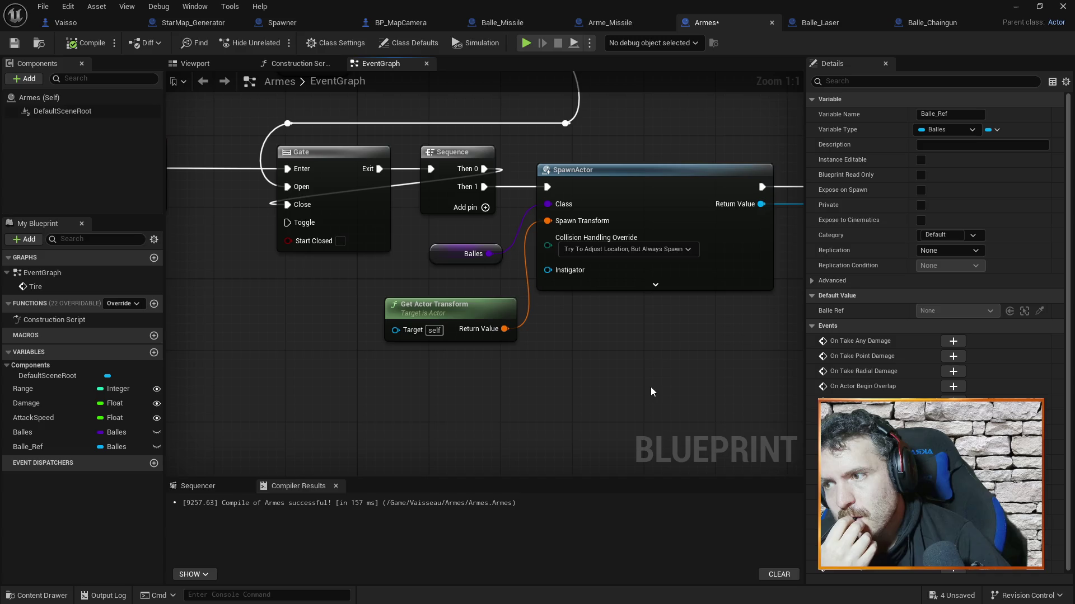
pyautogui.moveTo(650, 387); pyautogui.dragTo(708, 476)
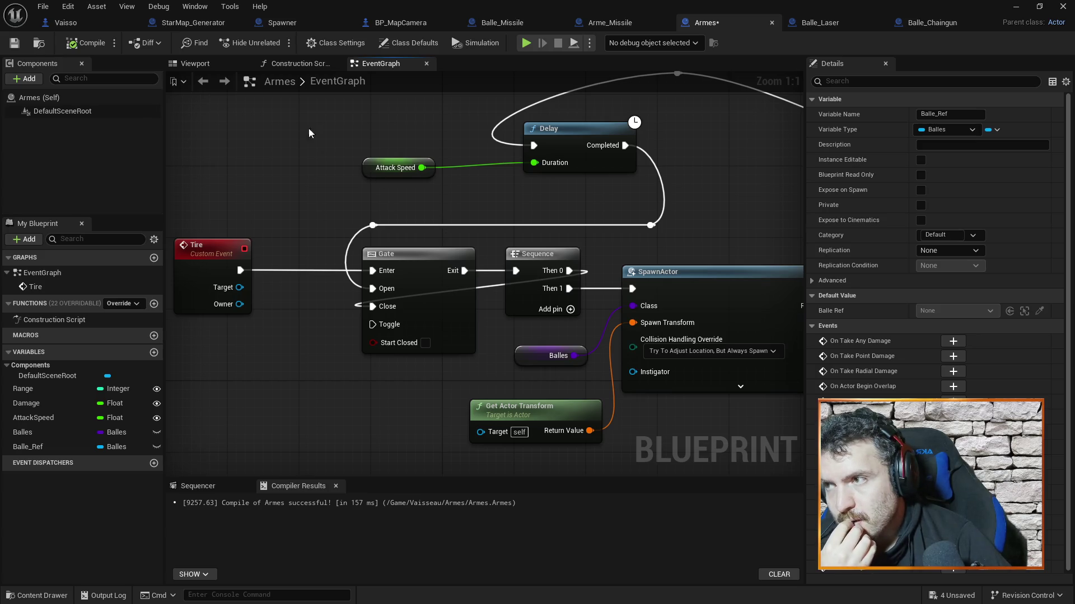
pyautogui.click(1017, 6)
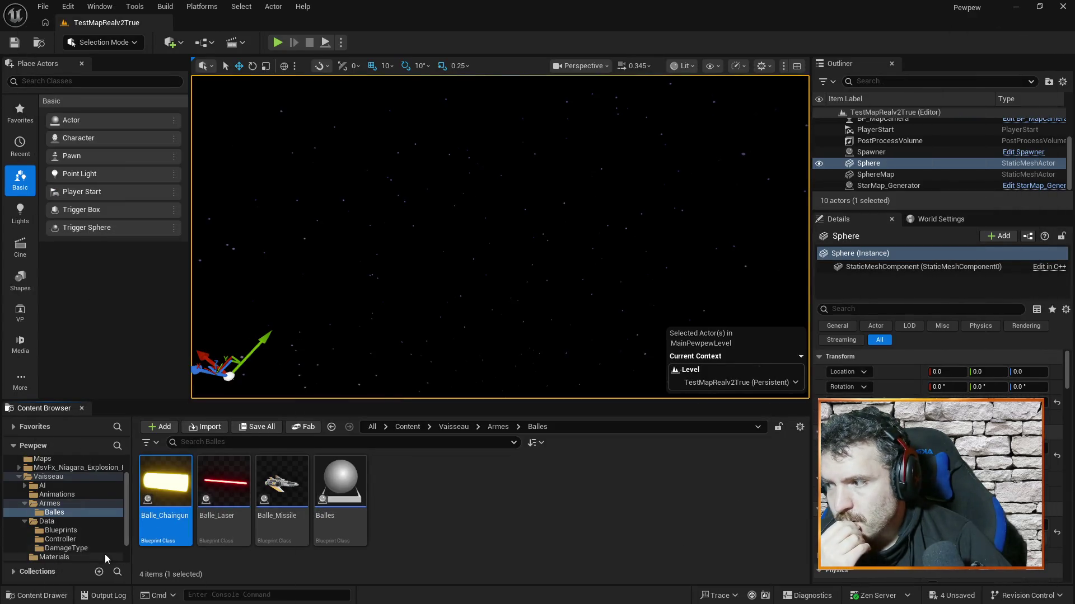
# Create a Blueprint Interface named BPI_GetBulletOwner in the Data Blueprints folder.
pyautogui.click(86, 532)
pyautogui.click(449, 511)
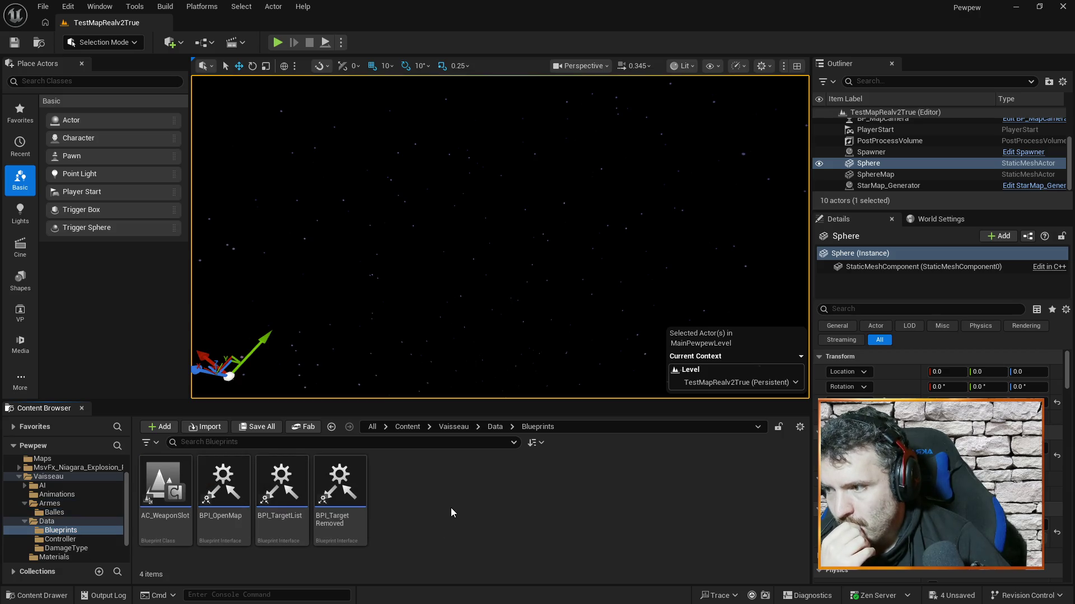
pyautogui.rightClick(451, 508)
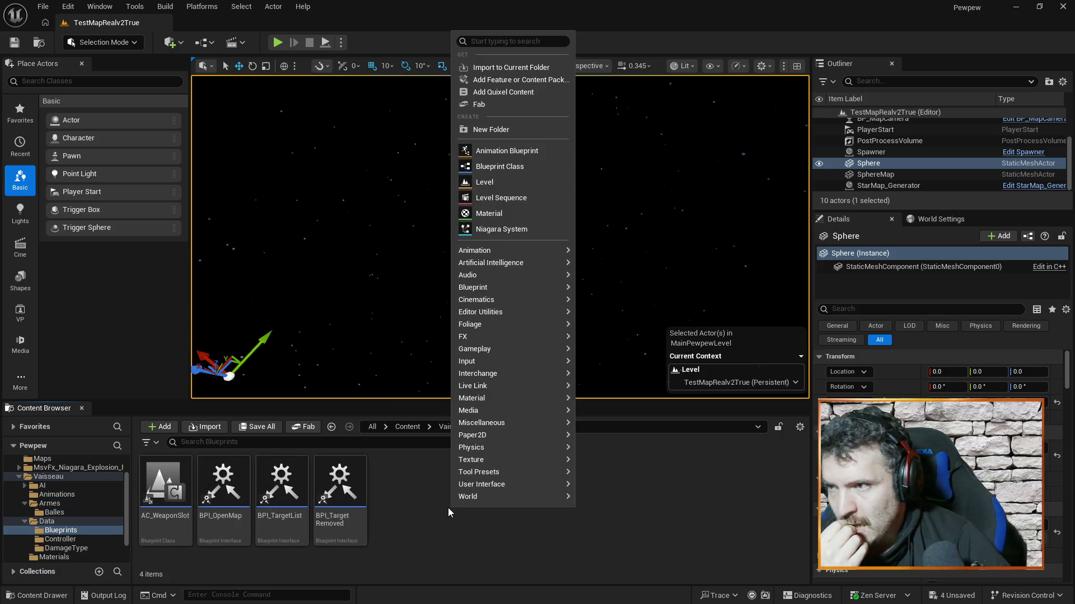
pyautogui.moveTo(523, 263)
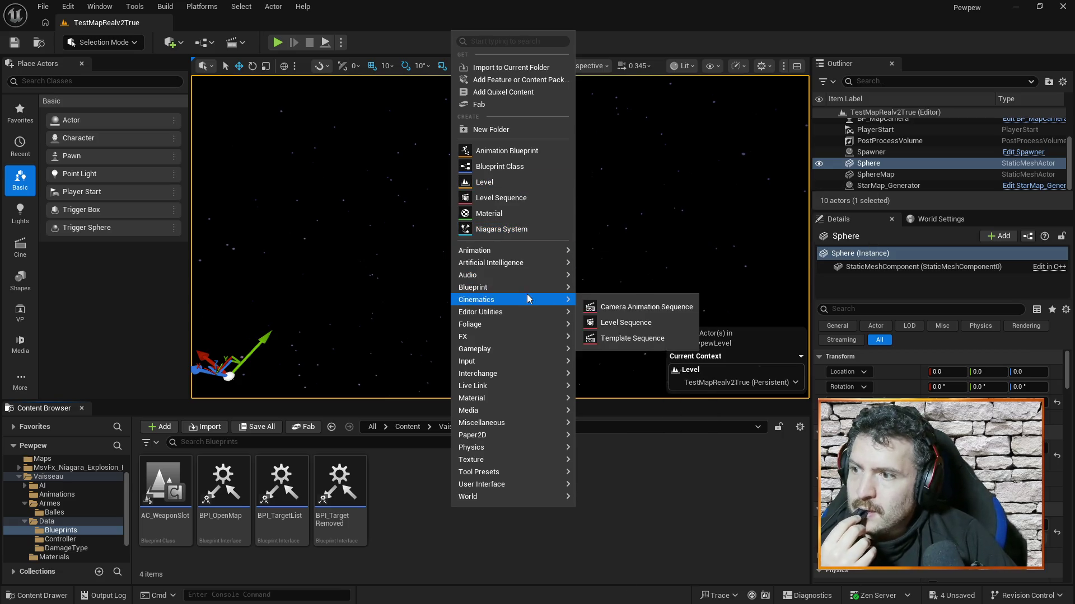
pyautogui.moveTo(526, 287)
pyautogui.click(627, 334)
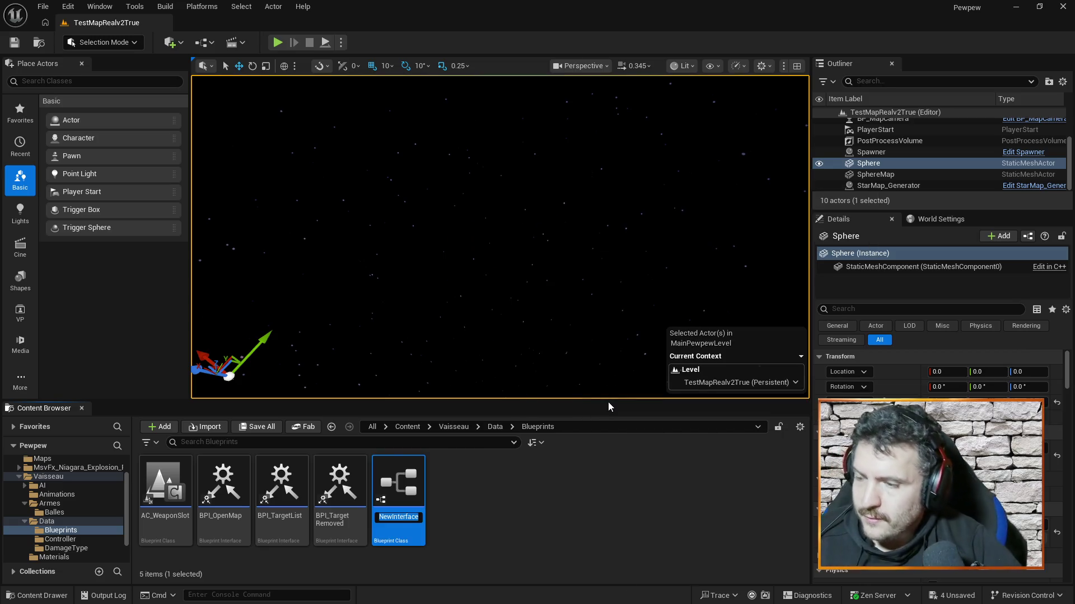
pyautogui.write('BPI_GetBull')
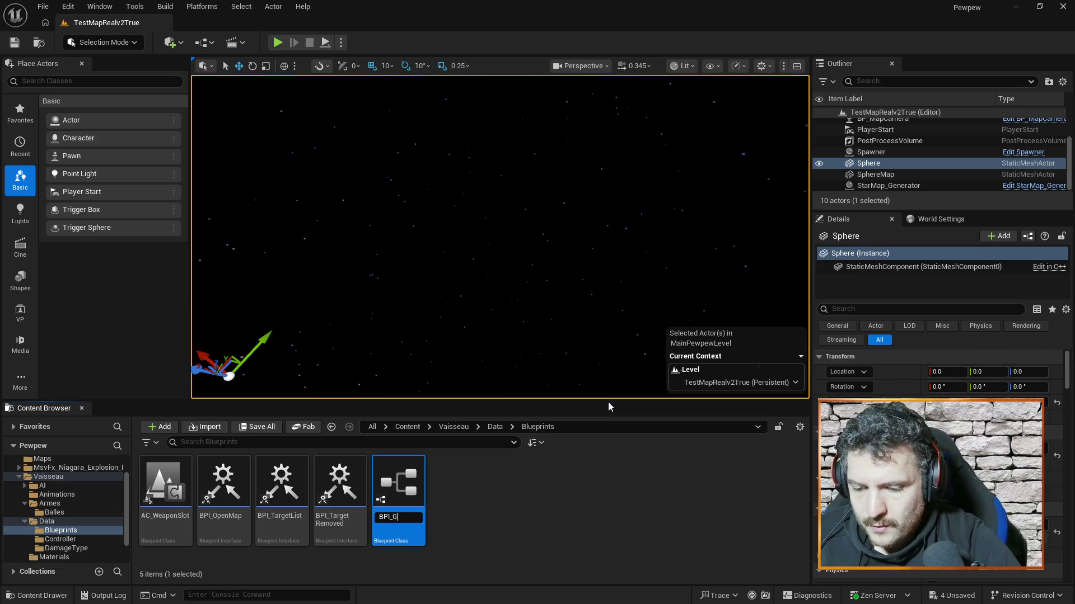
pyautogui.write('etOwner')
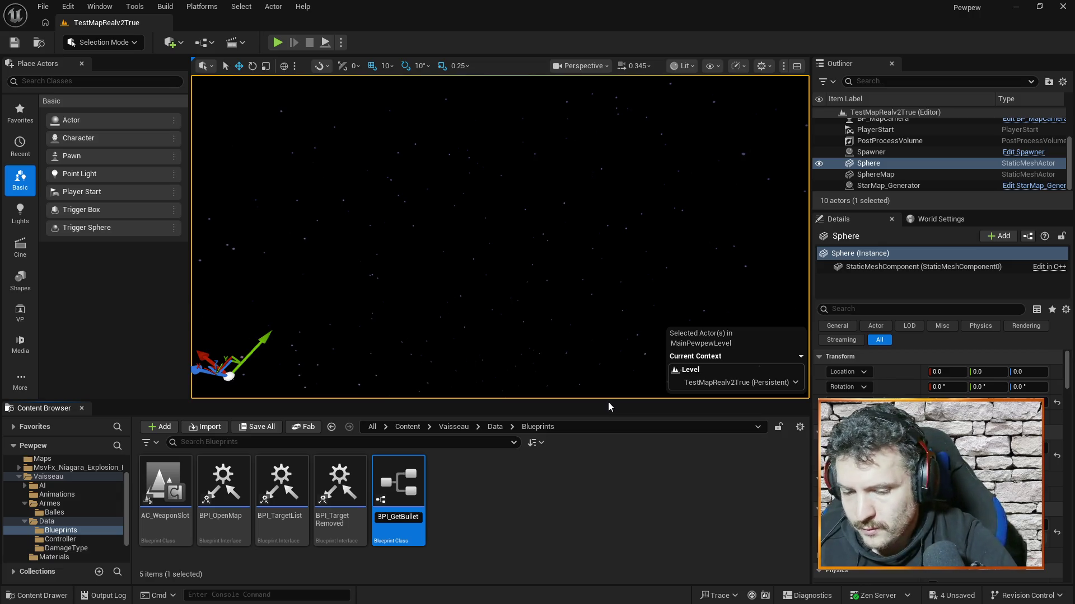
pyautogui.press('Return')
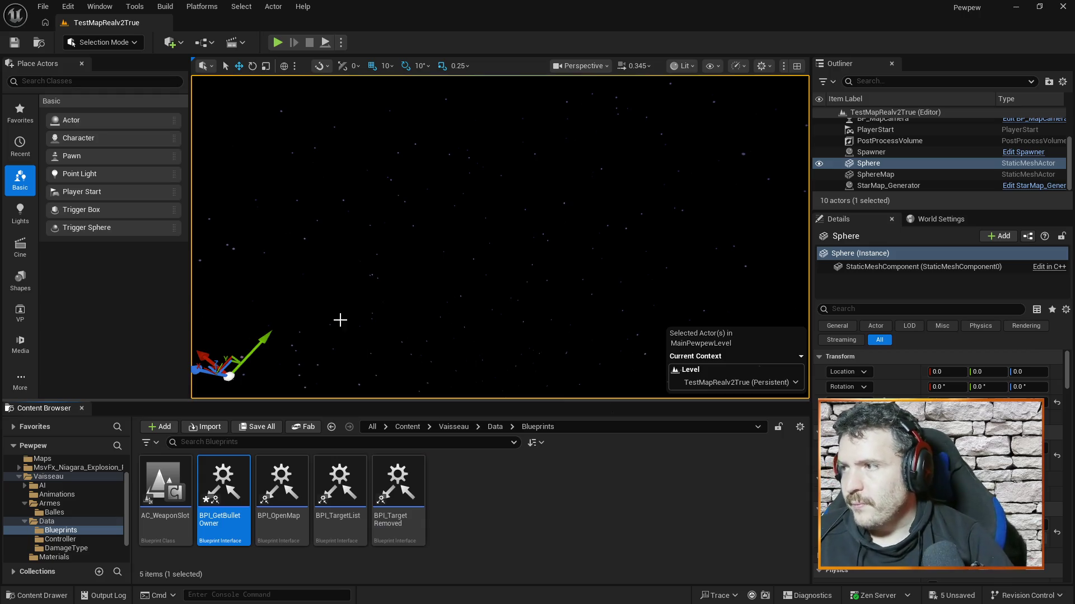
# Minimize the Armes editor and open BPI_GetBulletOwner for editing.
pyautogui.hotkey('alt', 'Tab')
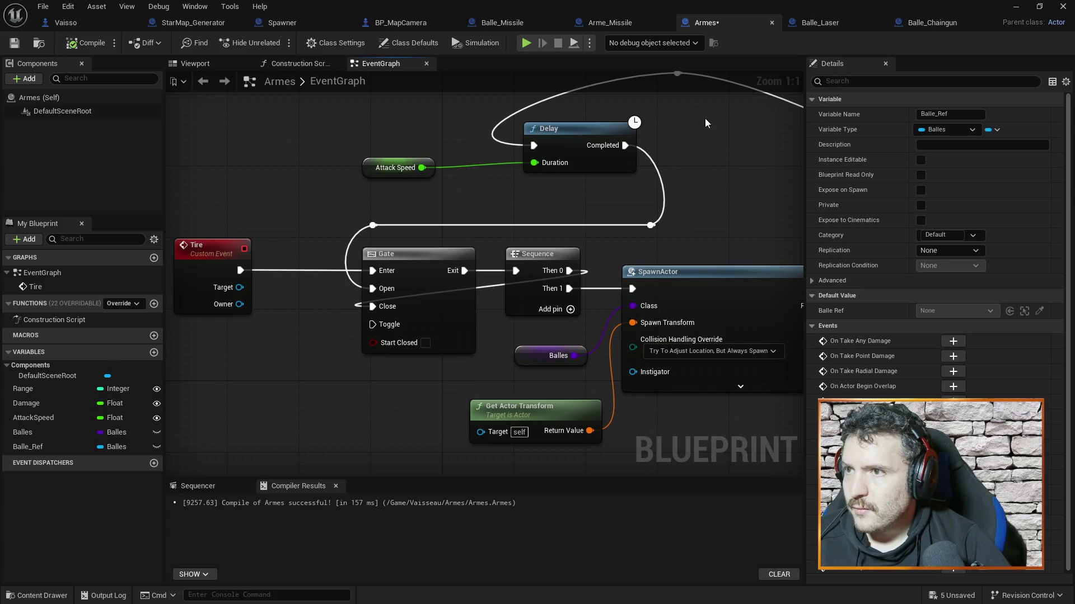
pyautogui.click(1016, 7)
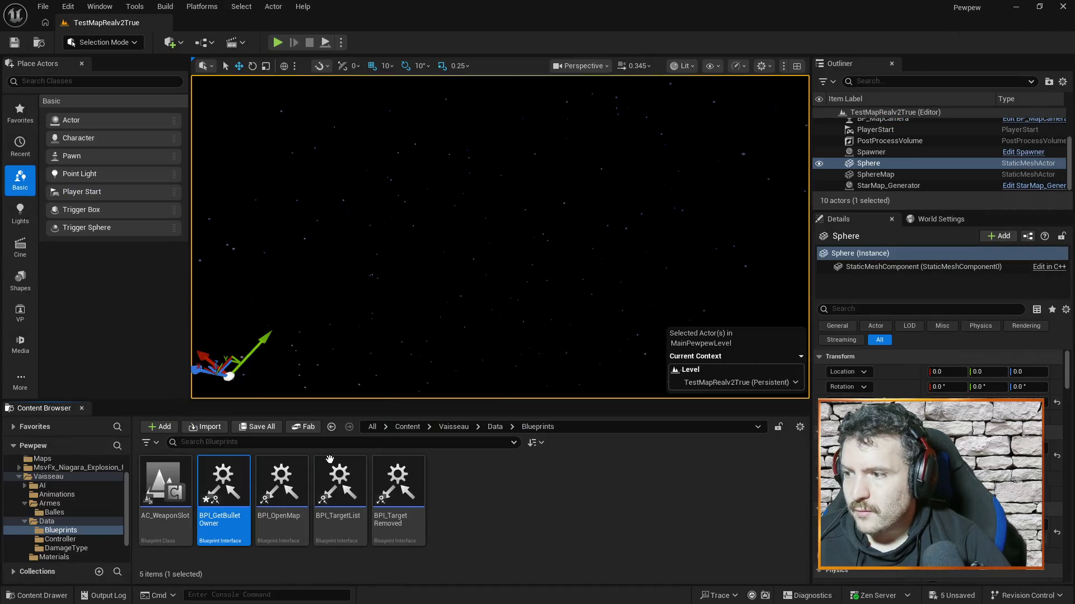
pyautogui.doubleClick(232, 484)
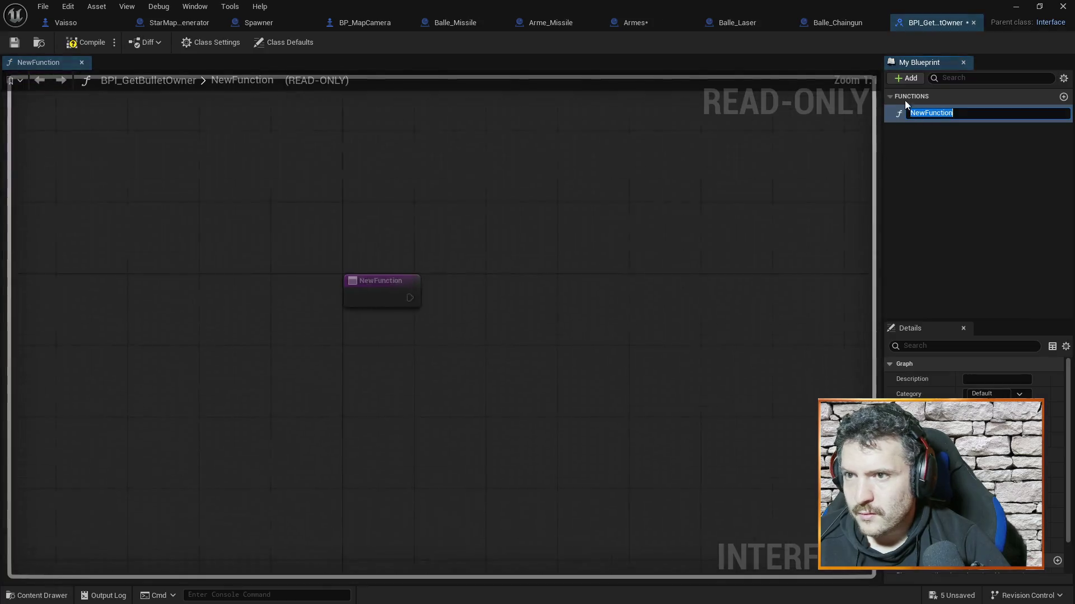
# Rename the interface's NewFunction to GetBulletOwner.
pyautogui.write('get')
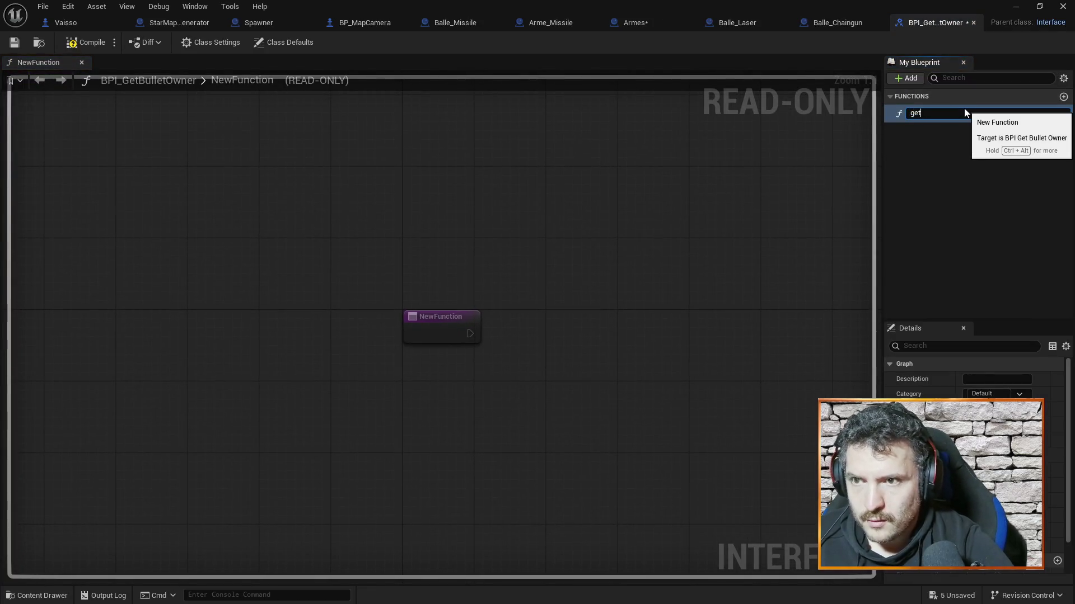
pyautogui.press('BackSpace')
pyautogui.press('BackSpace')
pyautogui.press('BackSpace')
pyautogui.write('GetBulletOwne')
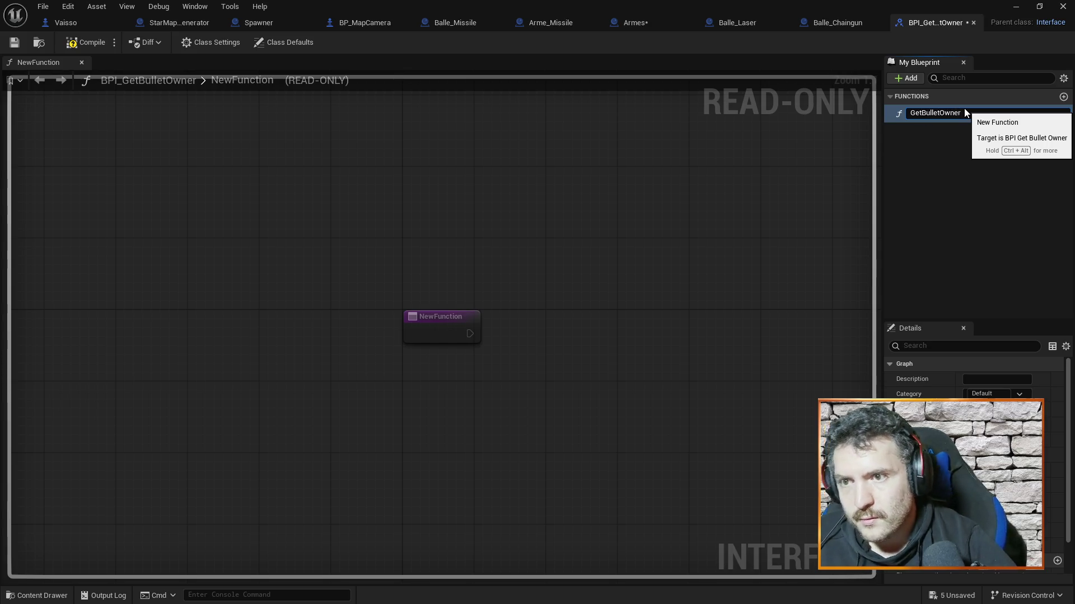
pyautogui.write('r')
pyautogui.press('Return')
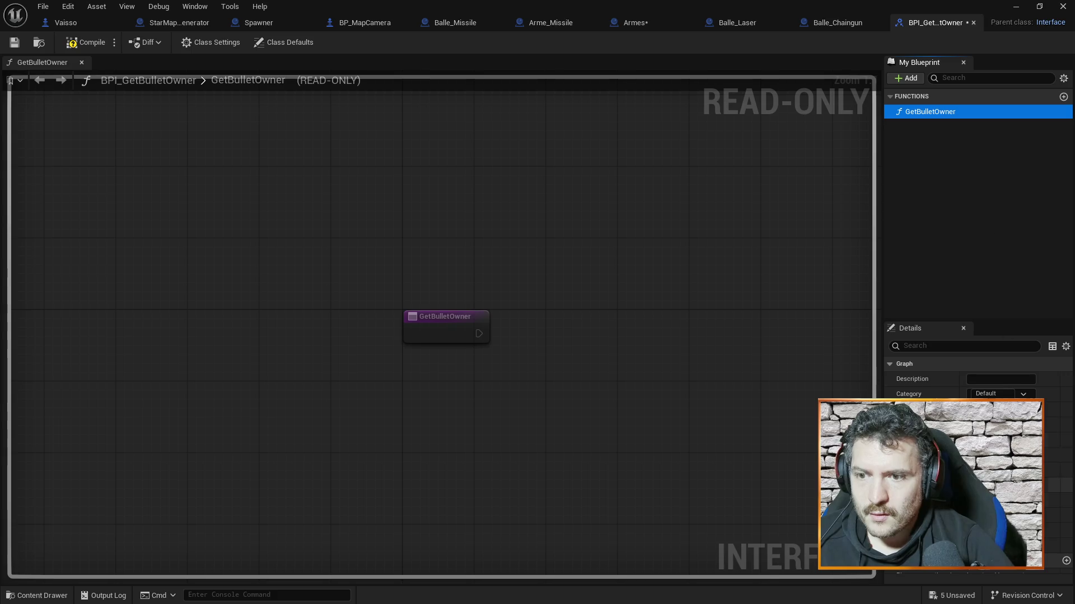
# Add an Actor-reference parameter Bullet Owner, then save, compile and close the interface.
pyautogui.scroll(-3, 1052, 481)
pyautogui.click(1066, 521)
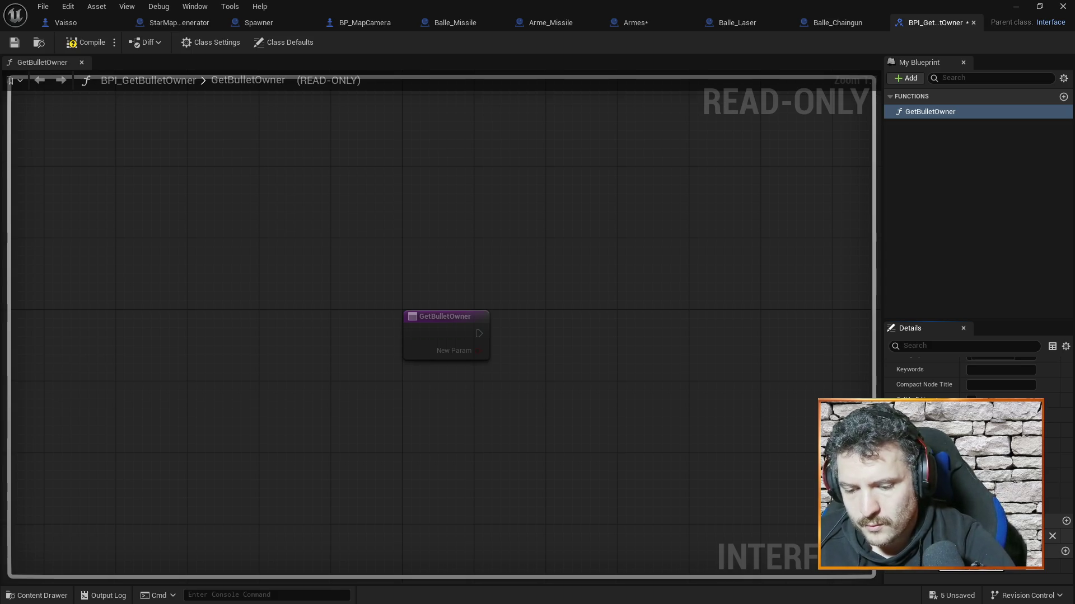
pyautogui.press('Return')
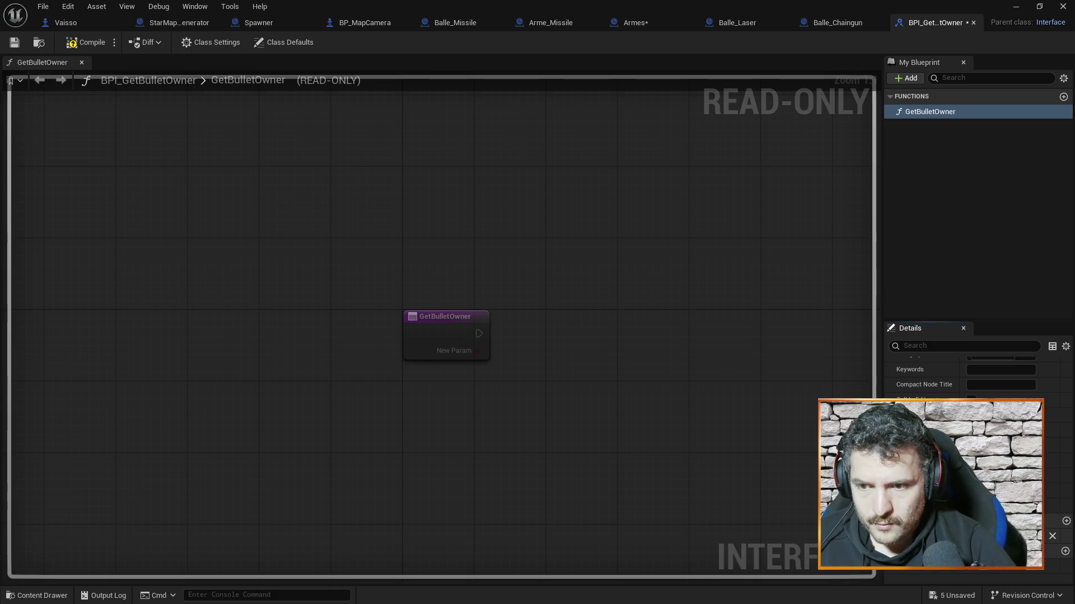
pyautogui.click(985, 534)
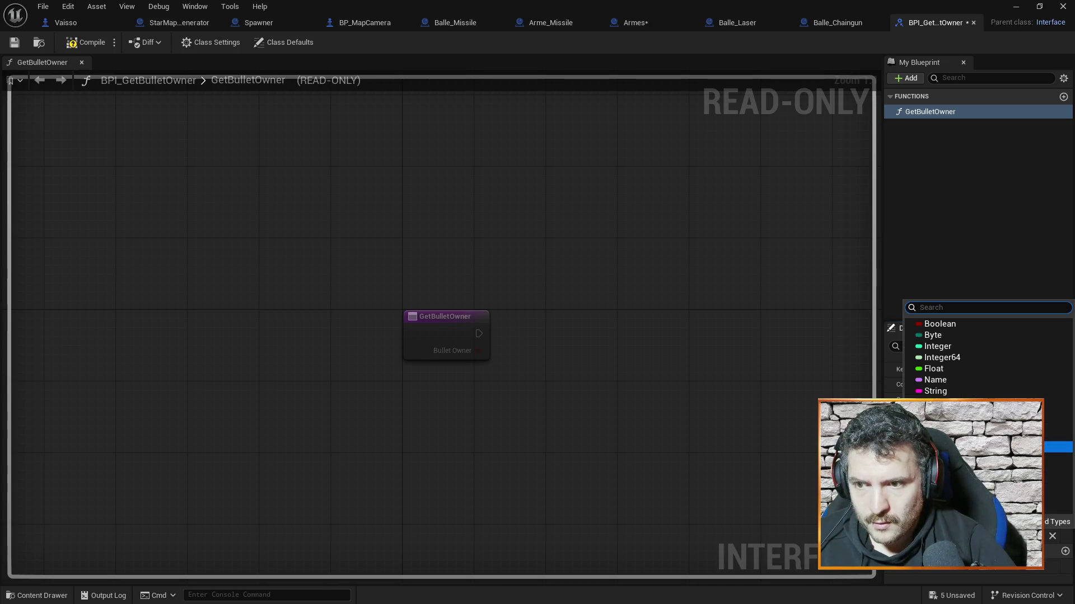
pyautogui.write('actor')
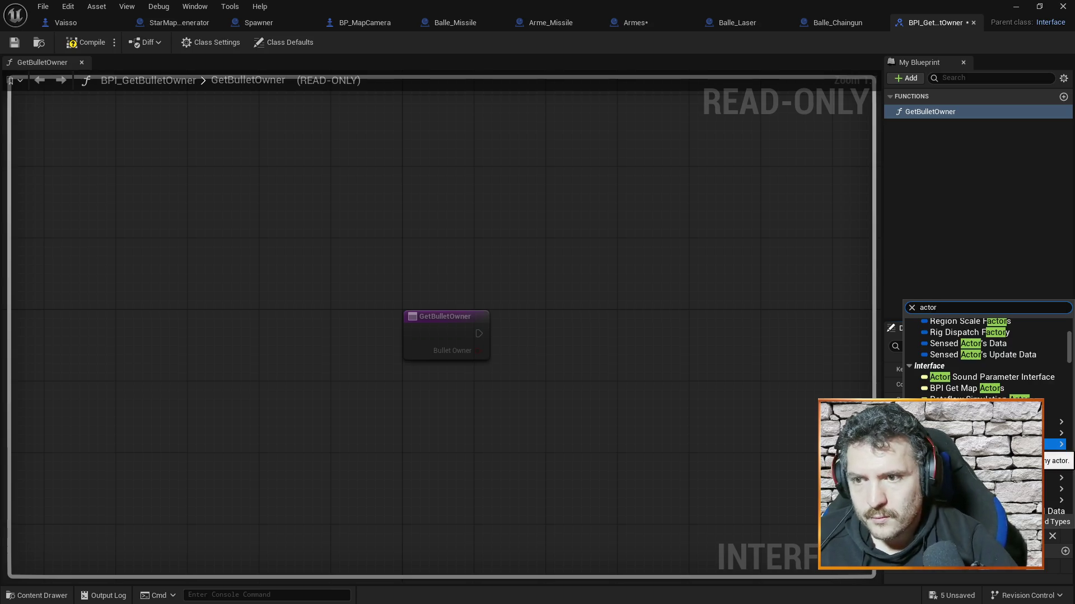
pyautogui.click(951, 421)
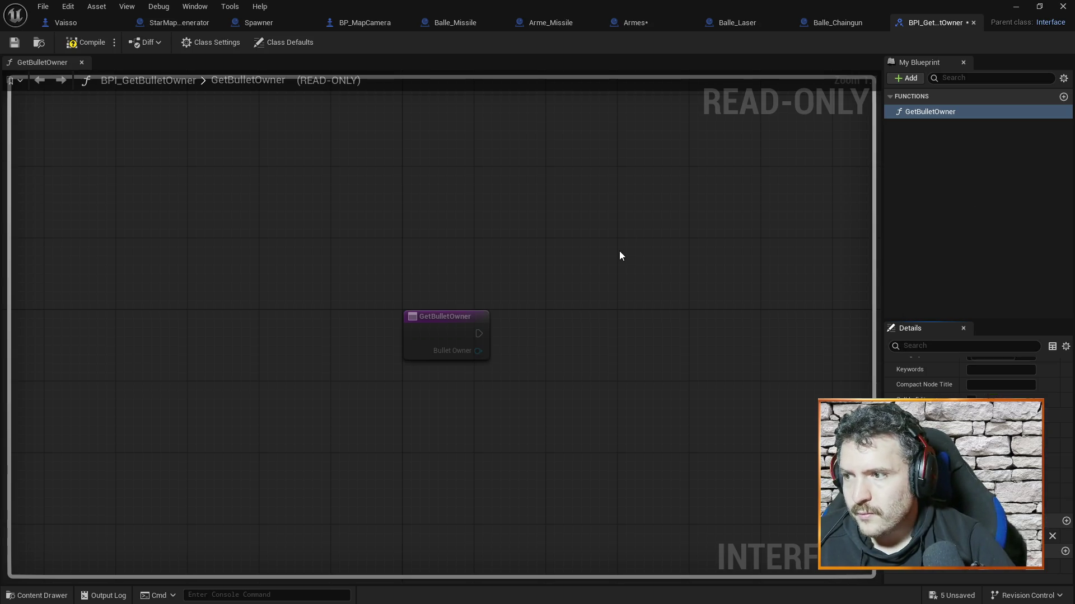
pyautogui.hotkey('ctrl', 's')
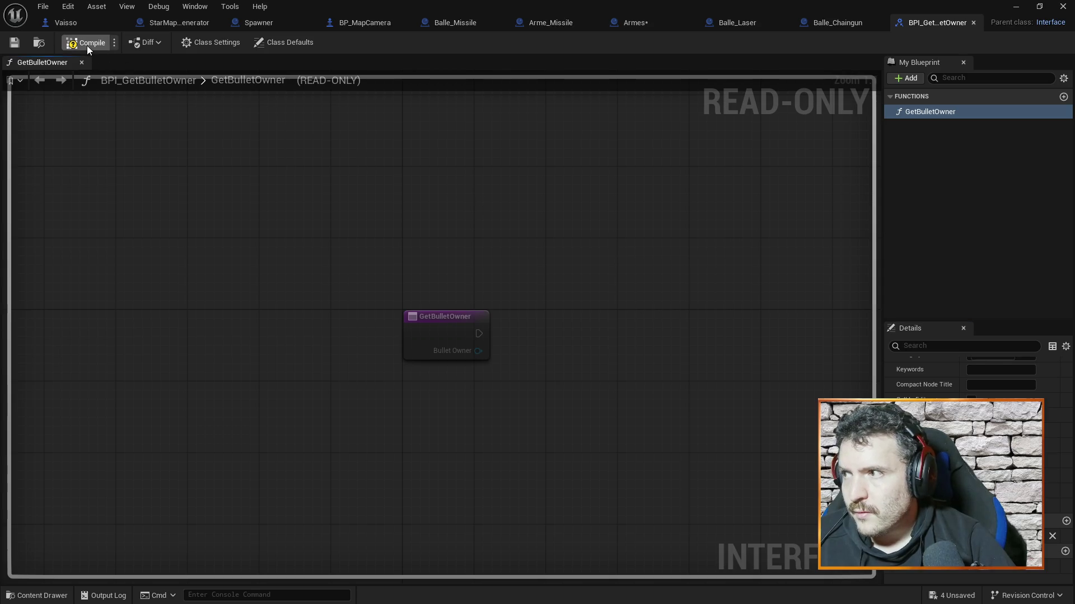
pyautogui.click(87, 46)
pyautogui.click(973, 22)
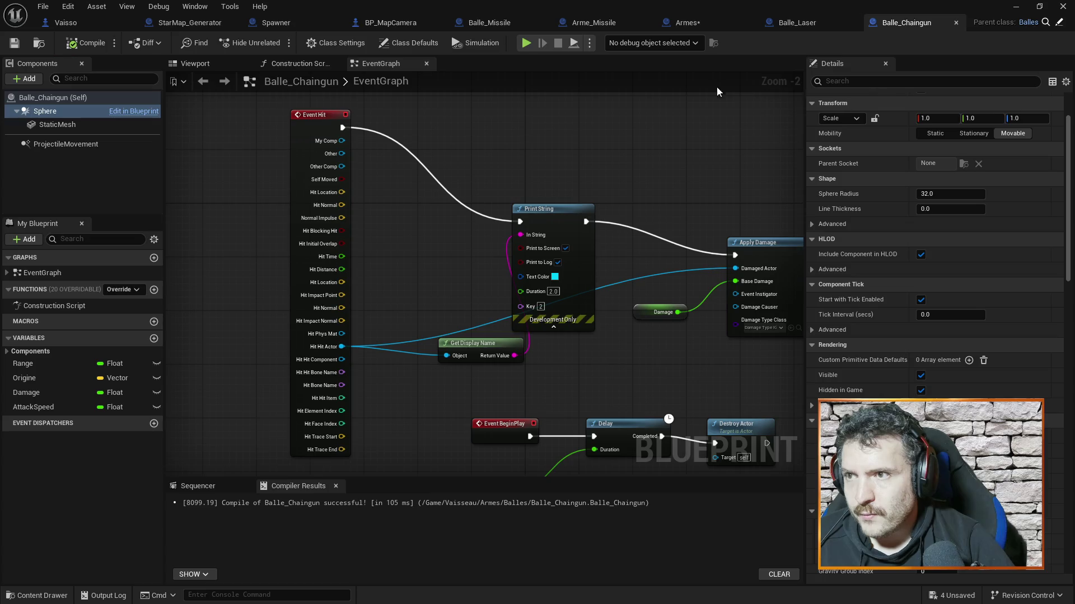
# In Armes, insert a Get Bullet Owner call on SpawnActor's Return Value before SET Balle Ref, then compile.
pyautogui.click(704, 22)
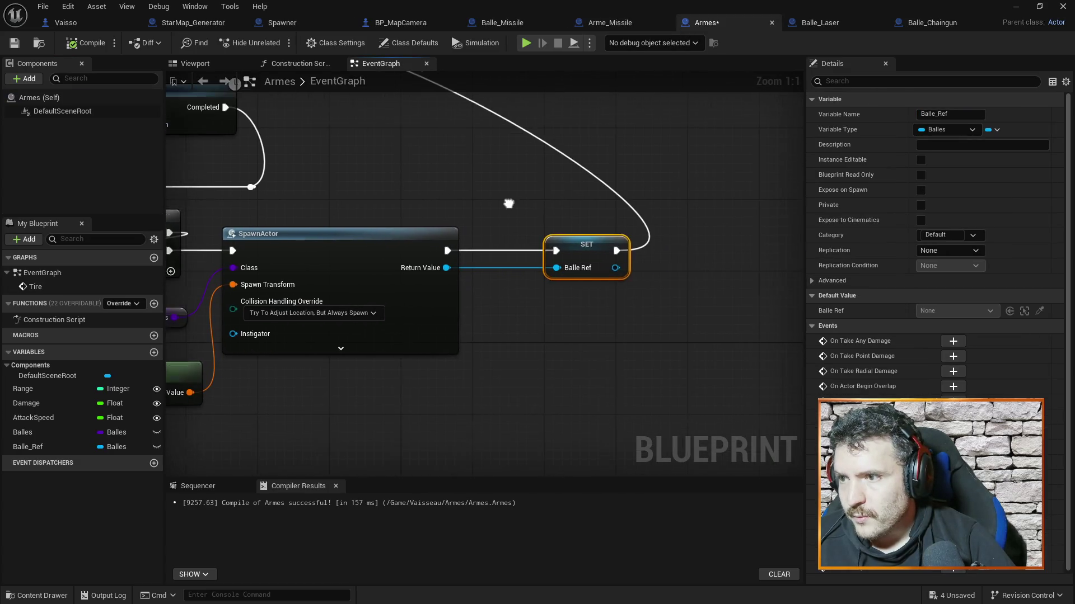
pyautogui.rightClick(593, 326)
pyautogui.moveTo(733, 244)
pyautogui.mouseDown()
pyautogui.moveTo(827, 240)
pyautogui.moveTo(665, 216)
pyautogui.mouseUp()
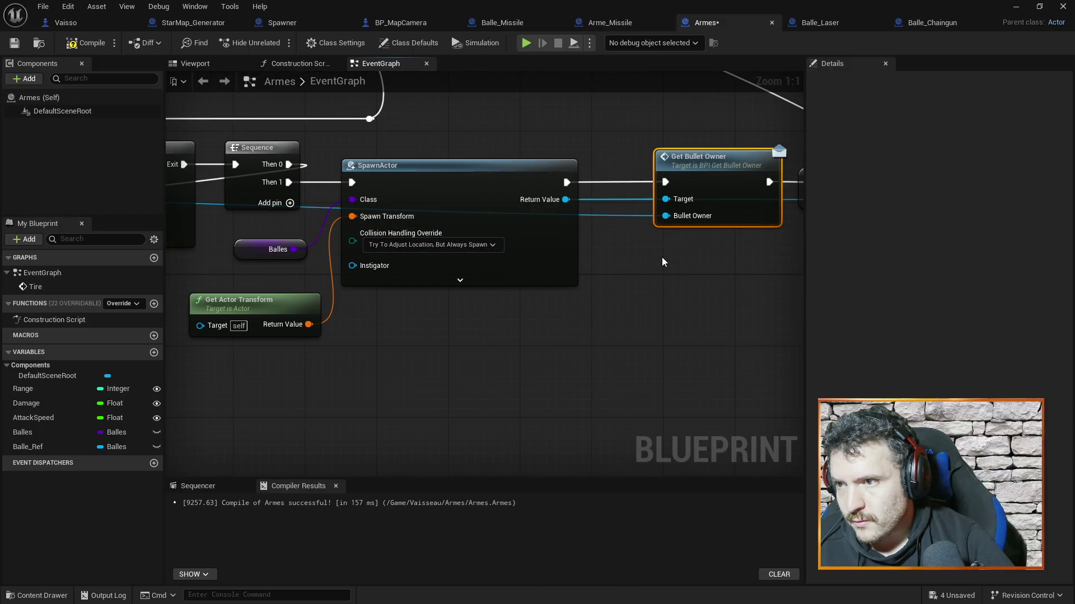
pyautogui.click(86, 43)
# Pan the Armes graph to check the new call, then move on to the Balle_Chaingun blueprint.
pyautogui.moveTo(617, 140); pyautogui.dragTo(495, 143)
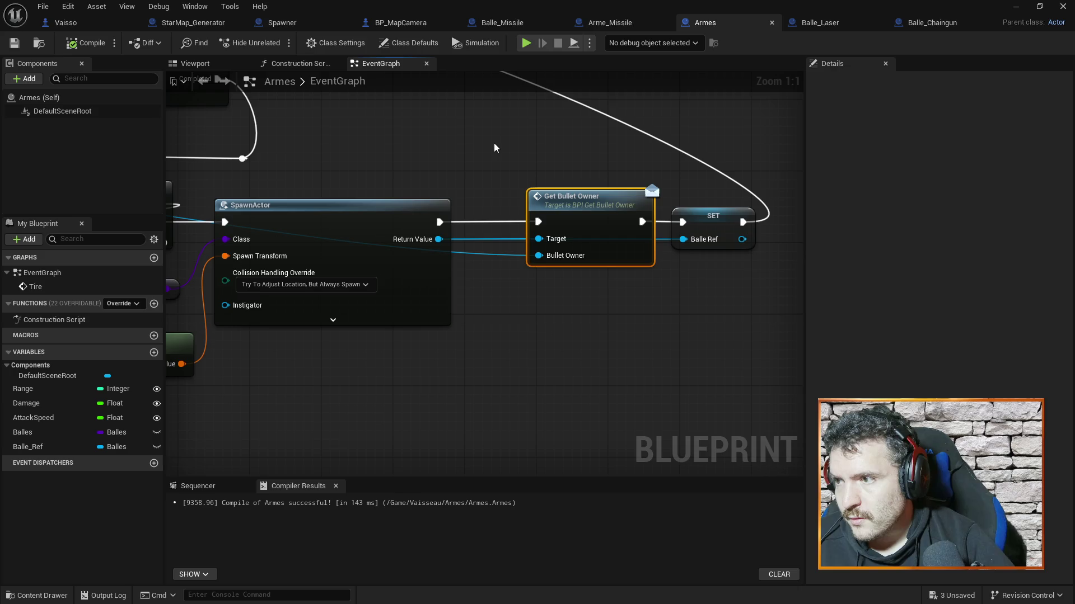
pyautogui.moveTo(435, 158)
pyautogui.mouseDown()
pyautogui.moveTo(623, 205)
pyautogui.moveTo(728, 138)
pyautogui.moveTo(669, 115)
pyautogui.moveTo(673, 147)
pyautogui.mouseUp()
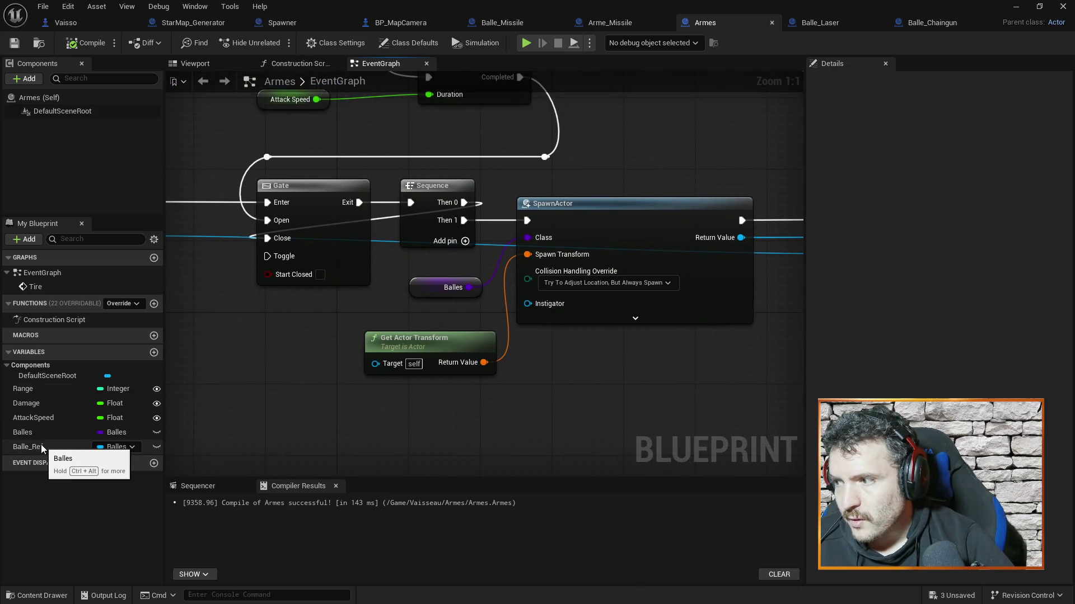
pyautogui.moveTo(725, 135)
pyautogui.mouseDown()
pyautogui.moveTo(371, 140)
pyautogui.moveTo(496, 197)
pyautogui.mouseUp()
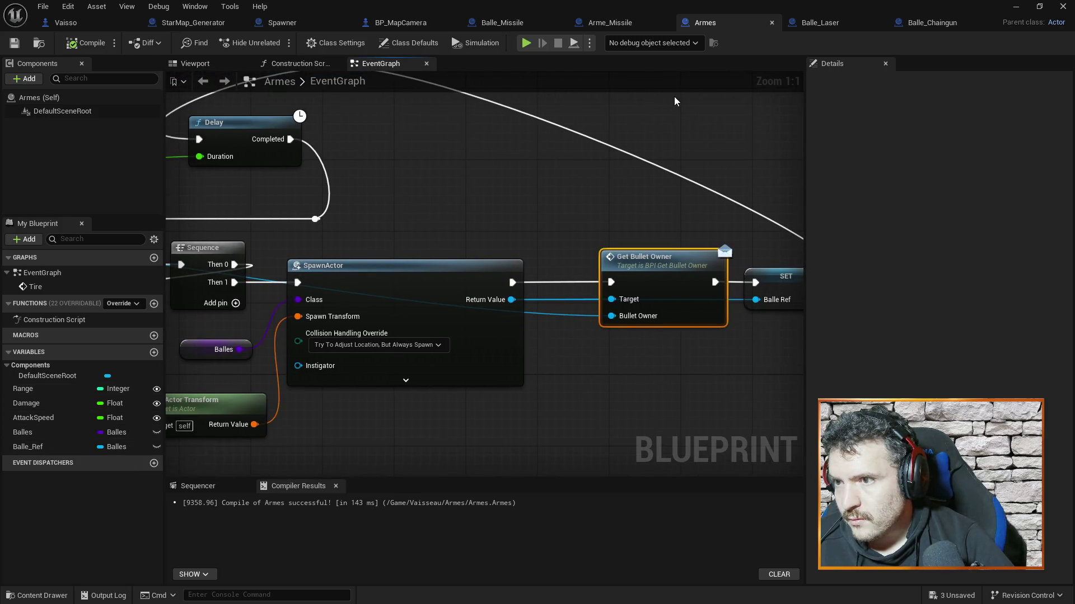
pyautogui.moveTo(714, 152)
pyautogui.mouseDown()
pyautogui.moveTo(583, 146)
pyautogui.moveTo(553, 240)
pyautogui.moveTo(627, 233)
pyautogui.moveTo(426, 219)
pyautogui.moveTo(623, 187)
pyautogui.moveTo(562, 184)
pyautogui.moveTo(616, 185)
pyautogui.moveTo(230, 199)
pyautogui.mouseUp()
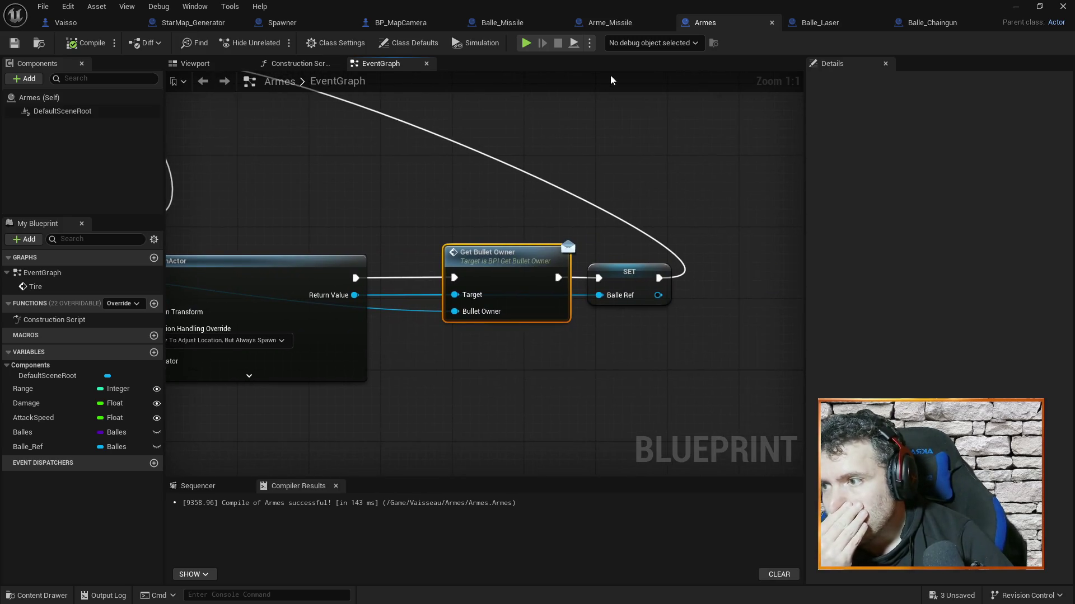
pyautogui.moveTo(412, 167); pyautogui.dragTo(467, 170)
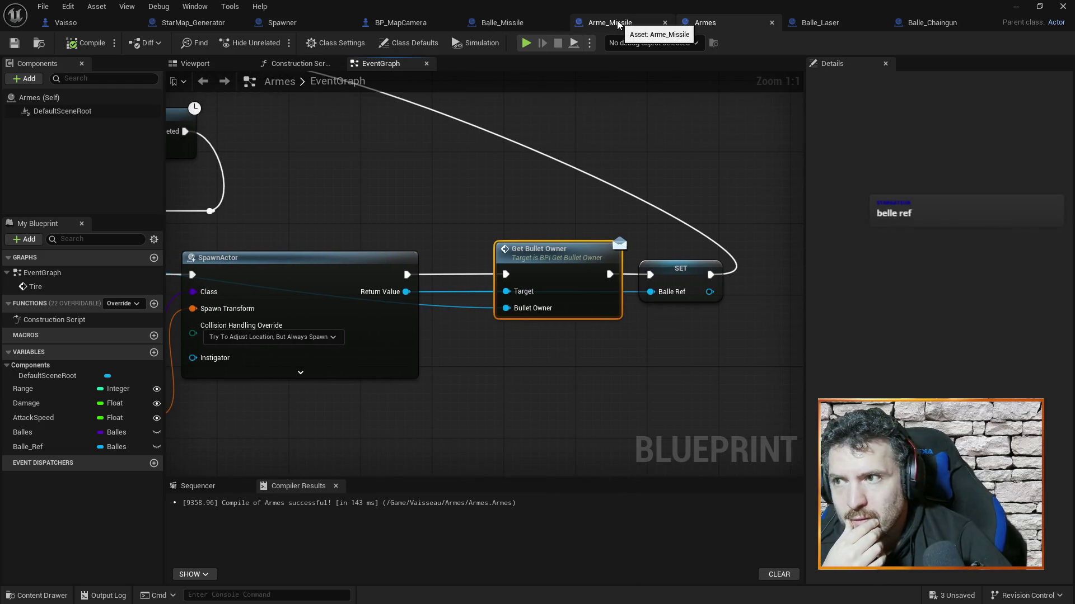
pyautogui.click(617, 23)
pyautogui.click(902, 25)
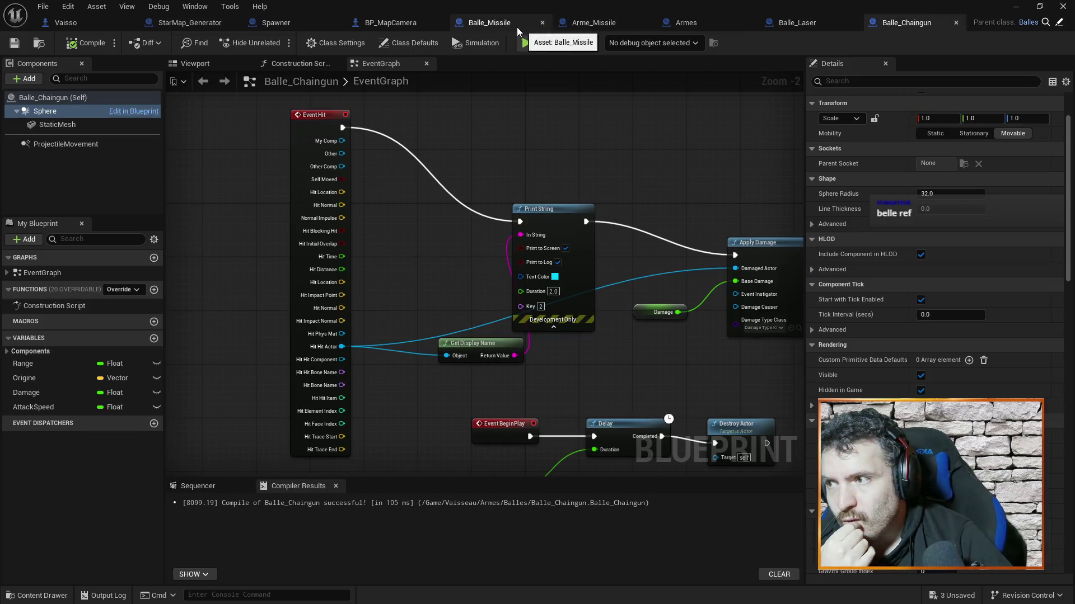
# In Balle_Missile, go to Event Hit and trial-add a Get Bullet Owner node, then delete it.
pyautogui.click(500, 24)
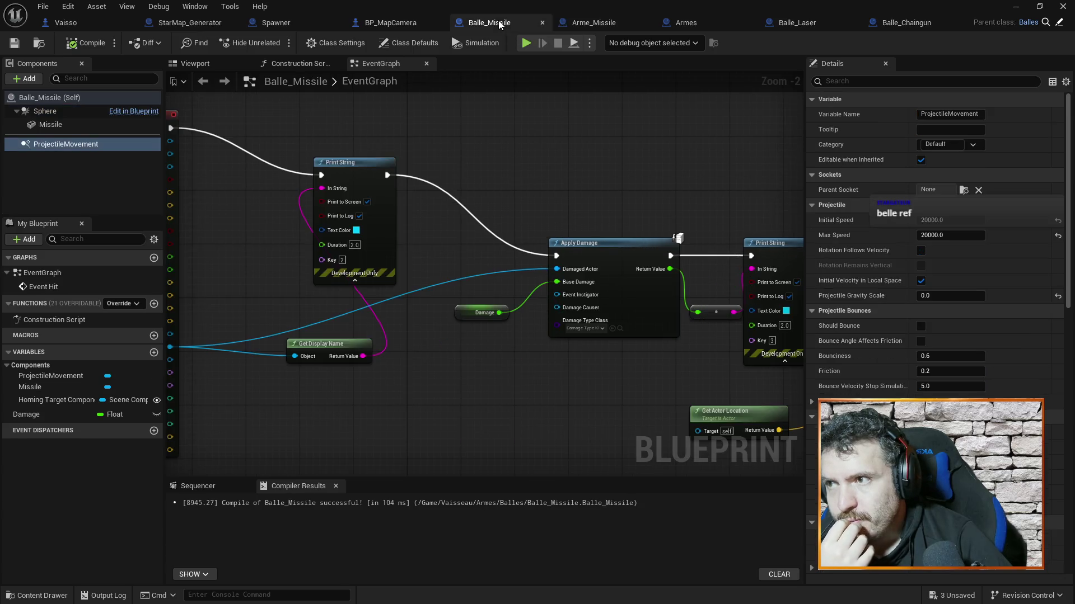
pyautogui.moveTo(475, 172)
pyautogui.mouseDown()
pyautogui.moveTo(620, 210)
pyautogui.moveTo(476, 218)
pyautogui.moveTo(571, 448)
pyautogui.mouseUp()
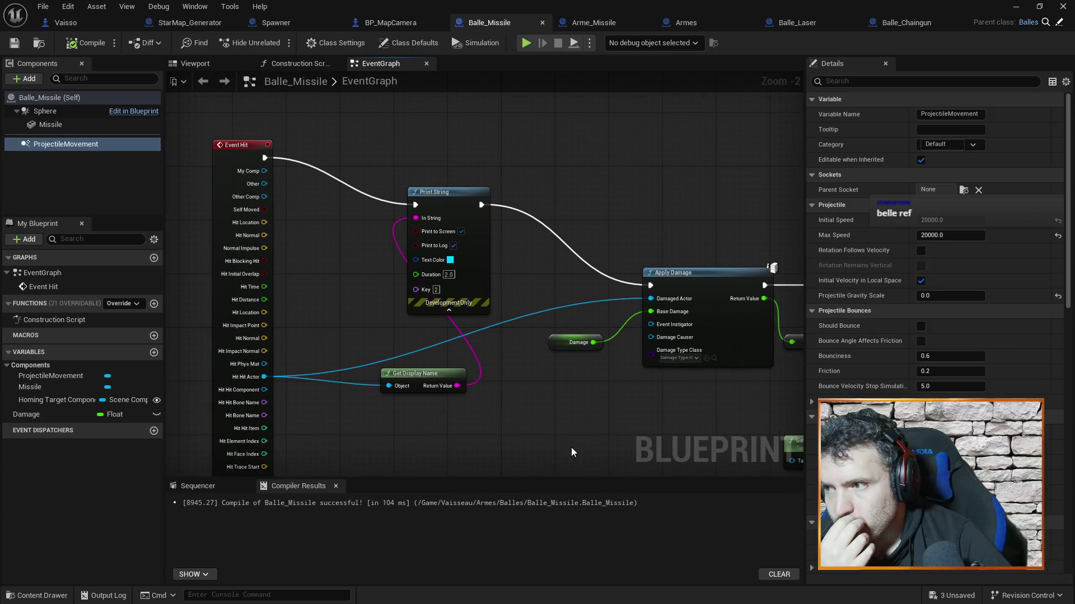
pyautogui.click(237, 143)
pyautogui.moveTo(501, 145)
pyautogui.mouseDown()
pyautogui.moveTo(515, 173)
pyautogui.moveTo(505, 200)
pyautogui.mouseUp()
pyautogui.rightClick(503, 201)
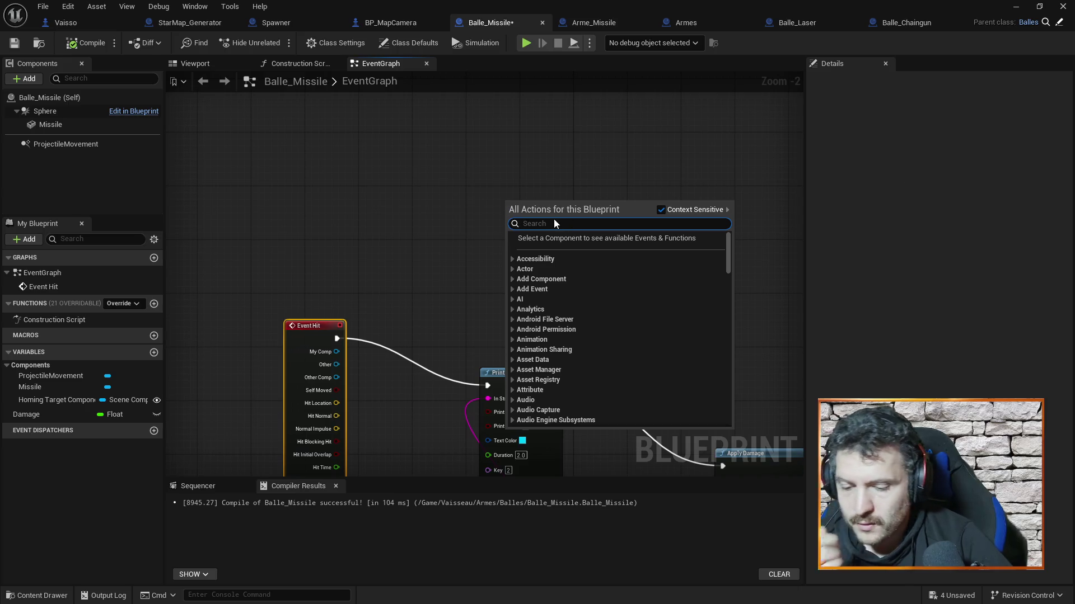
pyautogui.write('getbul')
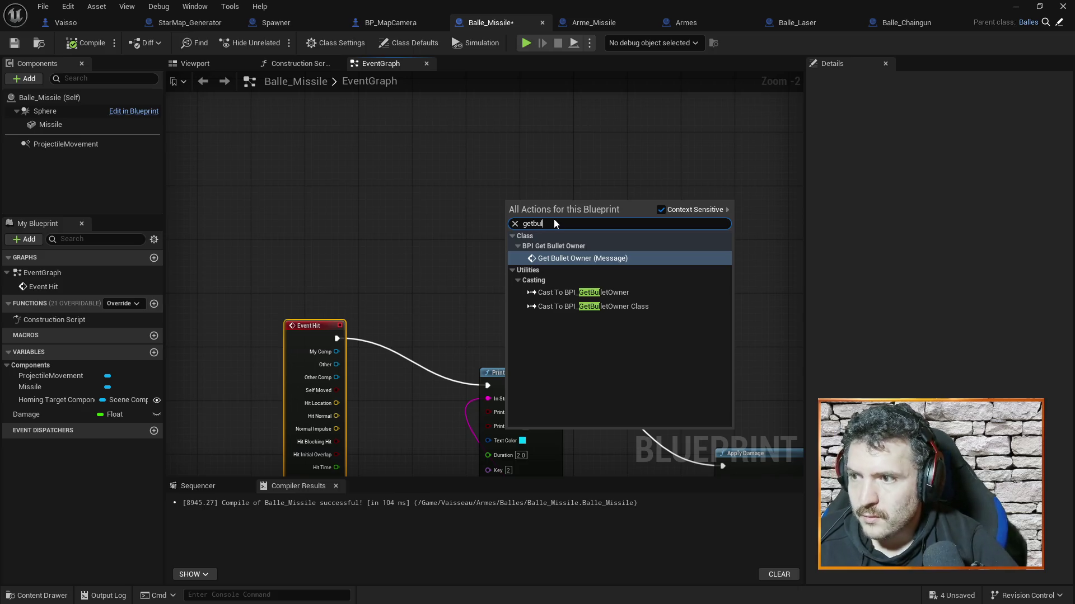
pyautogui.click(569, 257)
pyautogui.moveTo(543, 203); pyautogui.dragTo(443, 173)
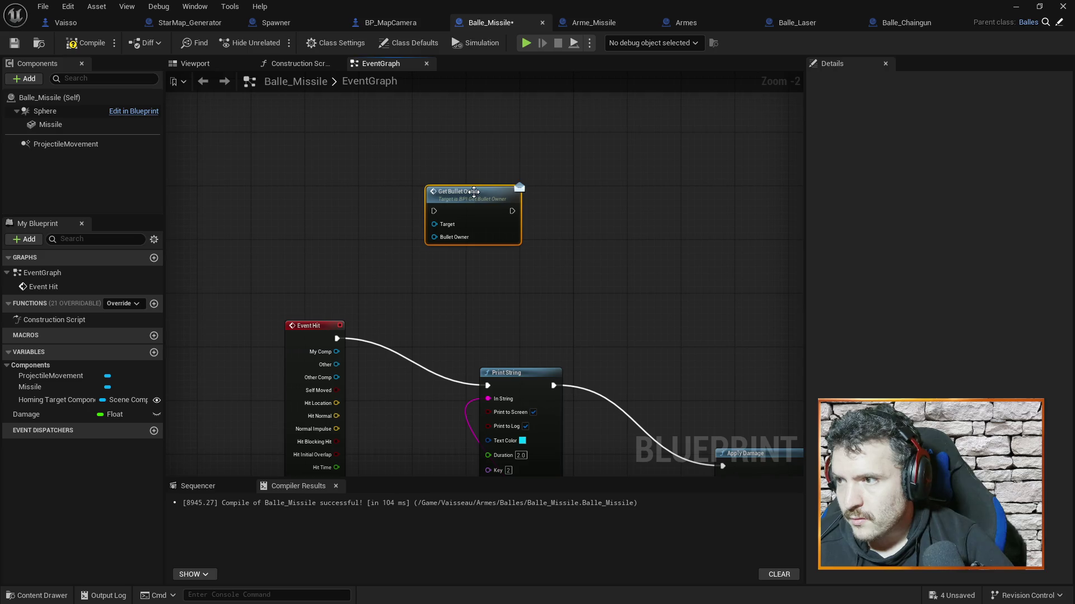
pyautogui.press('Delete')
# Browse the Functions Override list without adding anything, then bring up Class Settings' implemented interfaces.
pyautogui.rightClick(332, 202)
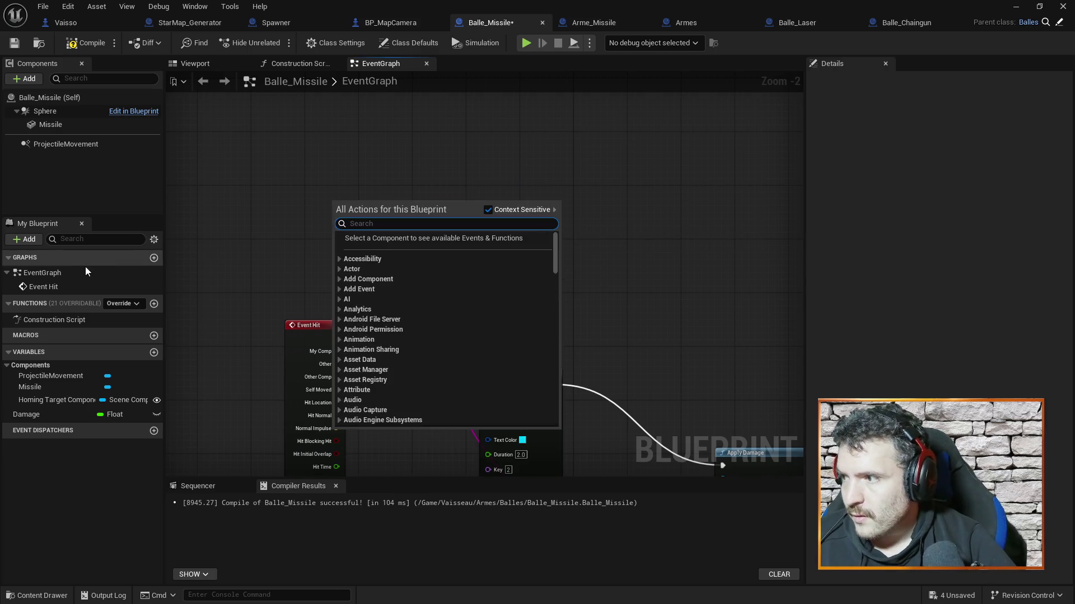
pyautogui.click(130, 302)
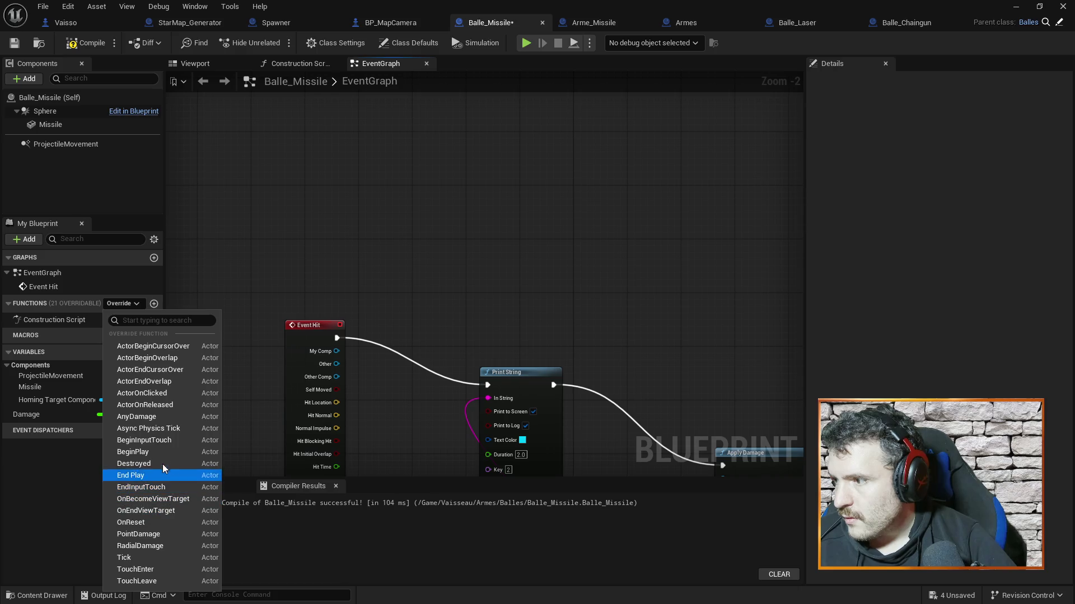
pyautogui.click(63, 324)
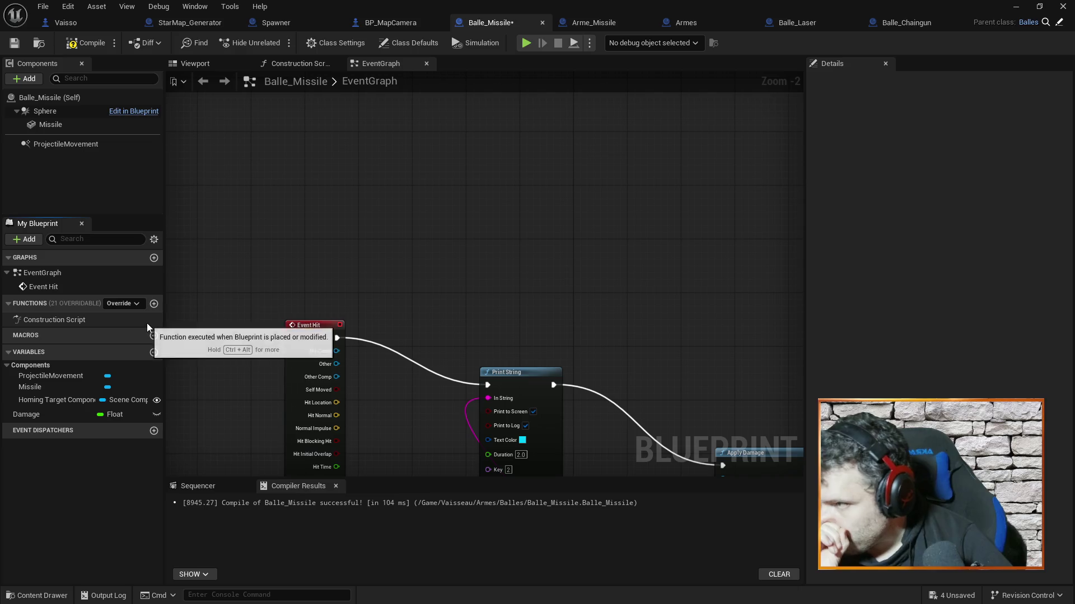
pyautogui.click(346, 43)
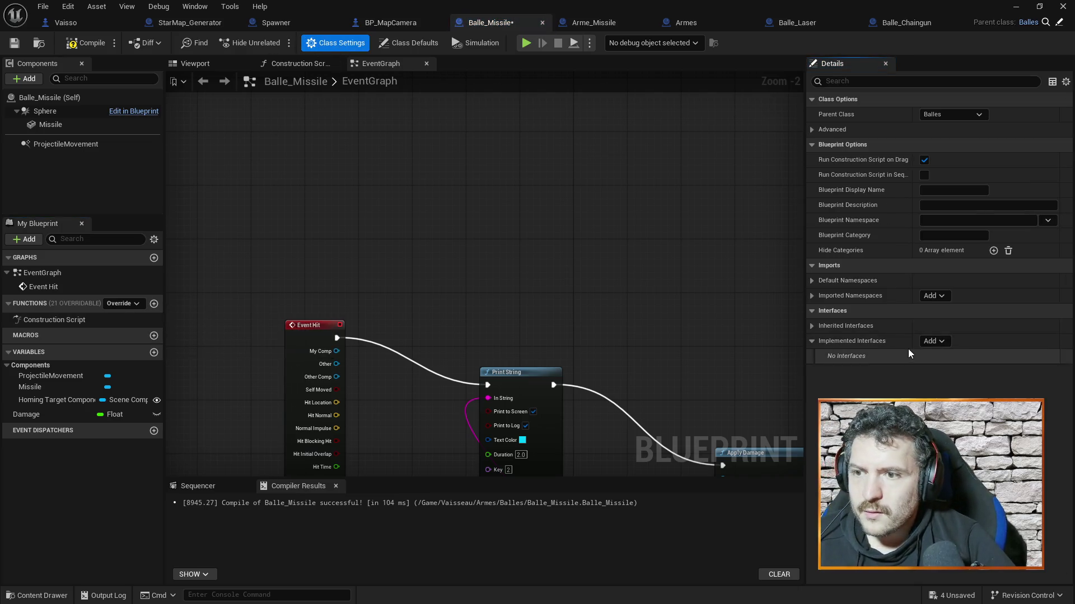
# Add BPI_GetBulletOwner to Balle_Missile's implemented interfaces and recompile.
pyautogui.click(933, 341)
pyautogui.write('bpi')
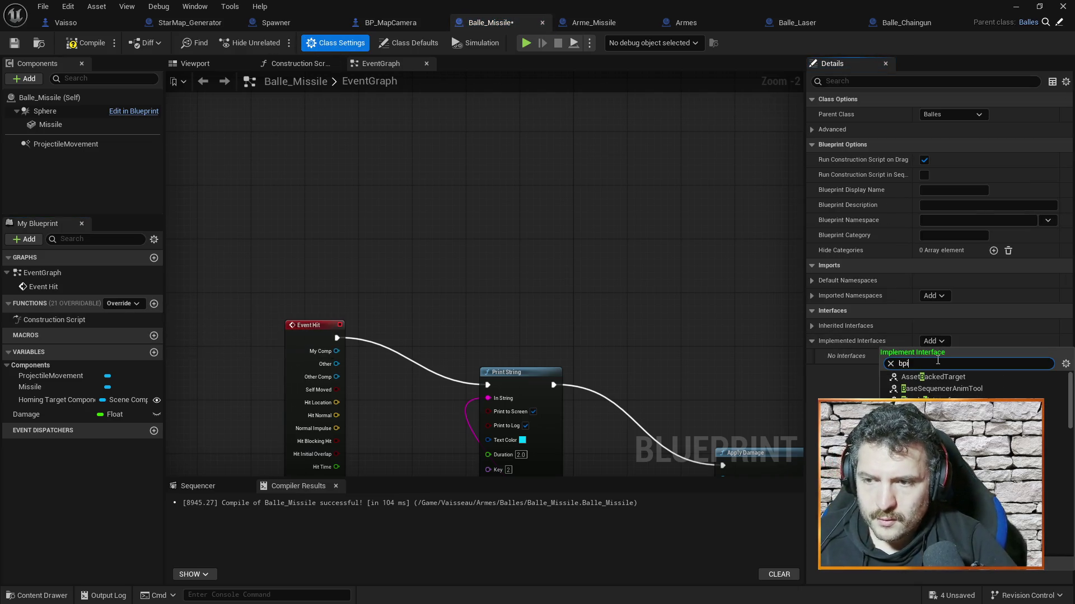
pyautogui.click(936, 376)
pyautogui.click(84, 42)
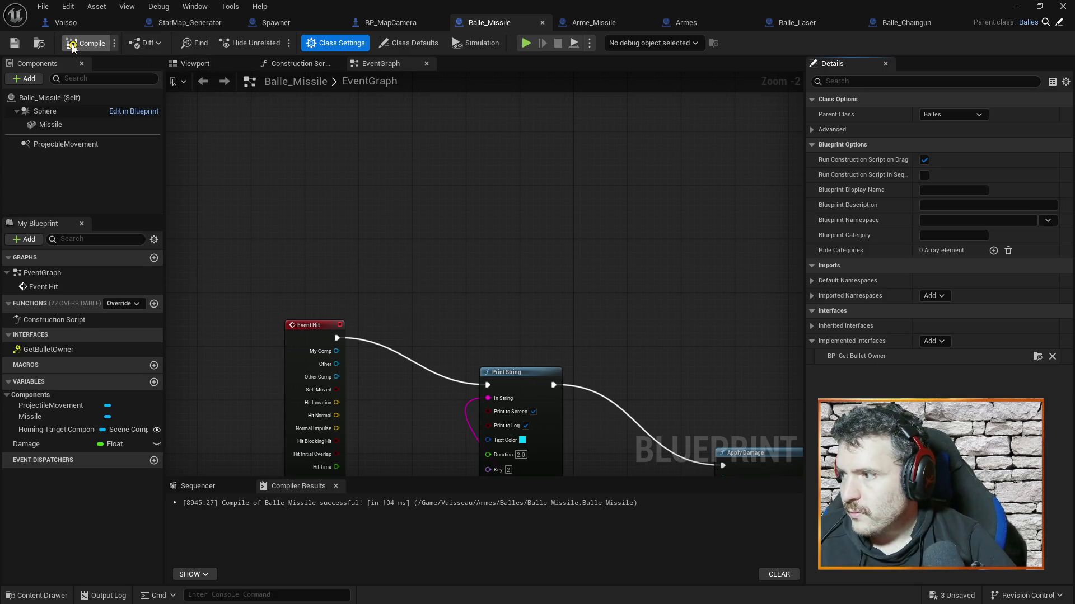
# Place the GetBulletOwner event in the graph from the Functions Override list.
pyautogui.click(135, 303)
pyautogui.click(170, 500)
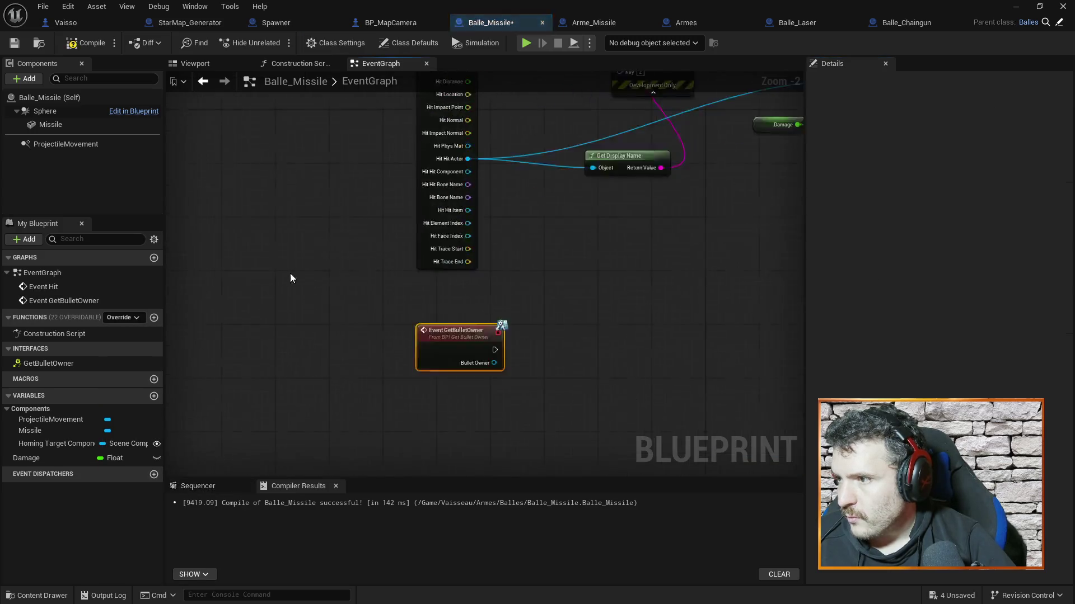
pyautogui.scroll(-1, 570, 277)
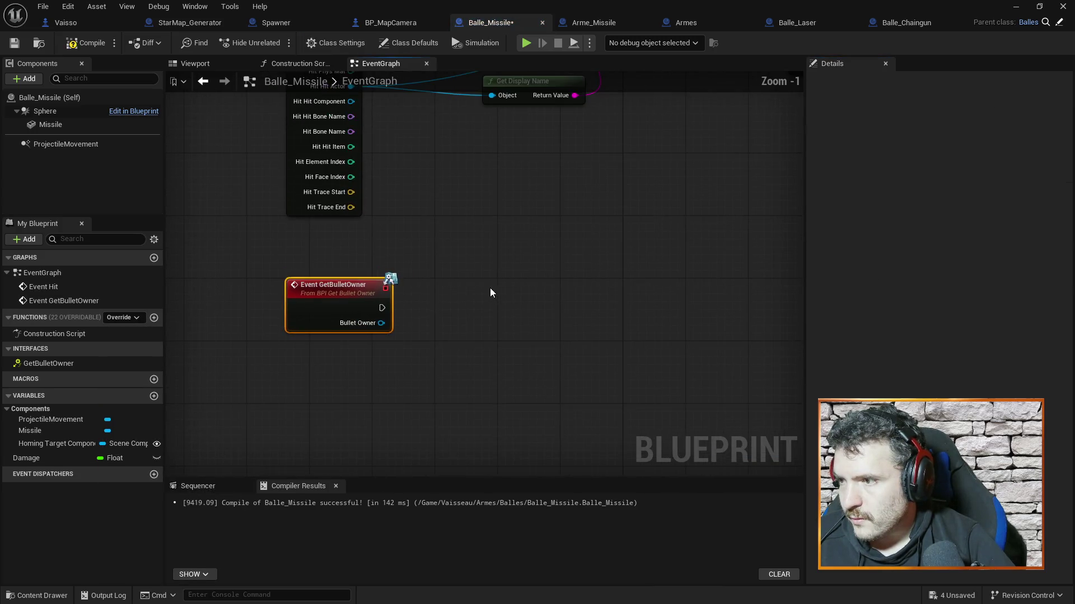
pyautogui.rightClick(509, 280)
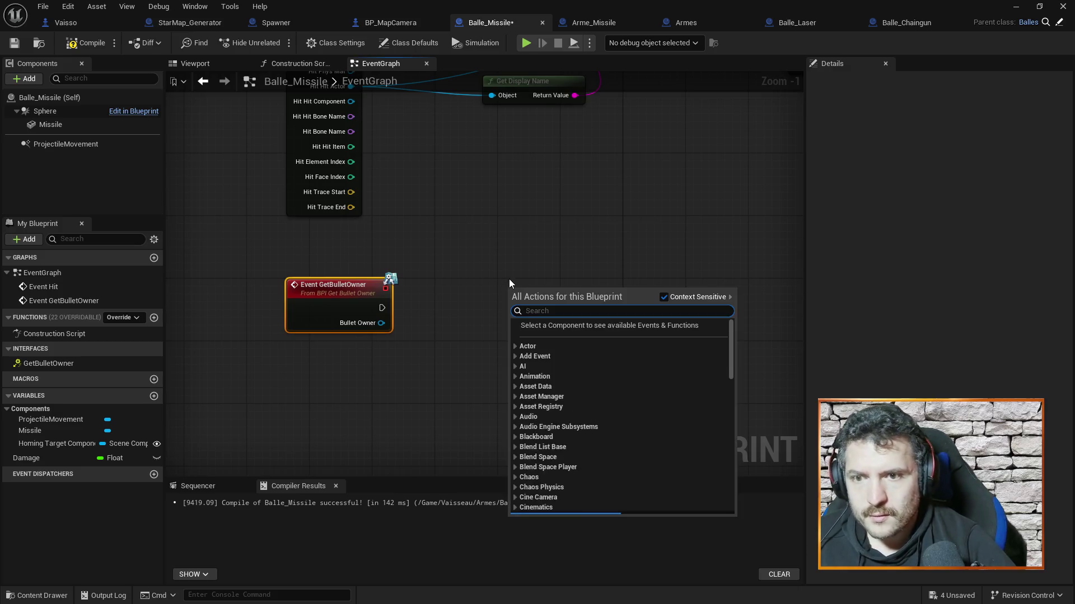
# Have Event GetBulletOwner call Sphere's Ignore Actor when Moving with Bullet Owner as Actor, then compile.
pyautogui.write('ignore ac')
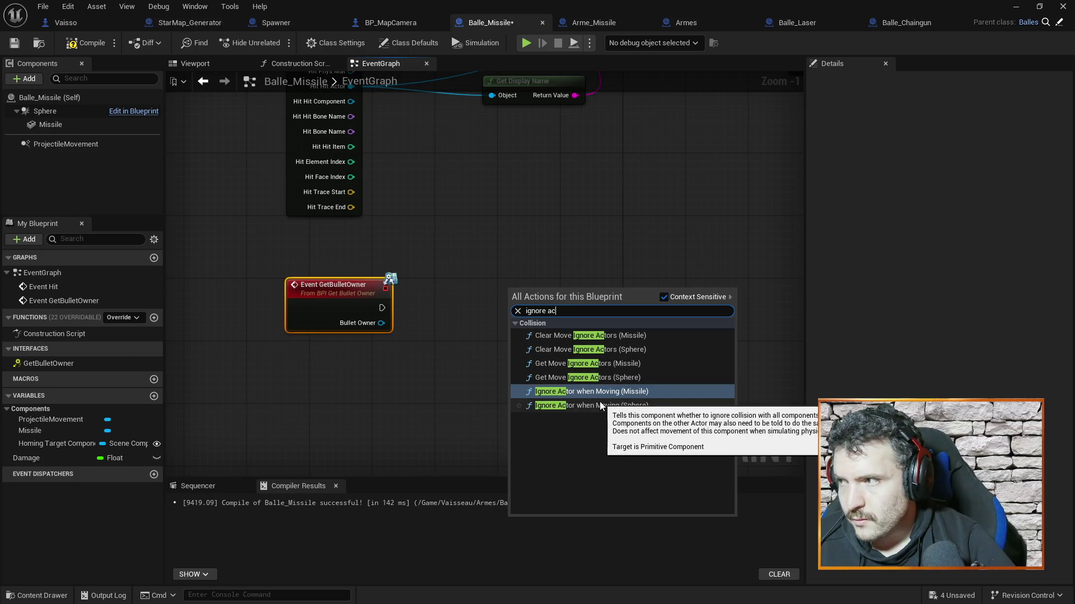
pyautogui.click(598, 405)
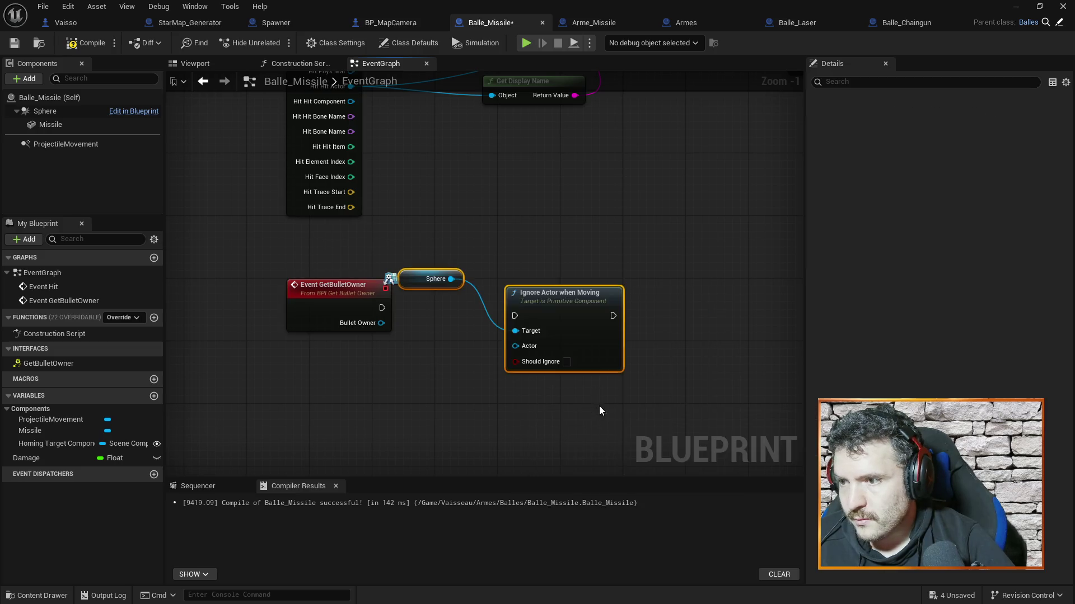
pyautogui.moveTo(544, 297)
pyautogui.mouseDown()
pyautogui.moveTo(568, 250)
pyautogui.moveTo(529, 250)
pyautogui.mouseUp()
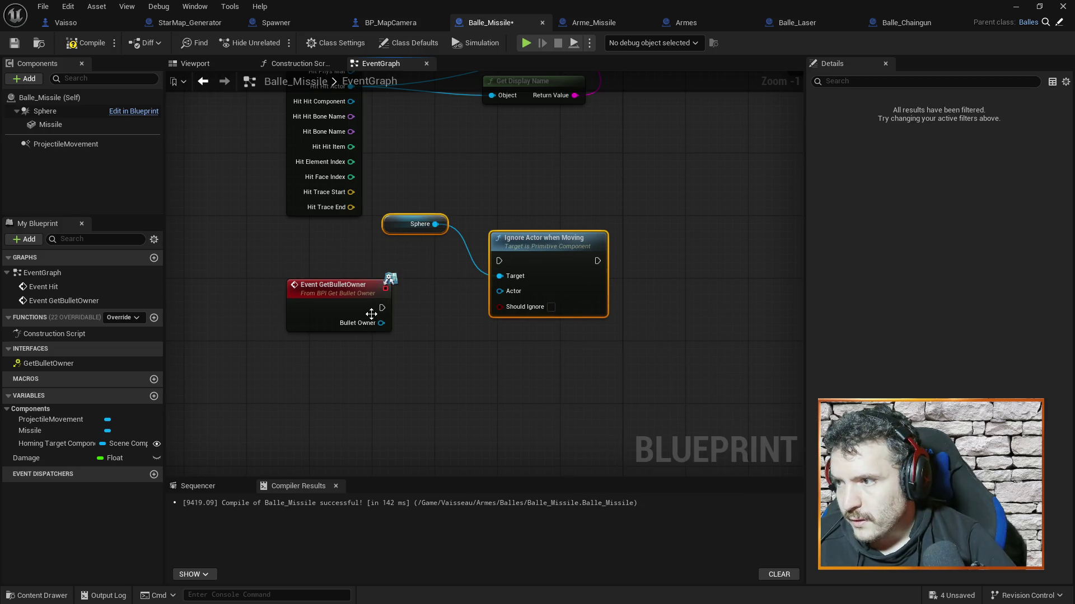
pyautogui.moveTo(380, 308)
pyautogui.mouseDown()
pyautogui.moveTo(499, 261)
pyautogui.moveTo(553, 270)
pyautogui.mouseUp()
pyautogui.moveTo(381, 324); pyautogui.dragTo(506, 317)
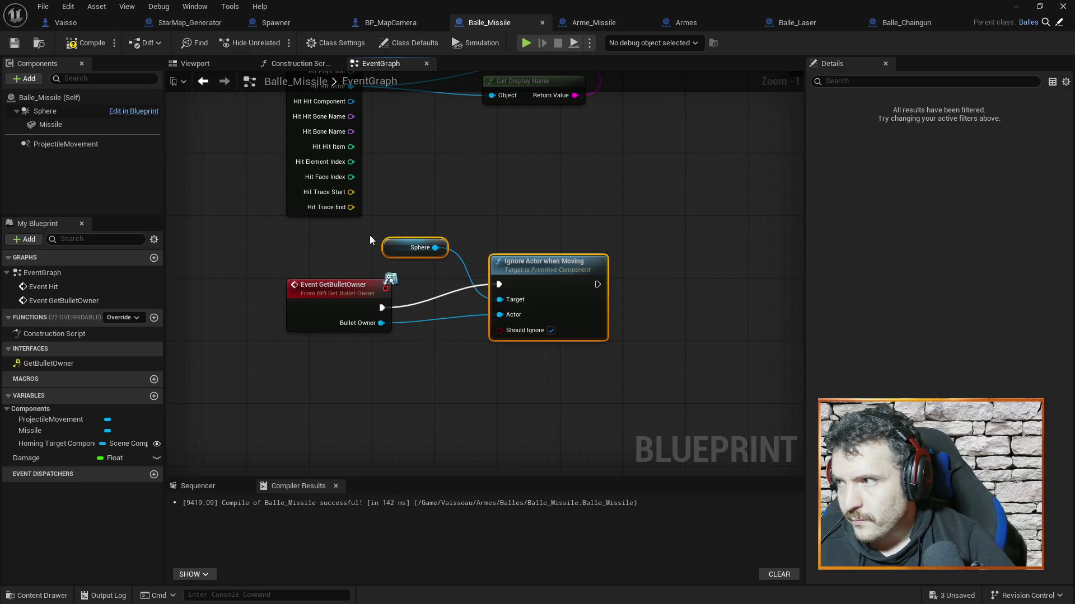
pyautogui.click(84, 43)
pyautogui.moveTo(564, 195)
pyautogui.mouseDown()
pyautogui.moveTo(617, 330)
pyautogui.moveTo(617, 319)
pyautogui.moveTo(614, 420)
pyautogui.moveTo(585, 487)
pyautogui.moveTo(534, 303)
pyautogui.moveTo(582, 474)
pyautogui.moveTo(571, 331)
pyautogui.moveTo(589, 388)
pyautogui.moveTo(459, 224)
pyautogui.moveTo(513, 305)
pyautogui.moveTo(468, 131)
pyautogui.mouseUp()
# Shift Print String further right in the Event Hit chain, save Balle_Missile, and return to the level.
pyautogui.moveTo(472, 301)
pyautogui.mouseDown()
pyautogui.moveTo(474, 247)
pyautogui.moveTo(523, 403)
pyautogui.mouseUp()
pyautogui.moveTo(484, 212)
pyautogui.mouseDown()
pyautogui.moveTo(488, 298)
pyautogui.moveTo(475, 244)
pyautogui.mouseUp()
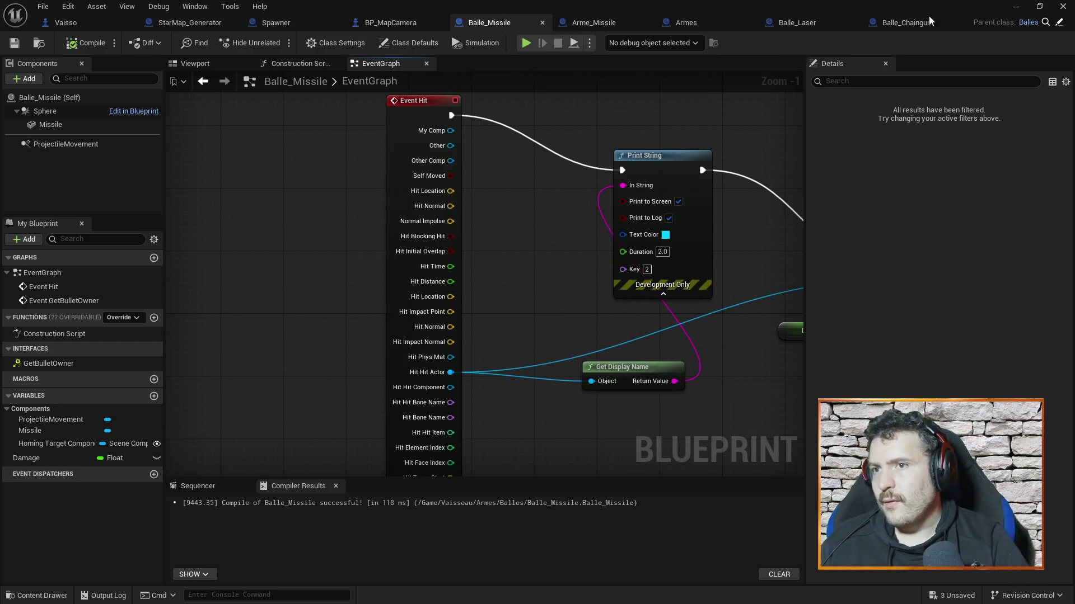
pyautogui.moveTo(566, 295)
pyautogui.mouseDown()
pyautogui.moveTo(528, 392)
pyautogui.moveTo(502, 258)
pyautogui.mouseUp()
pyautogui.moveTo(533, 305)
pyautogui.mouseDown()
pyautogui.moveTo(588, 394)
pyautogui.moveTo(555, 350)
pyautogui.moveTo(558, 295)
pyautogui.moveTo(540, 243)
pyautogui.mouseUp()
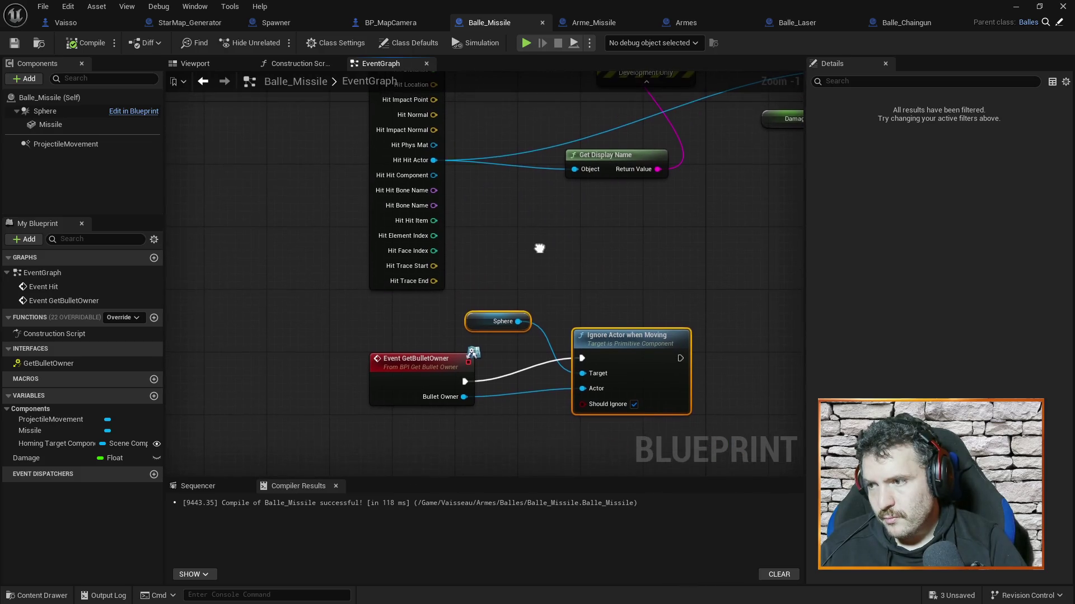
pyautogui.moveTo(546, 269)
pyautogui.mouseDown()
pyautogui.moveTo(558, 377)
pyautogui.moveTo(549, 377)
pyautogui.moveTo(539, 463)
pyautogui.moveTo(602, 461)
pyautogui.moveTo(577, 379)
pyautogui.moveTo(588, 461)
pyautogui.moveTo(518, 444)
pyautogui.mouseUp()
pyautogui.moveTo(601, 120); pyautogui.dragTo(683, 119)
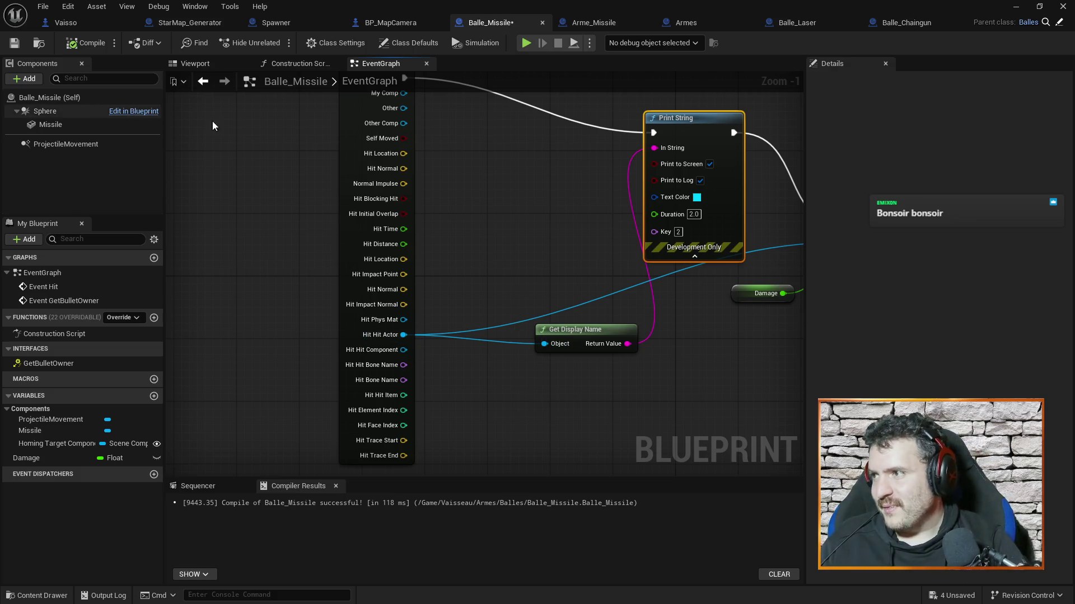
pyautogui.hotkey('ctrl', 's')
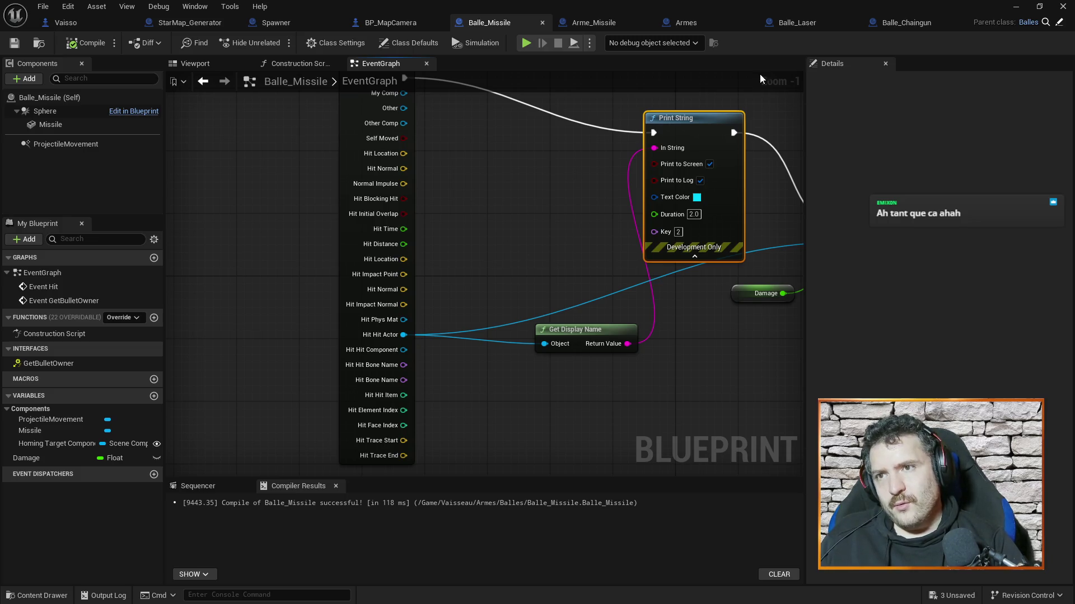
pyautogui.click(1016, 8)
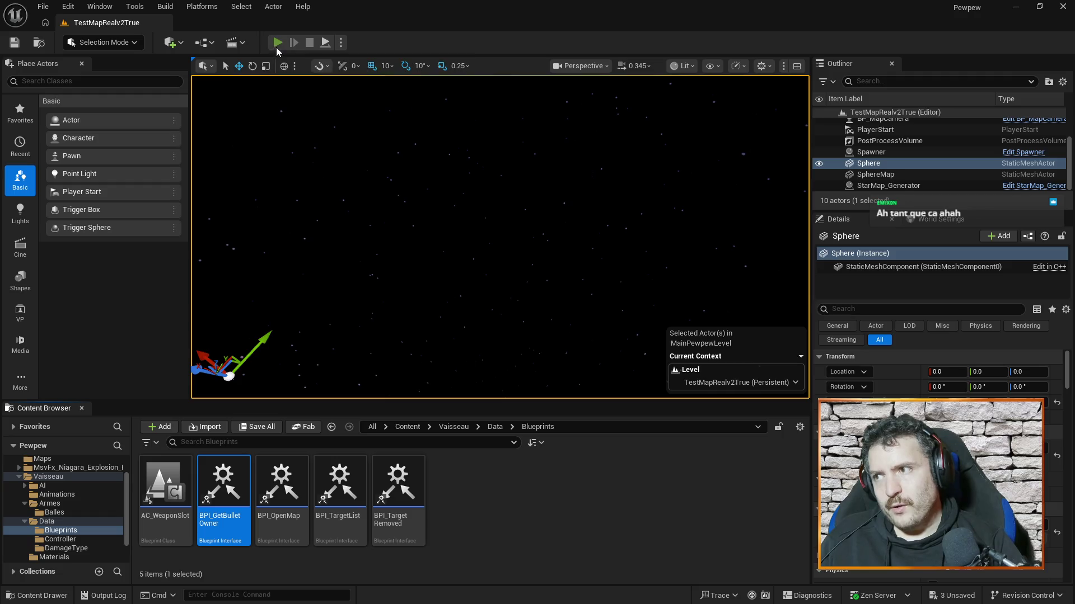
pyautogui.click(276, 45)
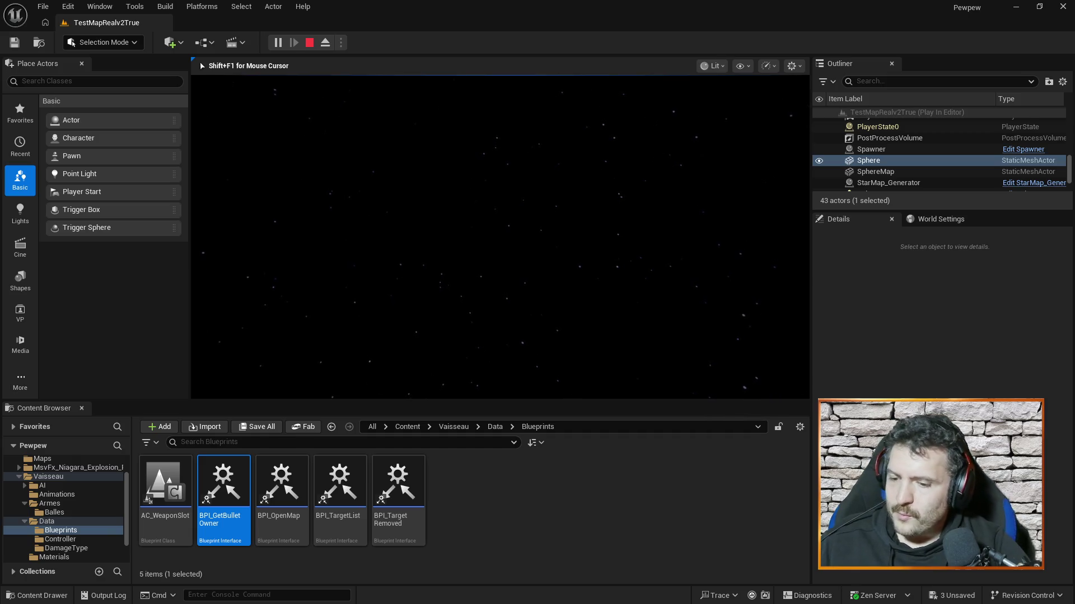
pyautogui.press('Escape')
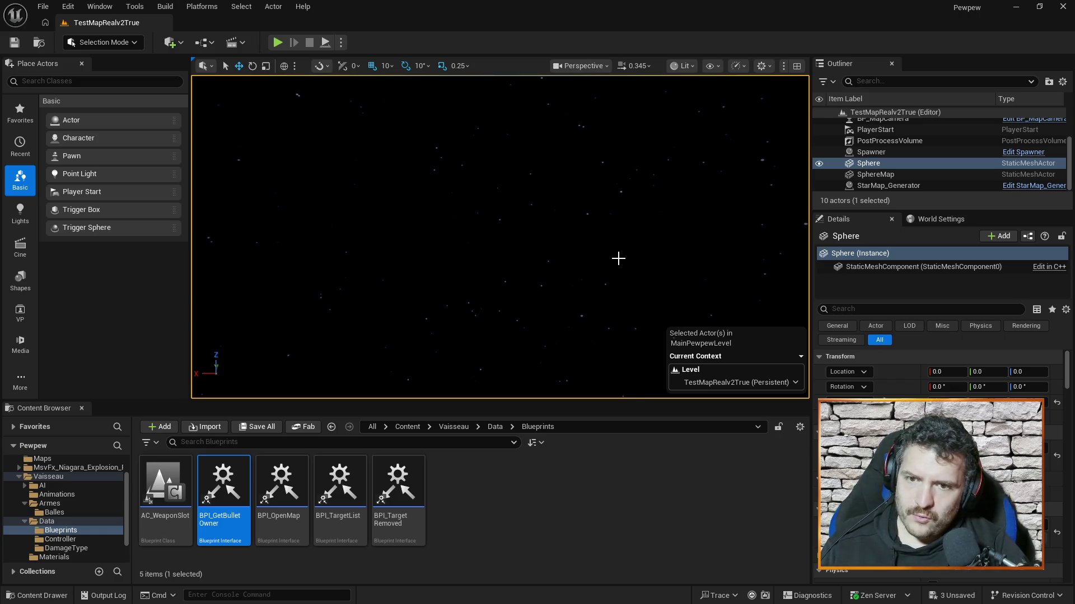
pyautogui.hotkey('alt', 'Tab')
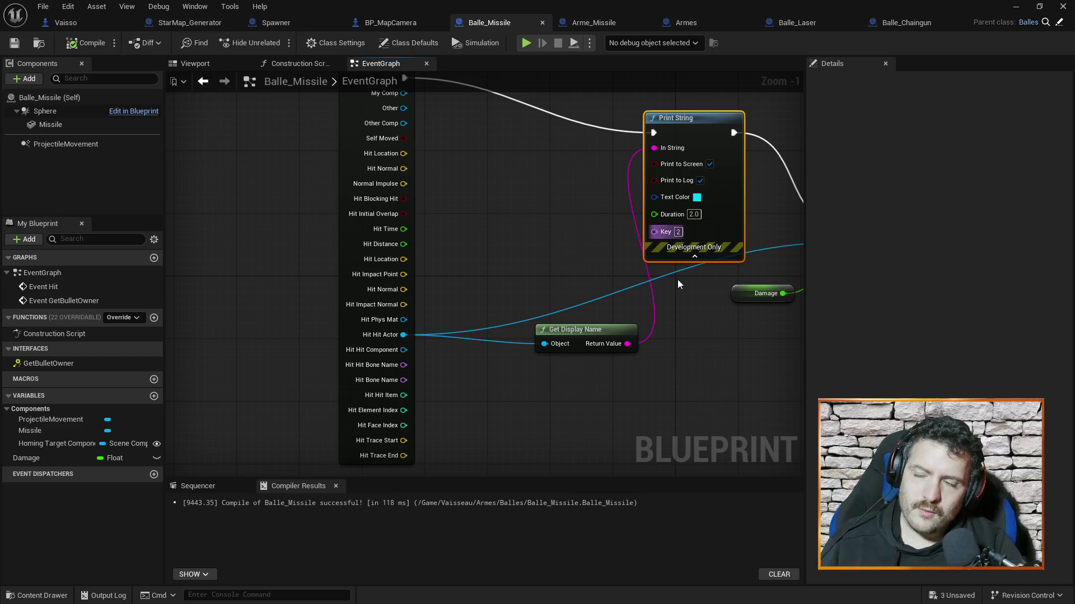
pyautogui.moveTo(701, 386)
pyautogui.mouseDown()
pyautogui.moveTo(539, 249)
pyautogui.moveTo(607, 285)
pyautogui.moveTo(519, 242)
pyautogui.mouseUp()
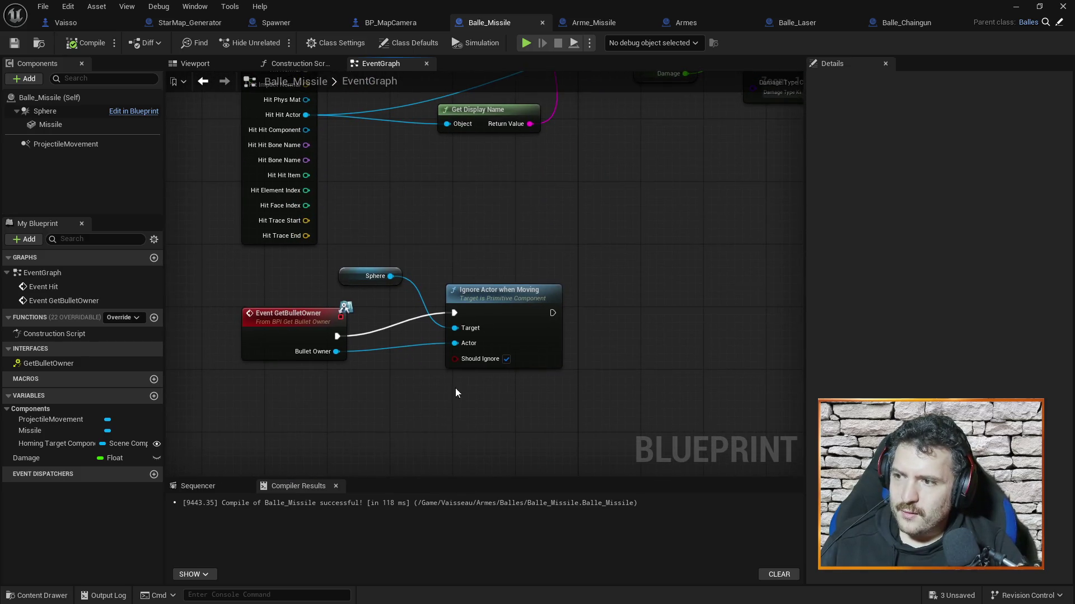
pyautogui.moveTo(458, 227)
pyautogui.mouseDown()
pyautogui.moveTo(478, 247)
pyautogui.moveTo(445, 291)
pyautogui.moveTo(430, 265)
pyautogui.moveTo(472, 293)
pyautogui.moveTo(459, 211)
pyautogui.moveTo(470, 199)
pyautogui.mouseUp()
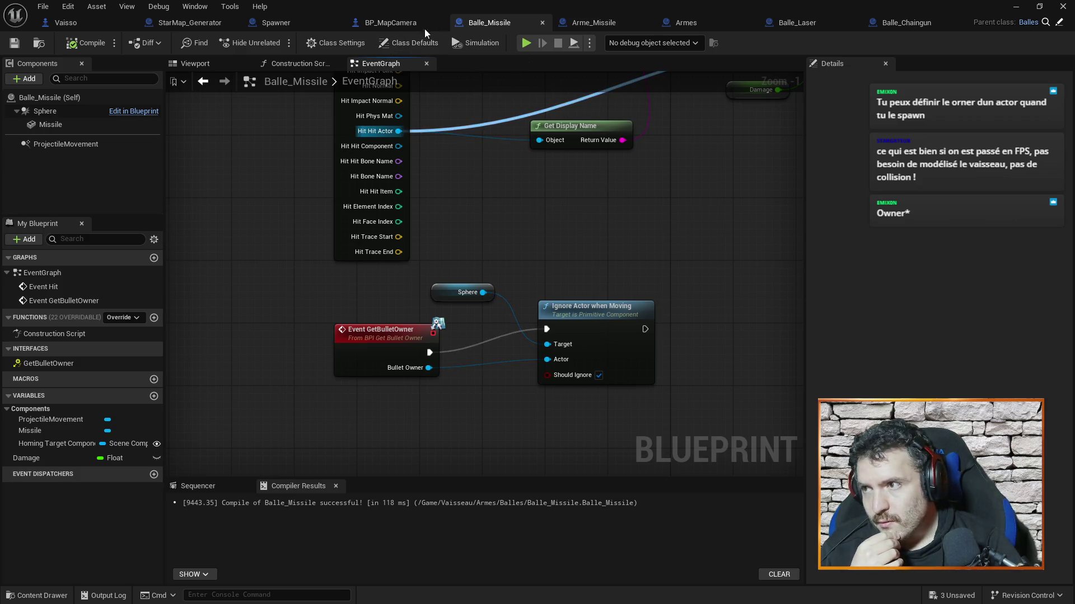
pyautogui.click(694, 23)
# In Armes, expand SpawnActor's advanced pins to expose its Owner pin.
pyautogui.moveTo(306, 375); pyautogui.dragTo(485, 351)
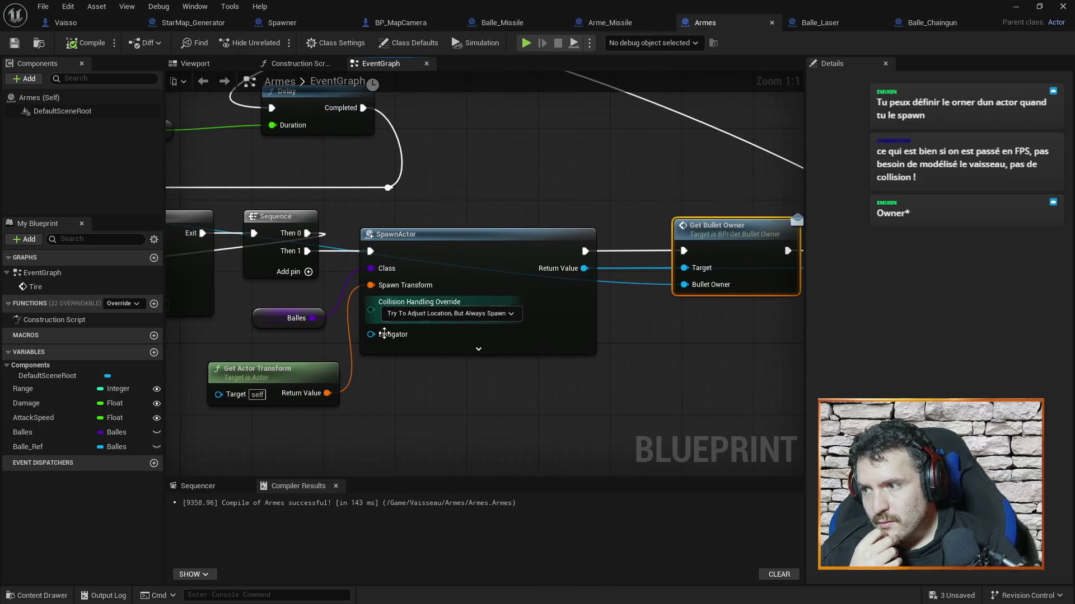
pyautogui.click(480, 349)
pyautogui.moveTo(381, 367)
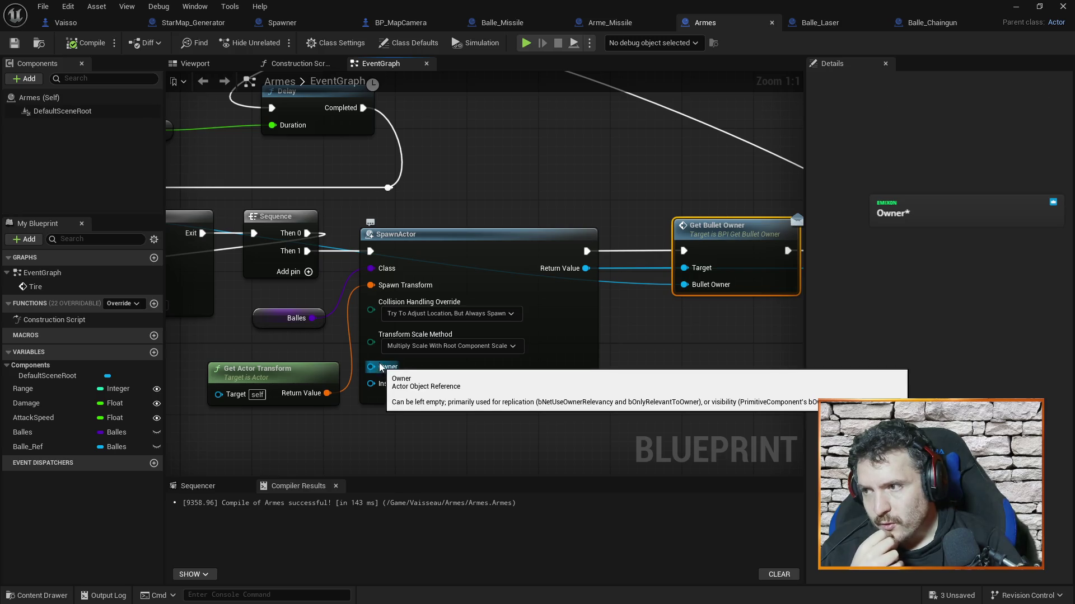
pyautogui.moveTo(212, 351); pyautogui.dragTo(265, 277)
pyautogui.moveTo(428, 292); pyautogui.dragTo(400, 395)
pyautogui.click(670, 291)
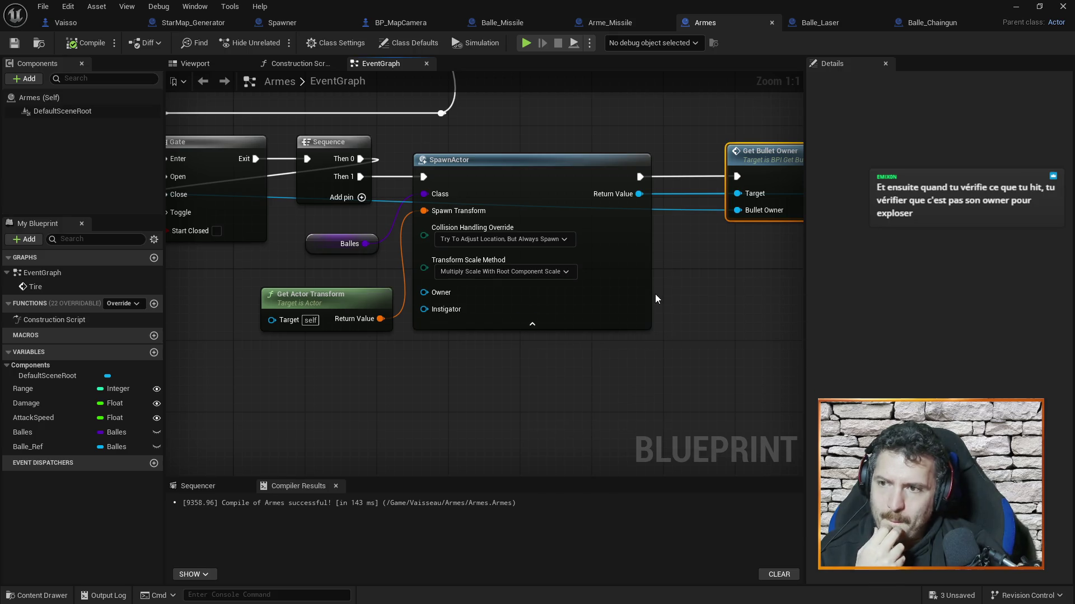
pyautogui.moveTo(713, 269); pyautogui.dragTo(646, 264)
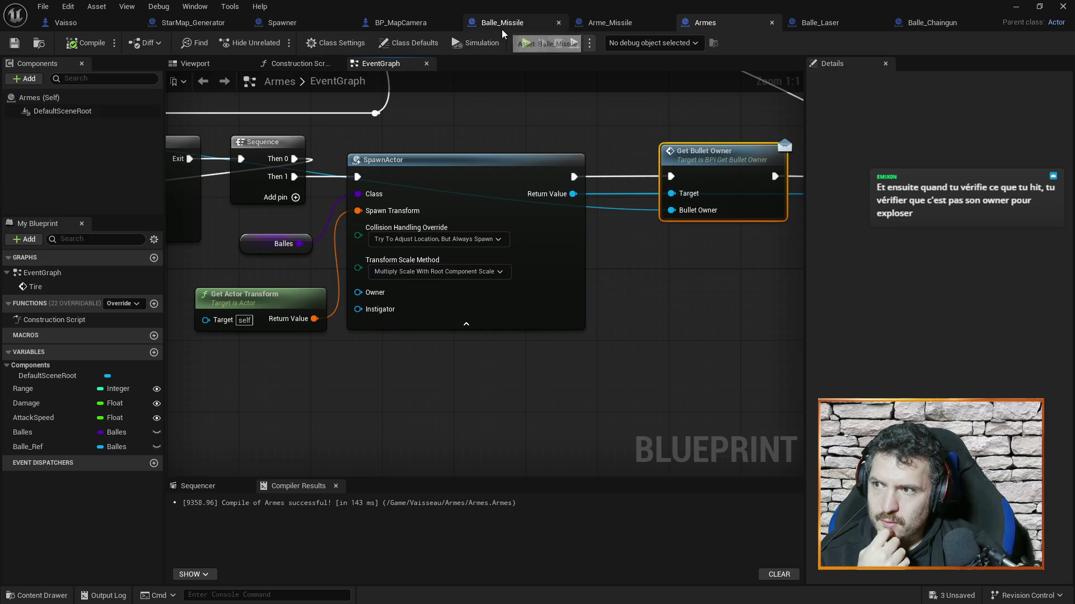
# Review Balle_Missile's Event Hit and Apply Damage nodes, glance at Arme_Missile, then return to Armes.
pyautogui.click(504, 22)
pyautogui.moveTo(462, 139)
pyautogui.mouseDown()
pyautogui.moveTo(550, 361)
pyautogui.moveTo(541, 190)
pyautogui.moveTo(498, 199)
pyautogui.mouseUp()
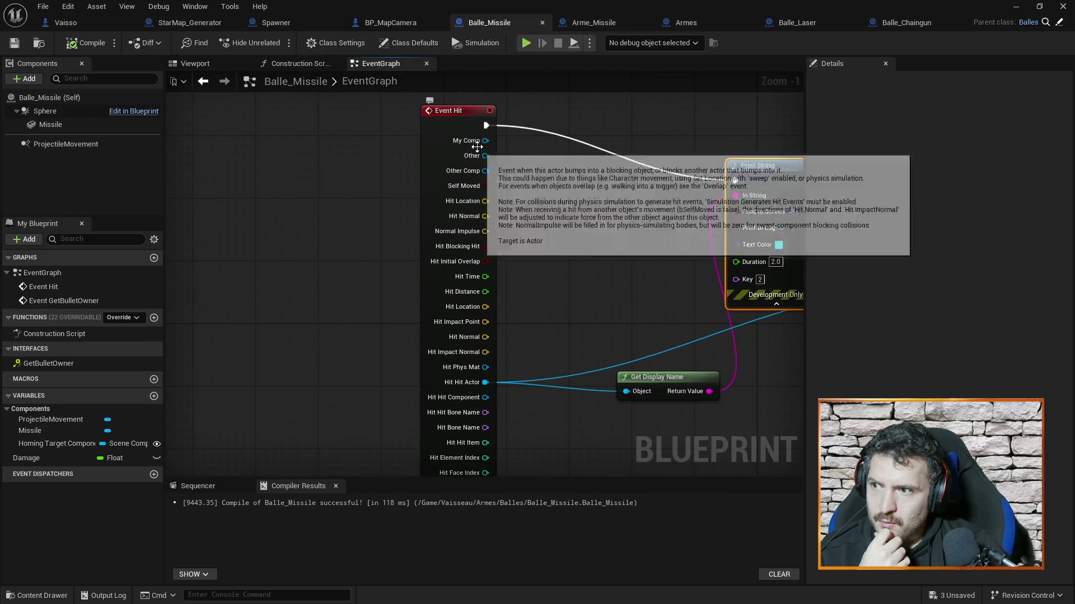
pyautogui.moveTo(562, 307)
pyautogui.mouseDown()
pyautogui.moveTo(525, 143)
pyautogui.moveTo(547, 319)
pyautogui.mouseUp()
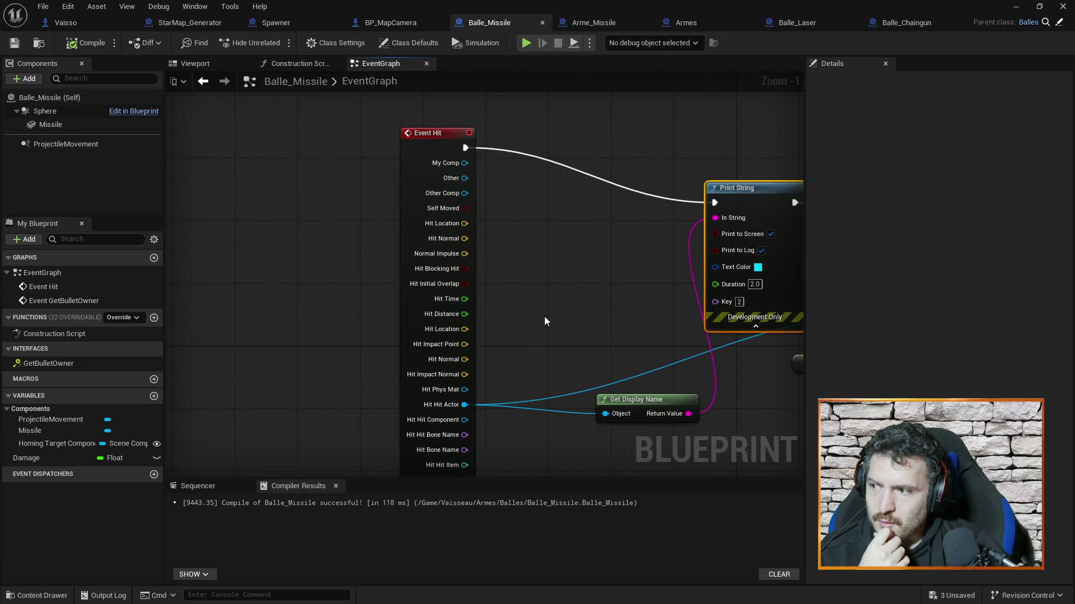
pyautogui.moveTo(559, 242)
pyautogui.mouseDown()
pyautogui.moveTo(485, 351)
pyautogui.moveTo(430, 226)
pyautogui.mouseUp()
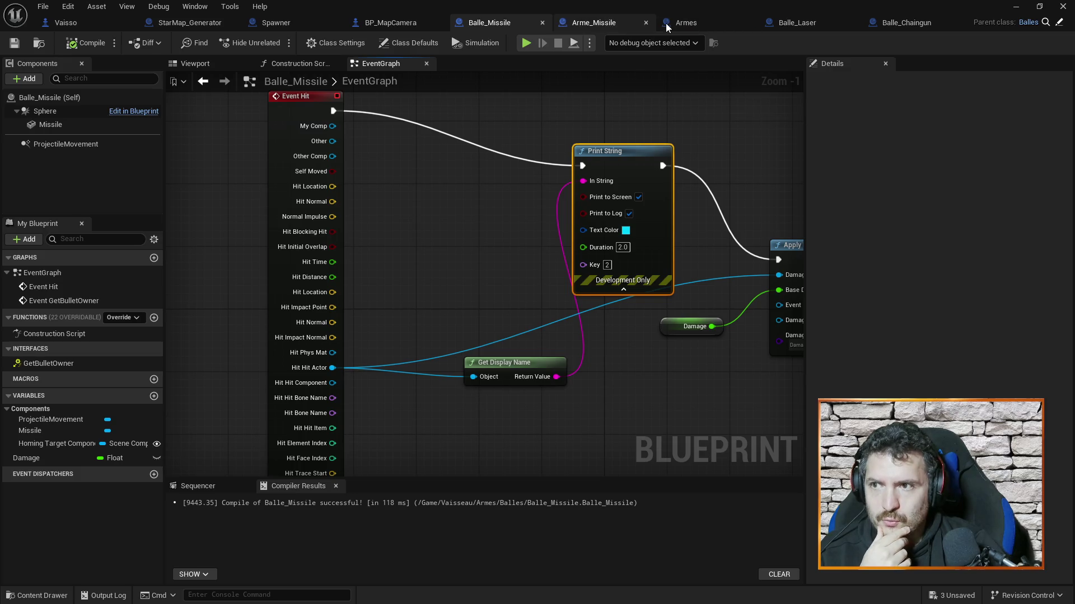
pyautogui.click(615, 22)
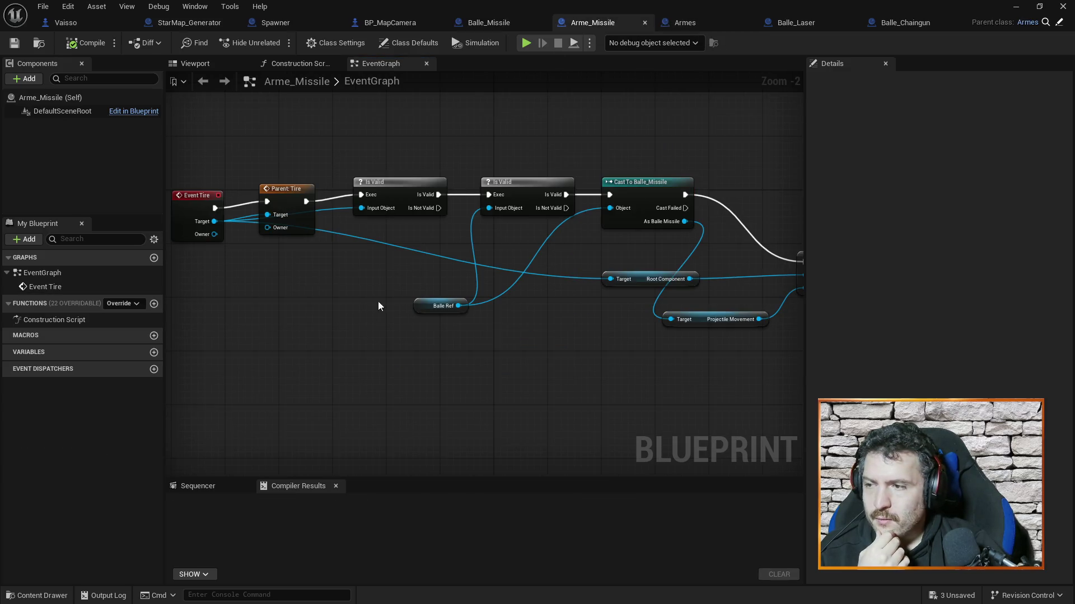
pyautogui.click(684, 28)
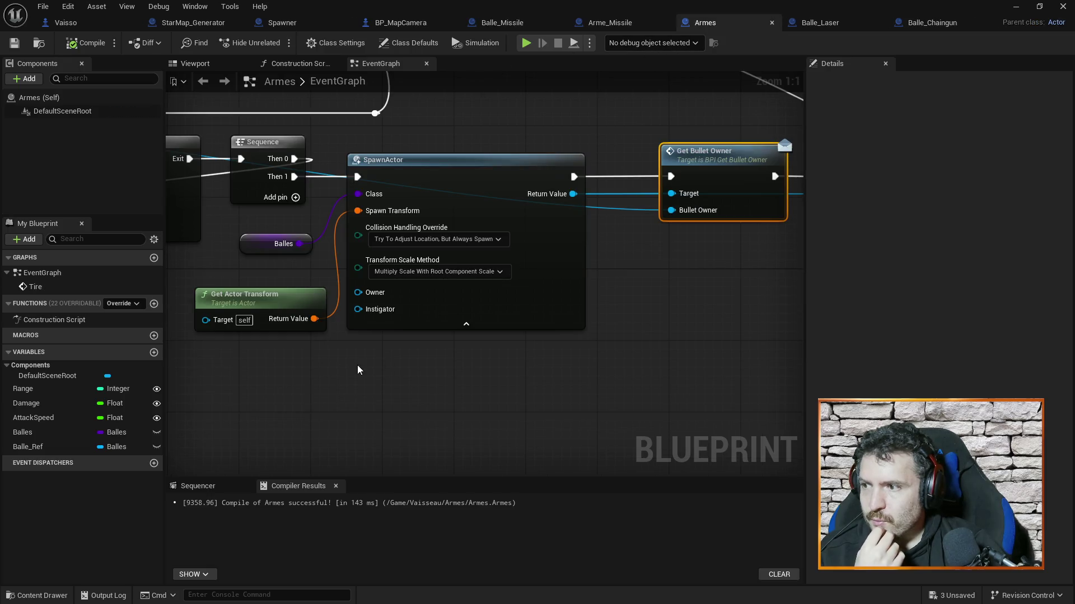
# Delete Armes' Get Bullet Owner node, wire SpawnActor straight to SET Balle Ref, and save.
pyautogui.scroll(-2, 358, 370)
pyautogui.moveTo(338, 369)
pyautogui.mouseDown()
pyautogui.moveTo(446, 290)
pyautogui.moveTo(316, 199)
pyautogui.moveTo(310, 210)
pyautogui.moveTo(607, 305)
pyautogui.moveTo(605, 287)
pyautogui.mouseUp()
pyautogui.moveTo(620, 323); pyautogui.dragTo(375, 319)
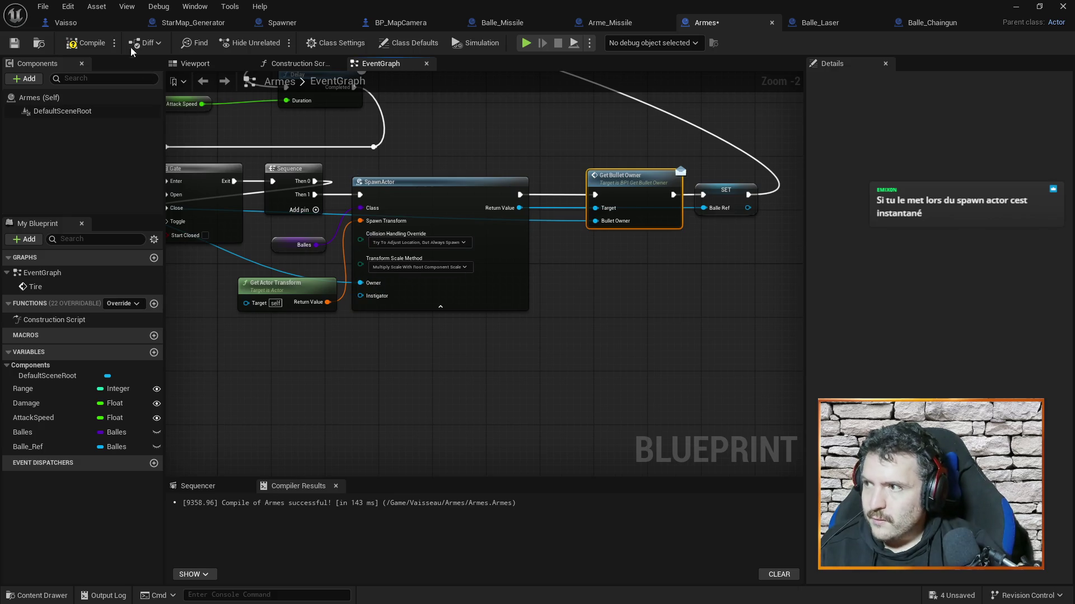
pyautogui.click(89, 43)
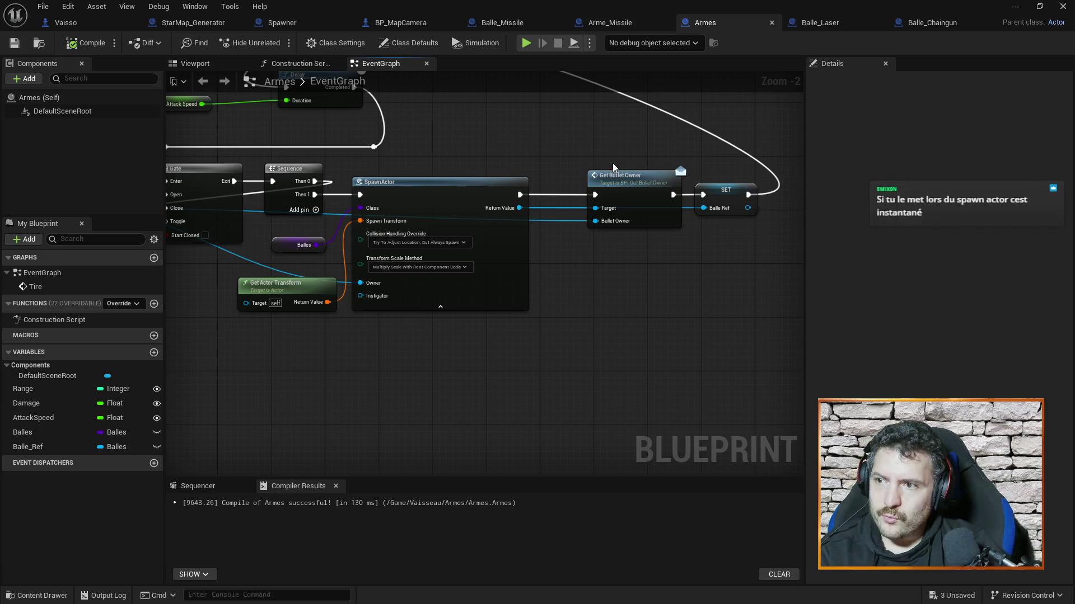
pyautogui.press('Delete')
pyautogui.moveTo(520, 194); pyautogui.dragTo(703, 195)
pyautogui.hotkey('ctrl', 's')
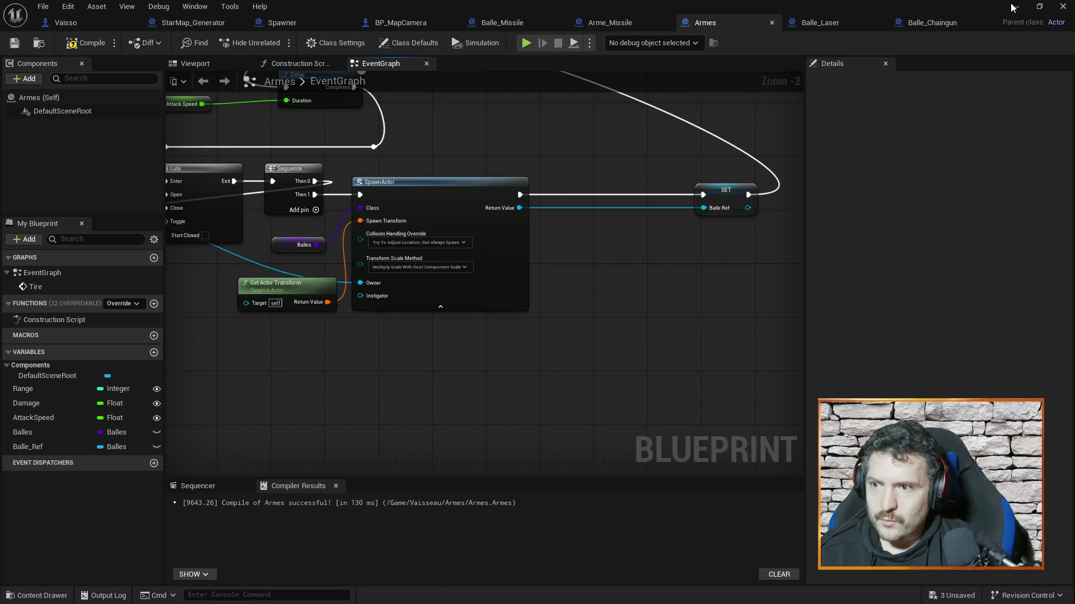
# In the level editor, start deleting the BPI_GetBulletOwner asset, then cancel.
pyautogui.click(1015, 6)
pyautogui.press('Delete')
pyautogui.press('Escape')
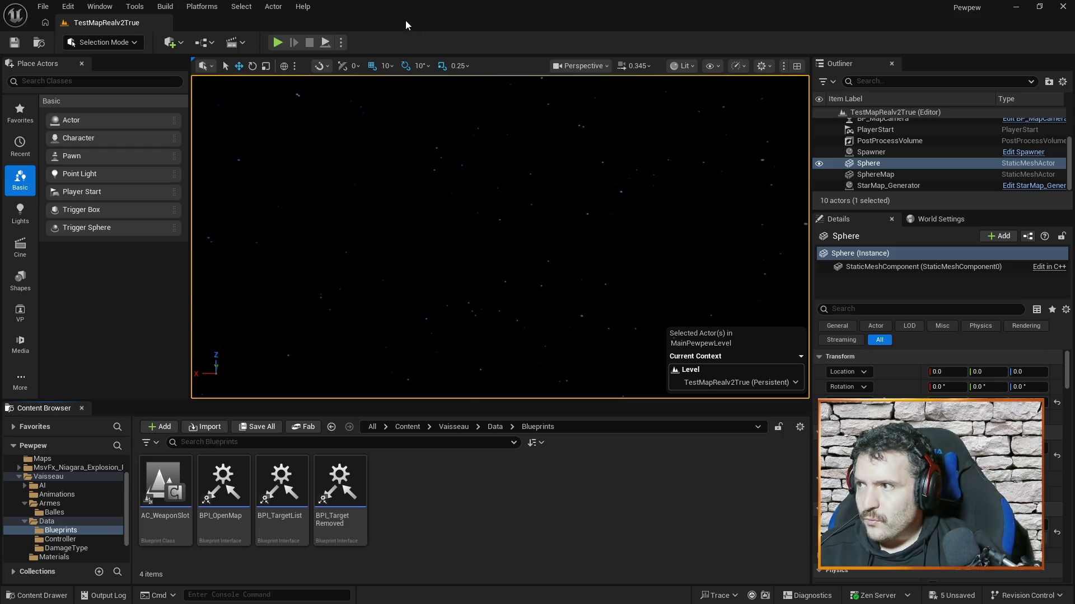
# Browse the Vaisseau Armes and Balles folders and open the Balle_Missile Blueprint.
pyautogui.hotkey('alt', 'Tab')
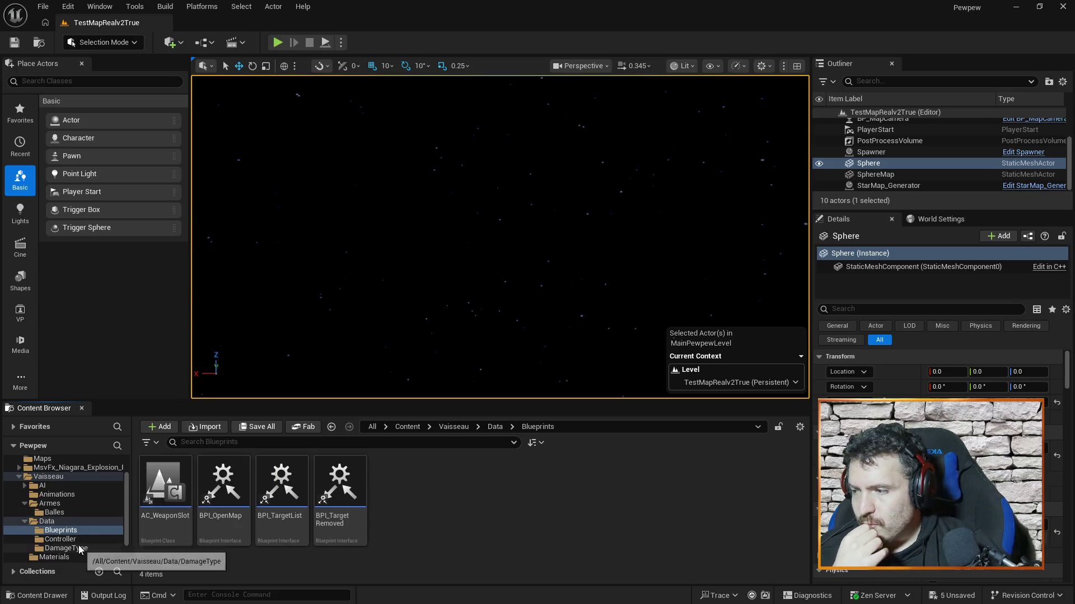
pyautogui.click(55, 513)
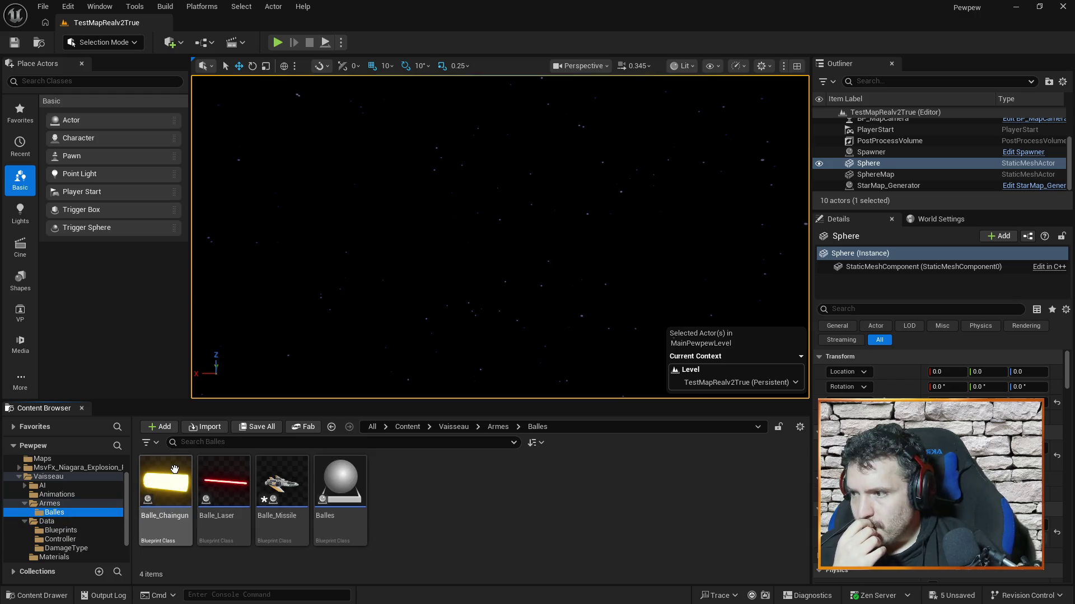
pyautogui.click(76, 504)
pyautogui.doubleClick(405, 493)
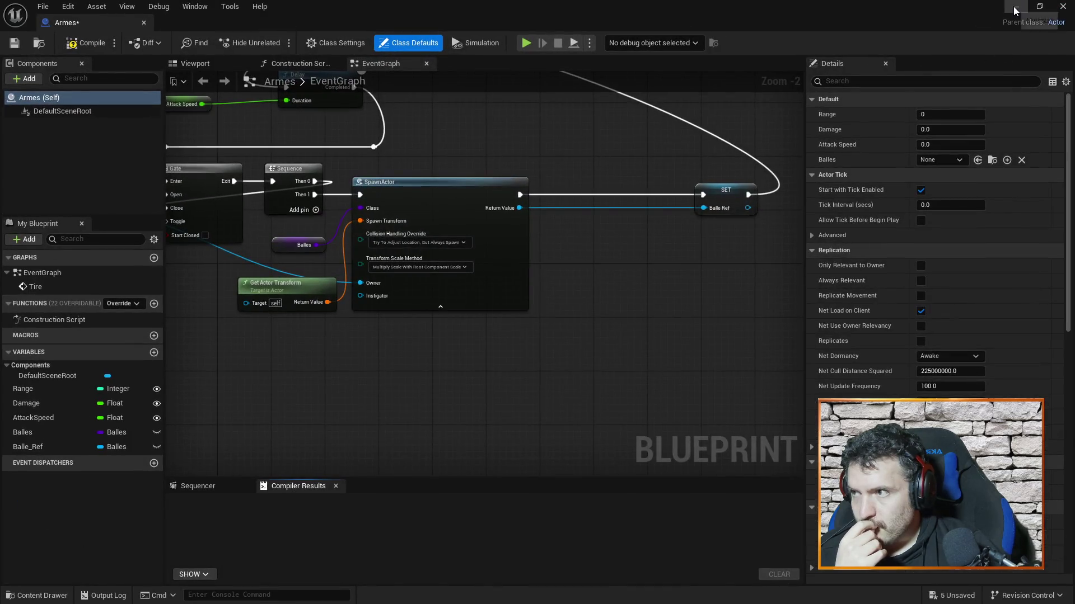
pyautogui.click(1015, 7)
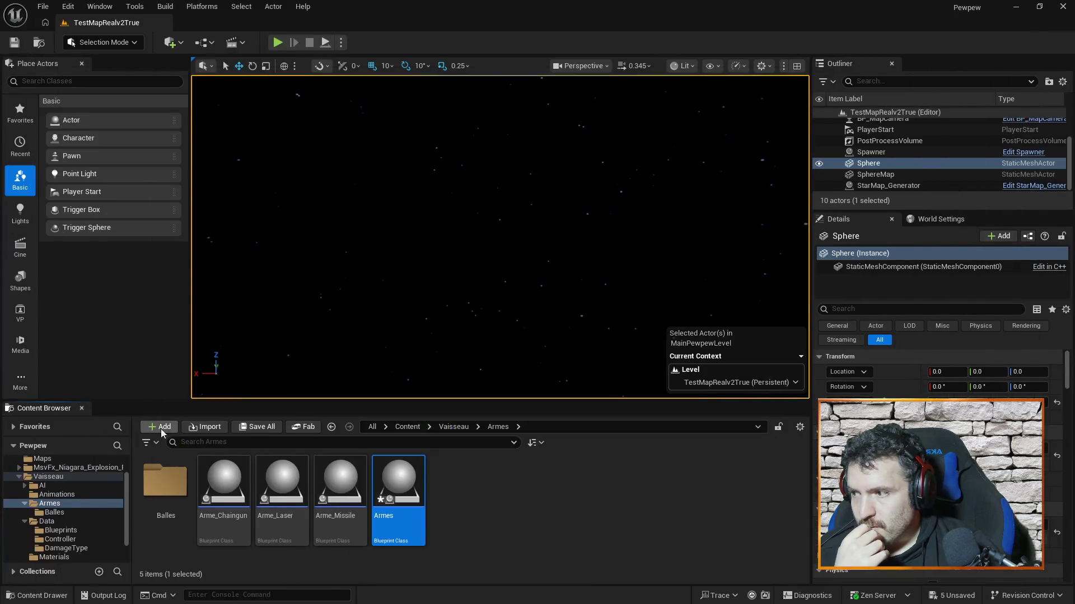
pyautogui.click(55, 512)
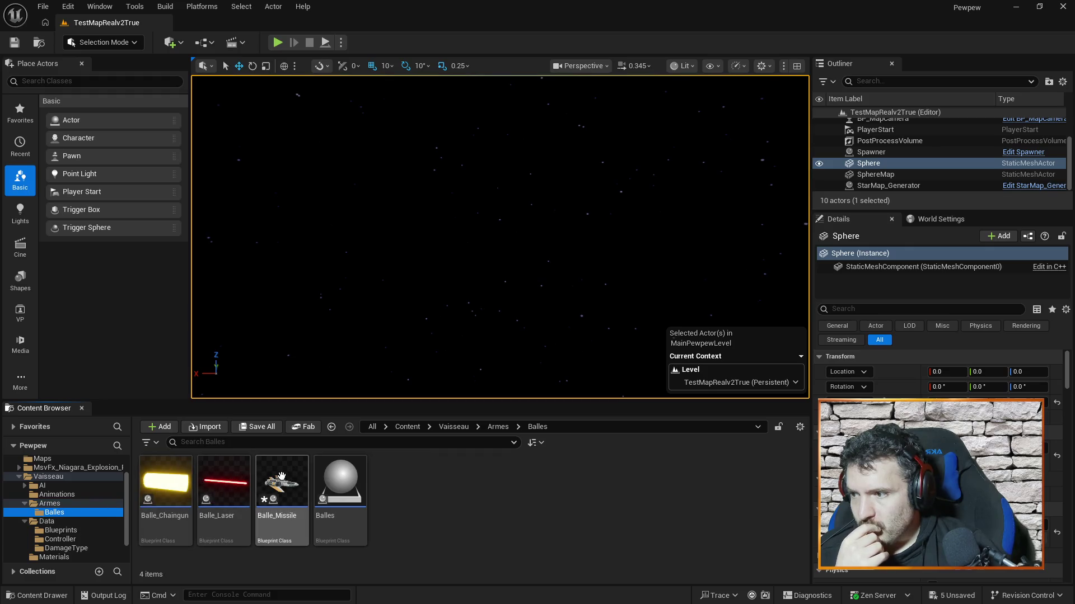
pyautogui.doubleClick(284, 482)
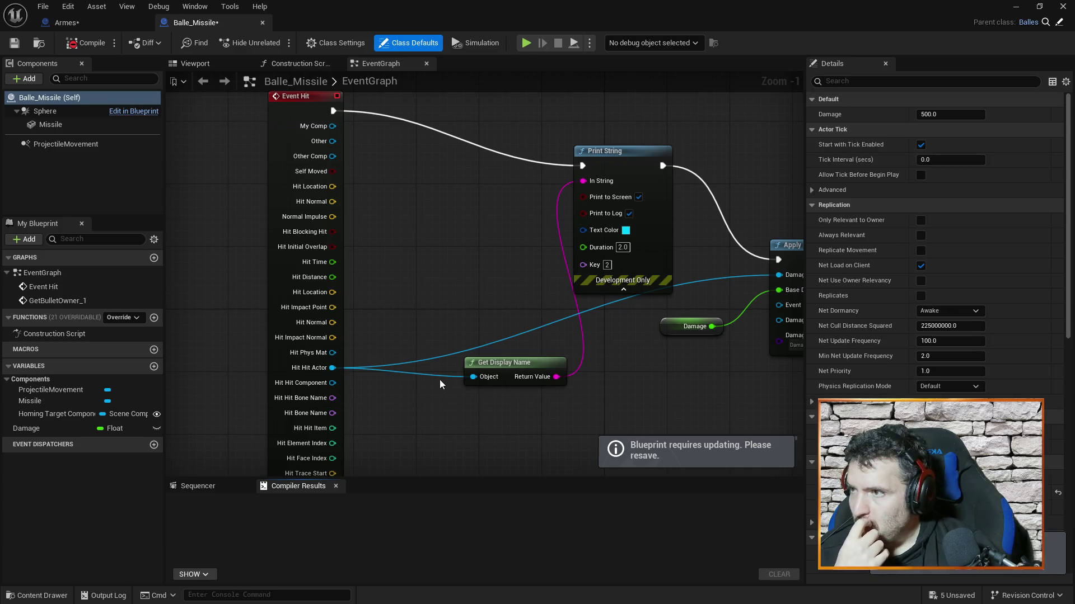
# Delete the GetBulletOwner_1 event with its Sphere and Ignore Actor nodes, save, and compile.
pyautogui.moveTo(477, 272)
pyautogui.mouseDown()
pyautogui.moveTo(479, 173)
pyautogui.moveTo(454, 112)
pyautogui.moveTo(535, 305)
pyautogui.moveTo(532, 273)
pyautogui.mouseUp()
pyautogui.moveTo(279, 325); pyautogui.dragTo(510, 467)
pyautogui.press('Delete')
pyautogui.hotkey('ctrl', 's')
pyautogui.click(85, 42)
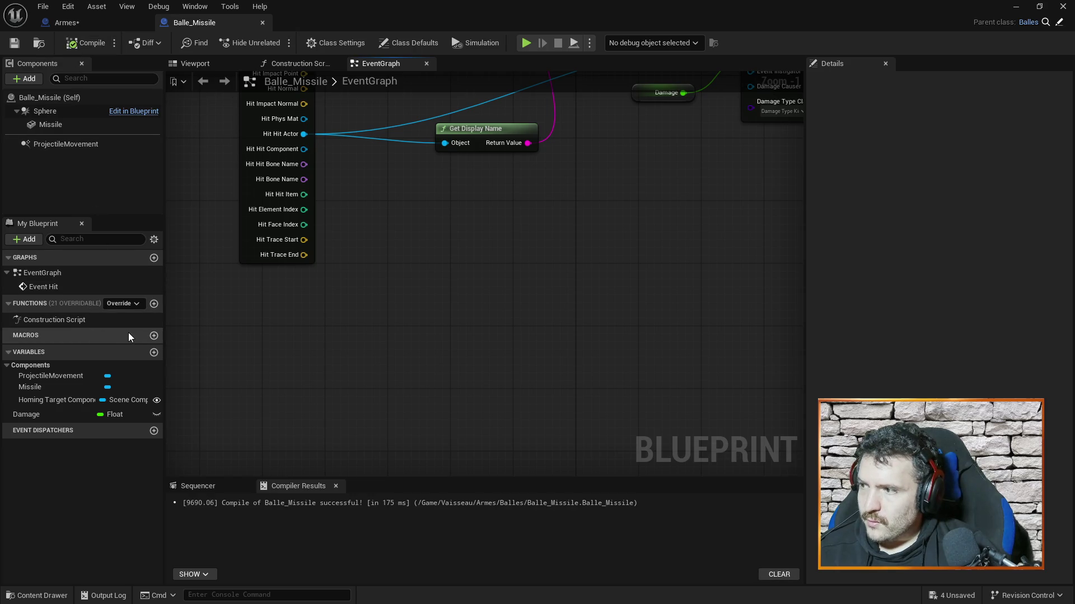
pyautogui.moveTo(466, 232); pyautogui.dragTo(543, 436)
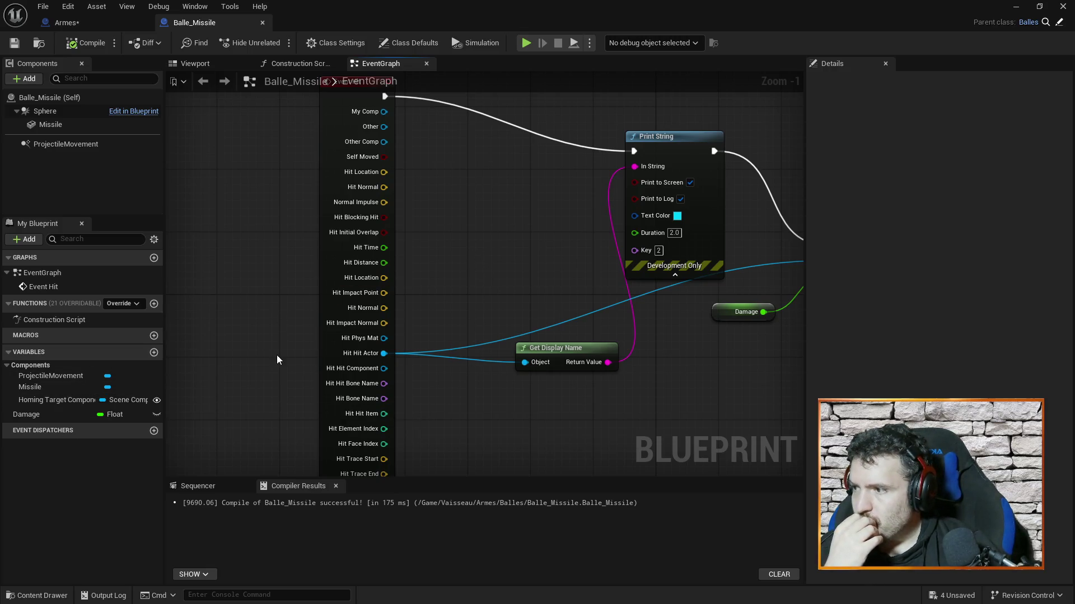
pyautogui.moveTo(548, 218)
pyautogui.mouseDown()
pyautogui.moveTo(542, 323)
pyautogui.moveTo(526, 297)
pyautogui.moveTo(403, 244)
pyautogui.moveTo(476, 279)
pyautogui.mouseUp()
pyautogui.rightClick(412, 116)
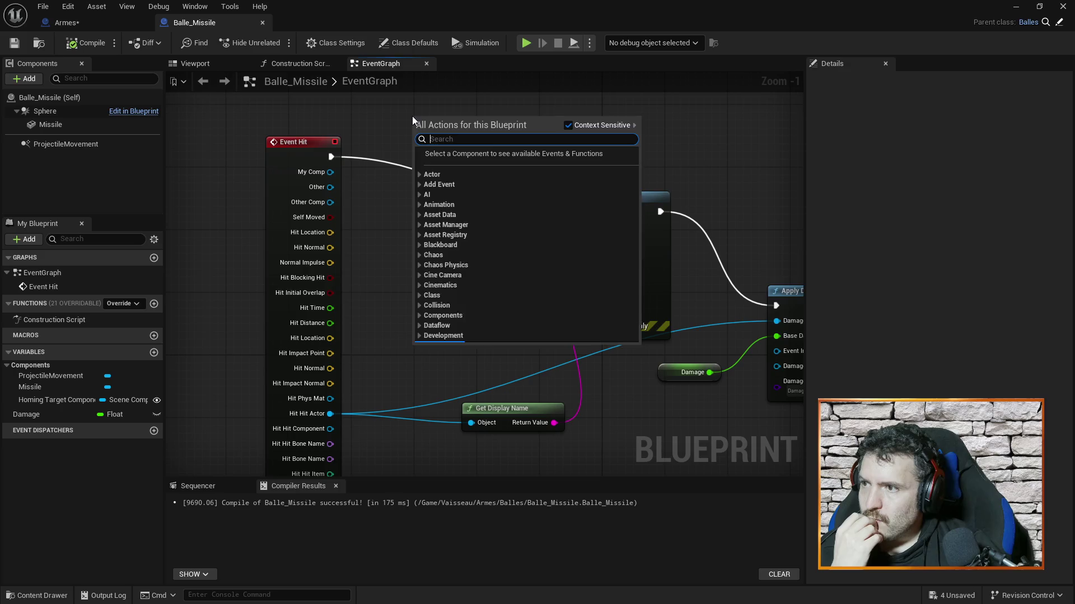
# Add a Get Owner (Actor) node via a 'get own' search and place it above Print String.
pyautogui.write('get own')
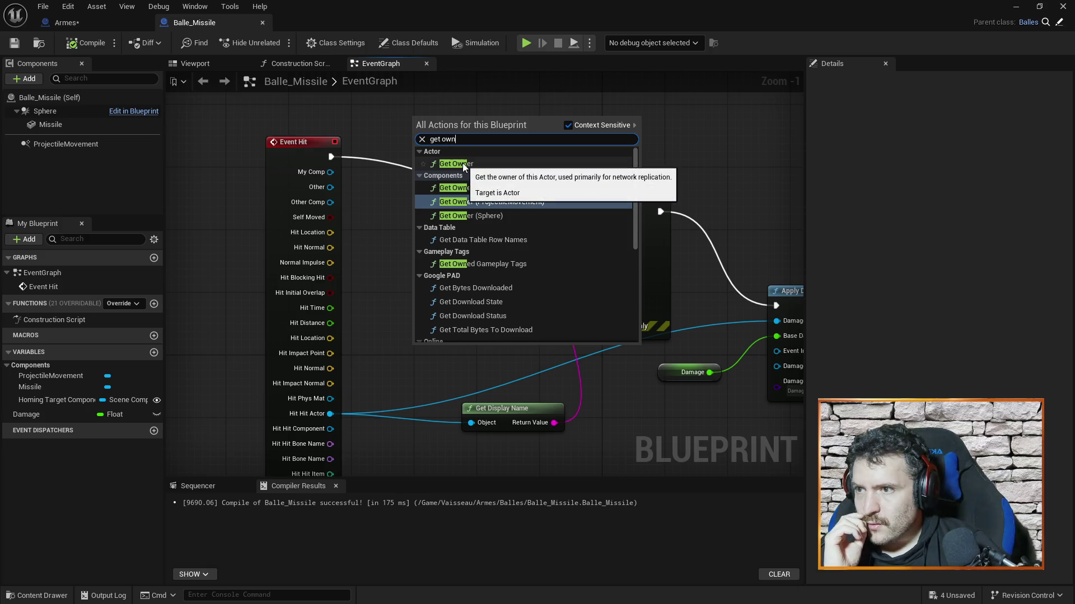
pyautogui.click(464, 165)
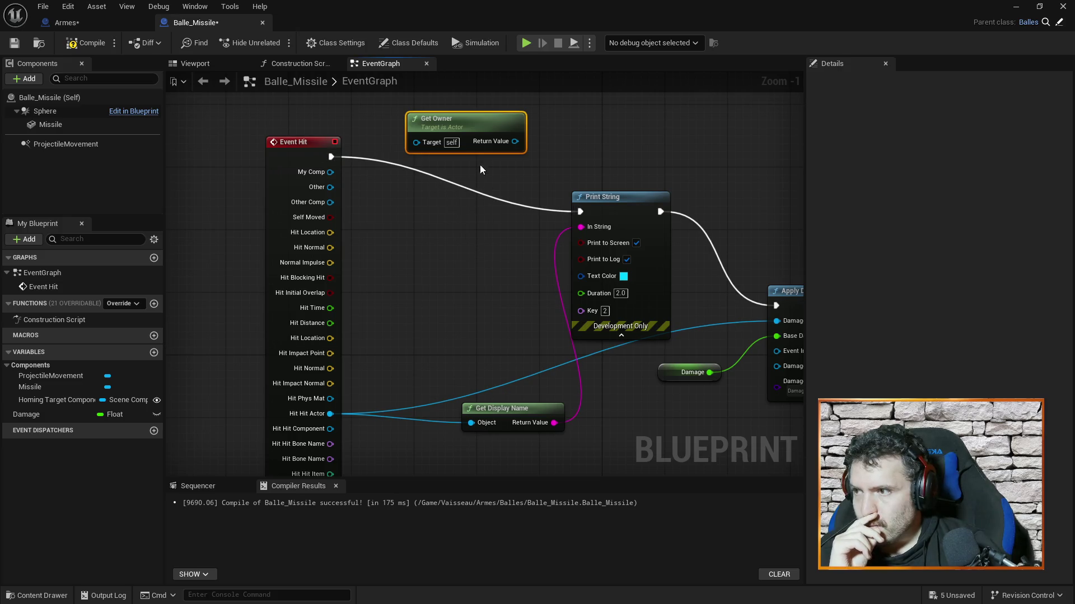
pyautogui.moveTo(471, 122); pyautogui.dragTo(412, 86)
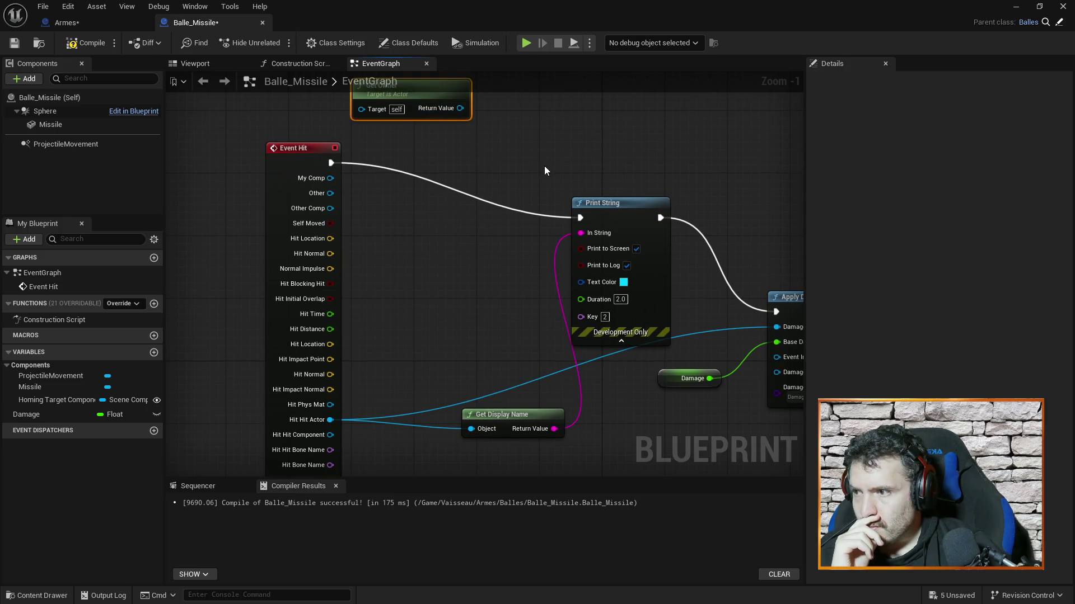
pyautogui.moveTo(376, 242)
pyautogui.mouseDown()
pyautogui.moveTo(417, 183)
pyautogui.moveTo(366, 177)
pyautogui.moveTo(364, 289)
pyautogui.moveTo(459, 165)
pyautogui.mouseUp()
pyautogui.moveTo(311, 138); pyautogui.dragTo(524, 193)
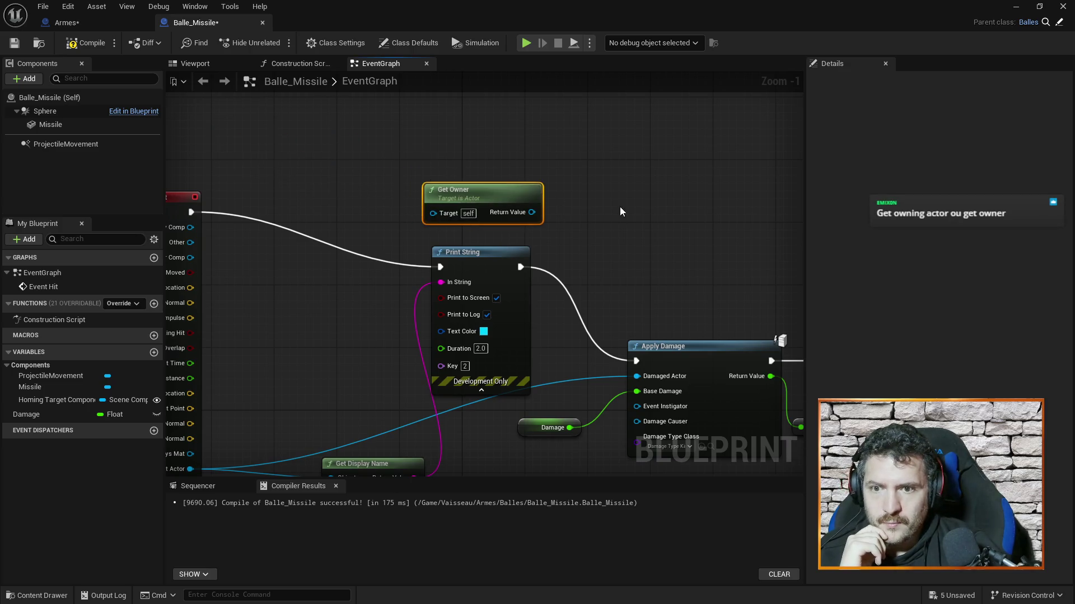
pyautogui.moveTo(560, 239)
pyautogui.mouseDown()
pyautogui.moveTo(539, 178)
pyautogui.moveTo(493, 198)
pyautogui.moveTo(361, 205)
pyautogui.moveTo(348, 230)
pyautogui.mouseUp()
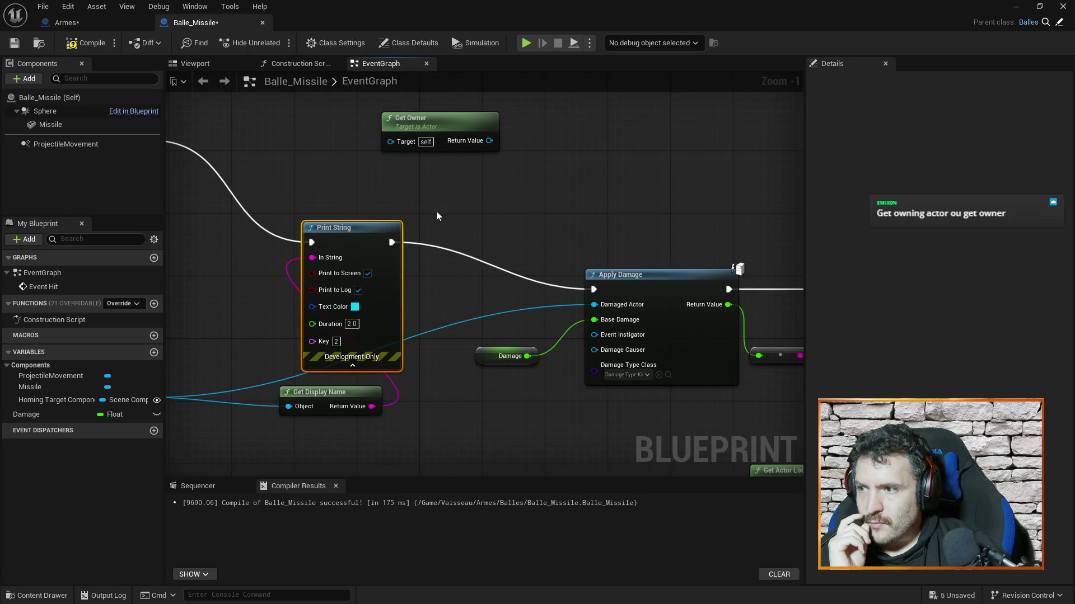
pyautogui.moveTo(437, 216); pyautogui.dragTo(516, 217)
pyautogui.moveTo(510, 132)
pyautogui.mouseDown()
pyautogui.moveTo(350, 132)
pyautogui.moveTo(549, 137)
pyautogui.moveTo(433, 127)
pyautogui.mouseUp()
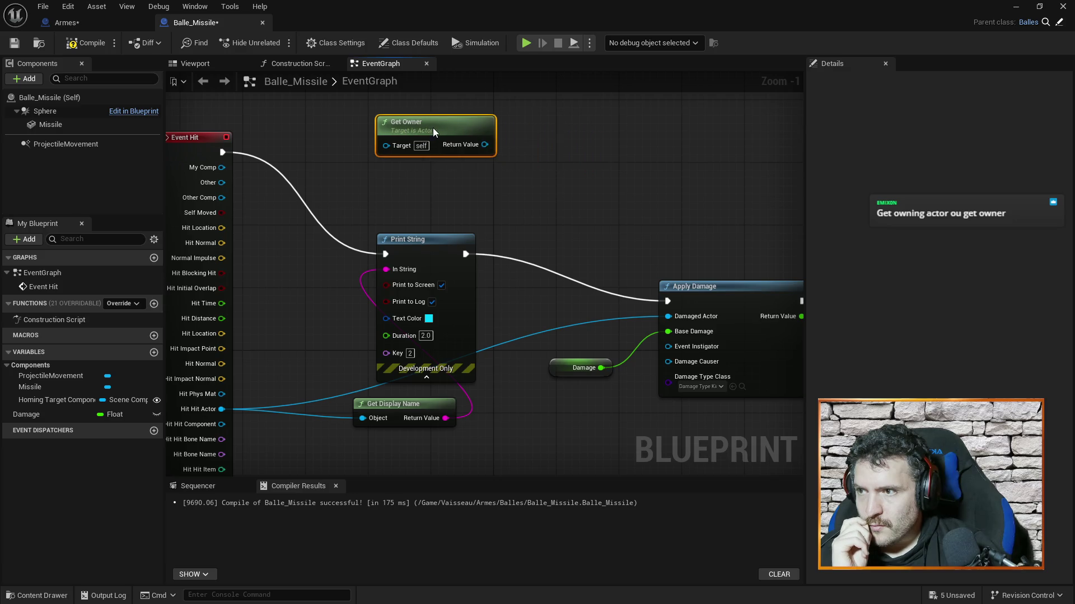
pyautogui.rightClick(551, 175)
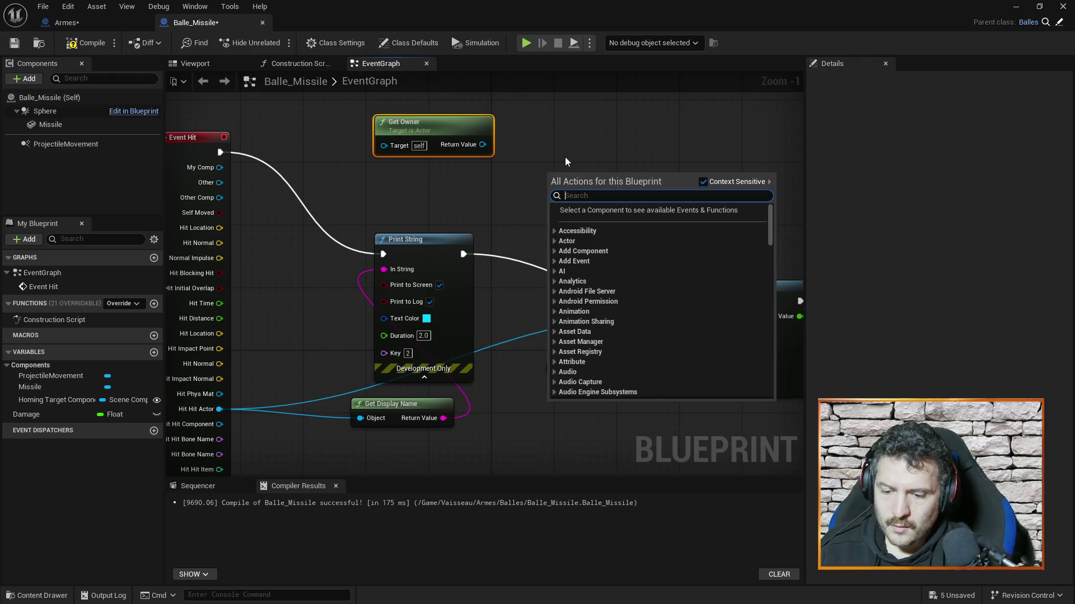
pyautogui.write('is actor')
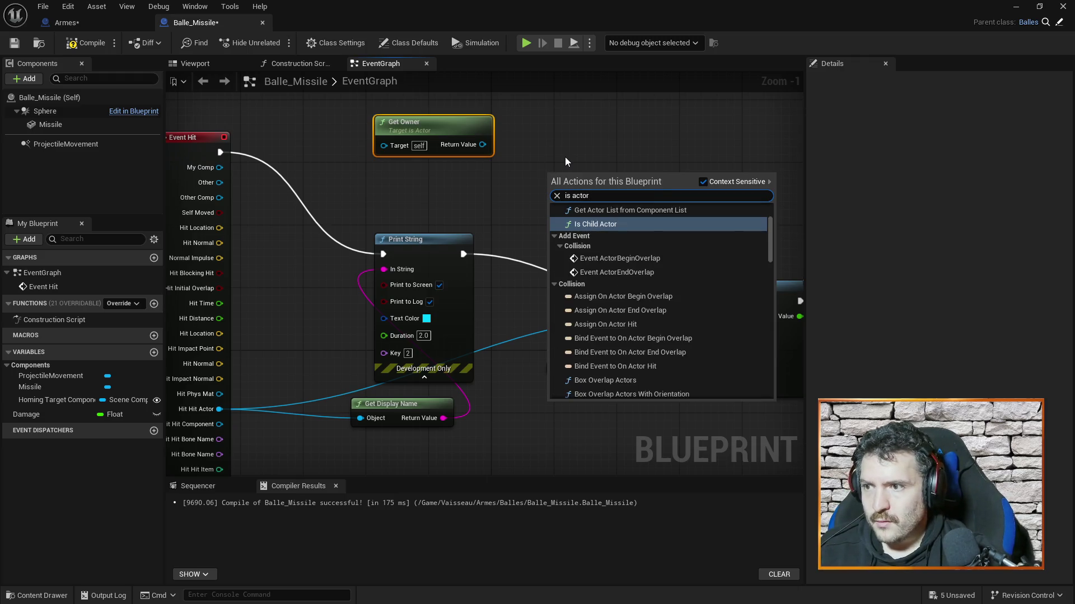
pyautogui.scroll(-10, 647, 310)
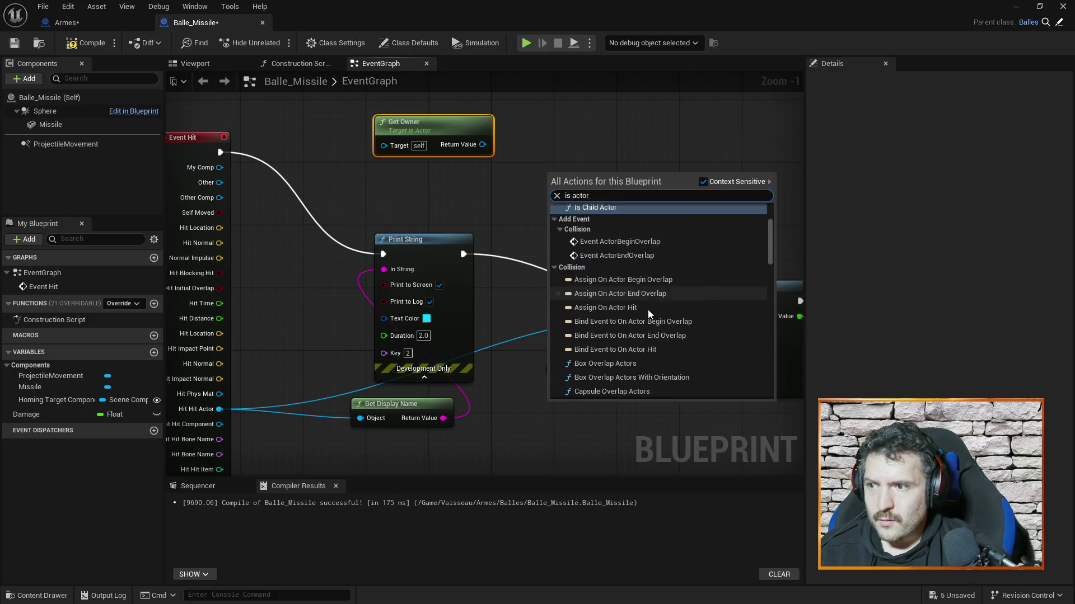
pyautogui.doubleClick(626, 193)
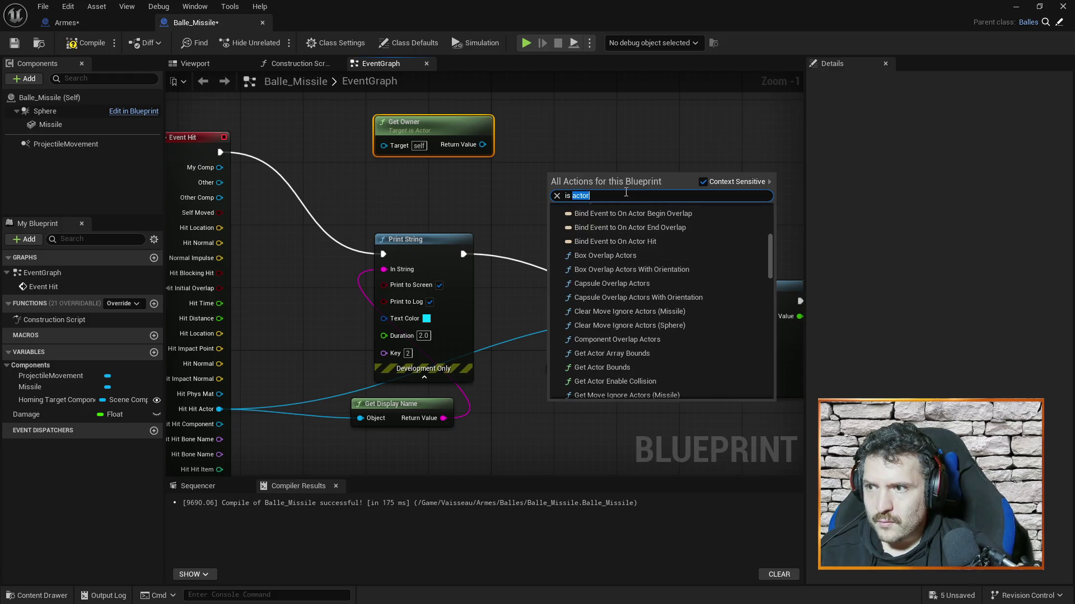
pyautogui.hotkey('ctrl', 'a')
pyautogui.write('compa')
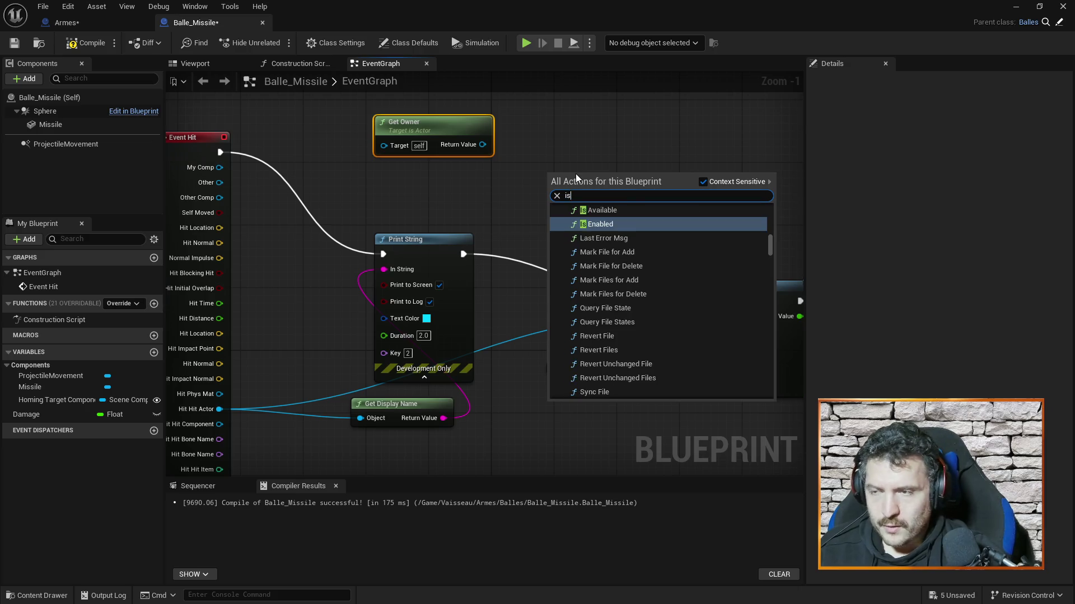
pyautogui.write('re ac')
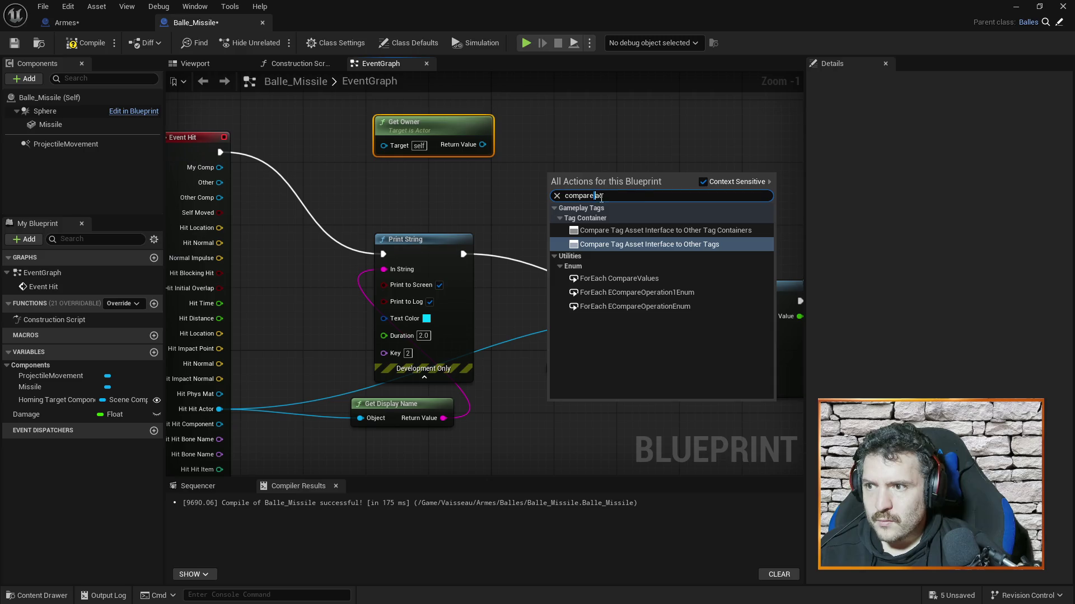
pyautogui.press('BackSpace')
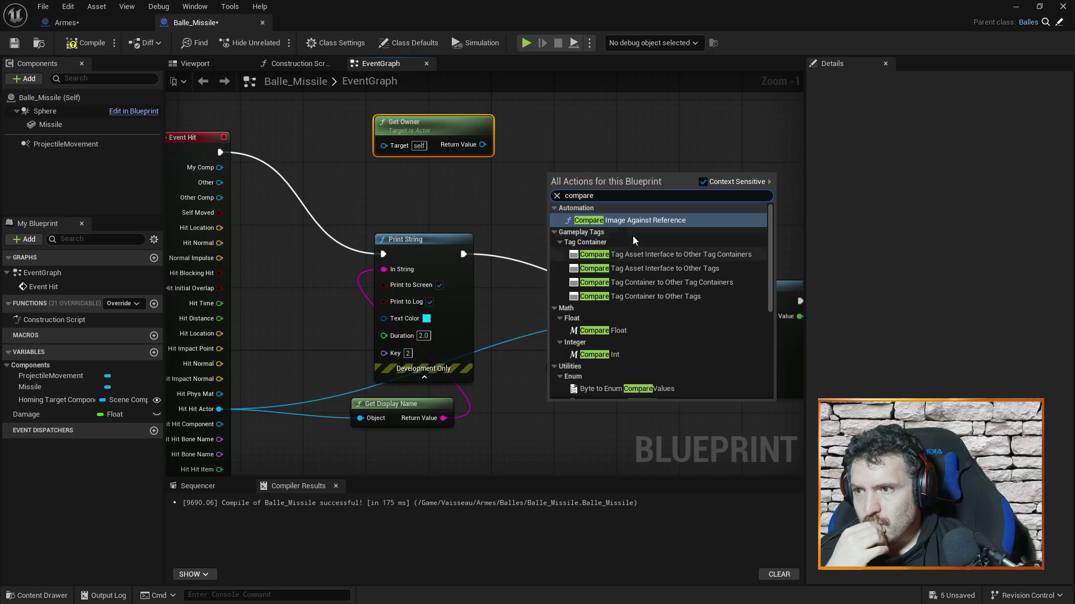
pyautogui.scroll(-3, 642, 253)
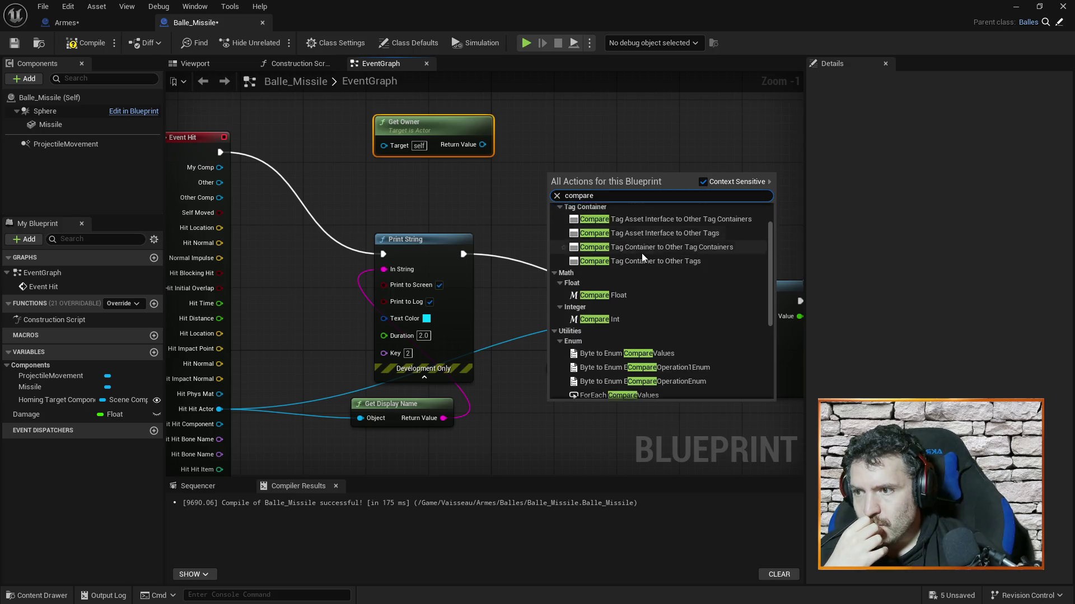
pyautogui.scroll(-4, 642, 256)
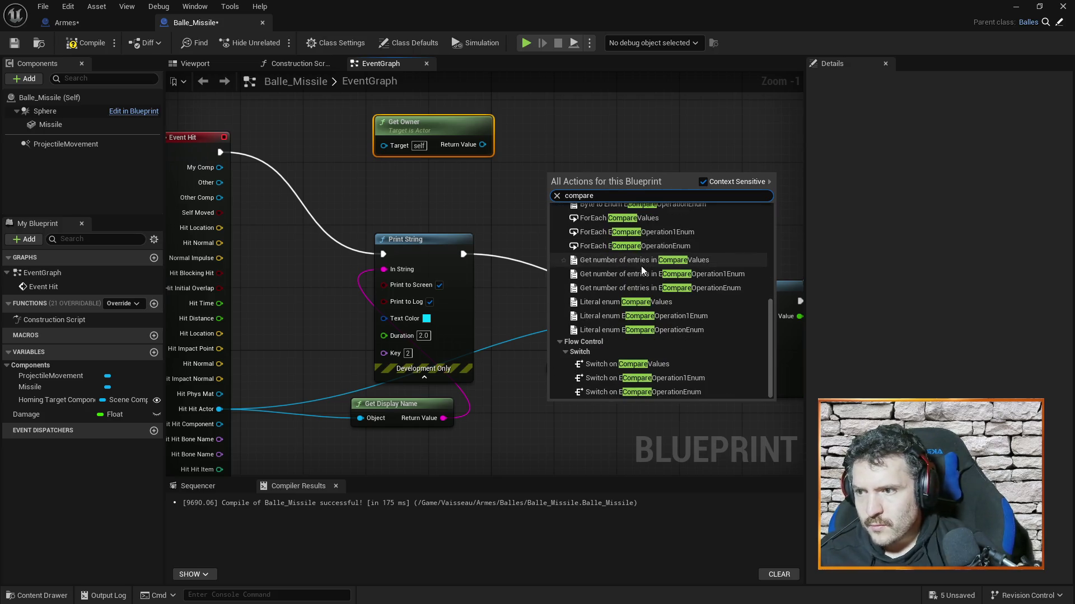
pyautogui.click(580, 115)
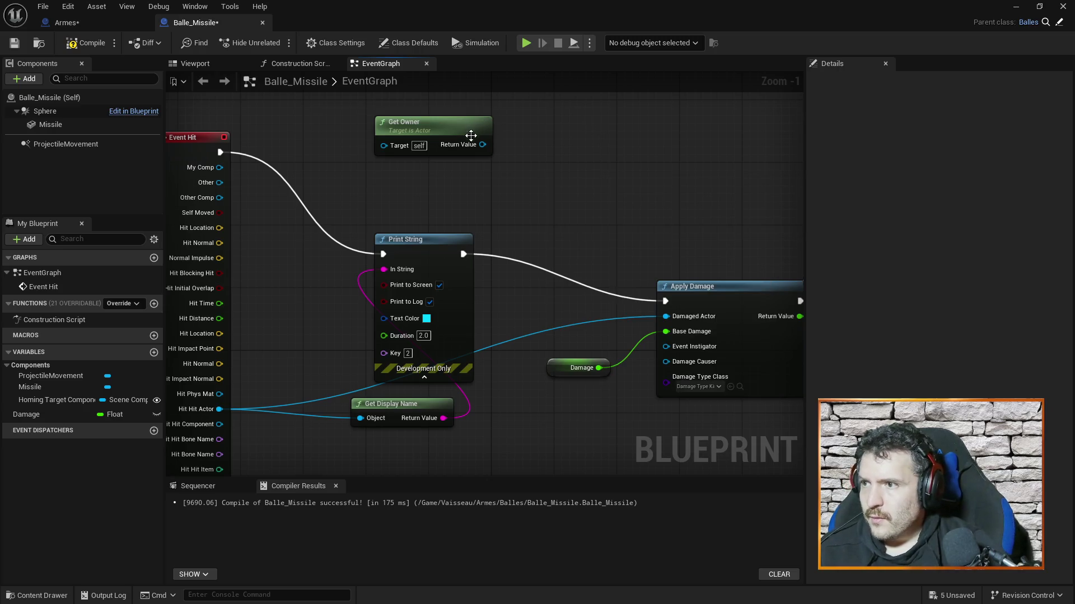
pyautogui.moveTo(481, 144); pyautogui.dragTo(600, 158)
pyautogui.write('compare')
pyautogui.click(569, 153)
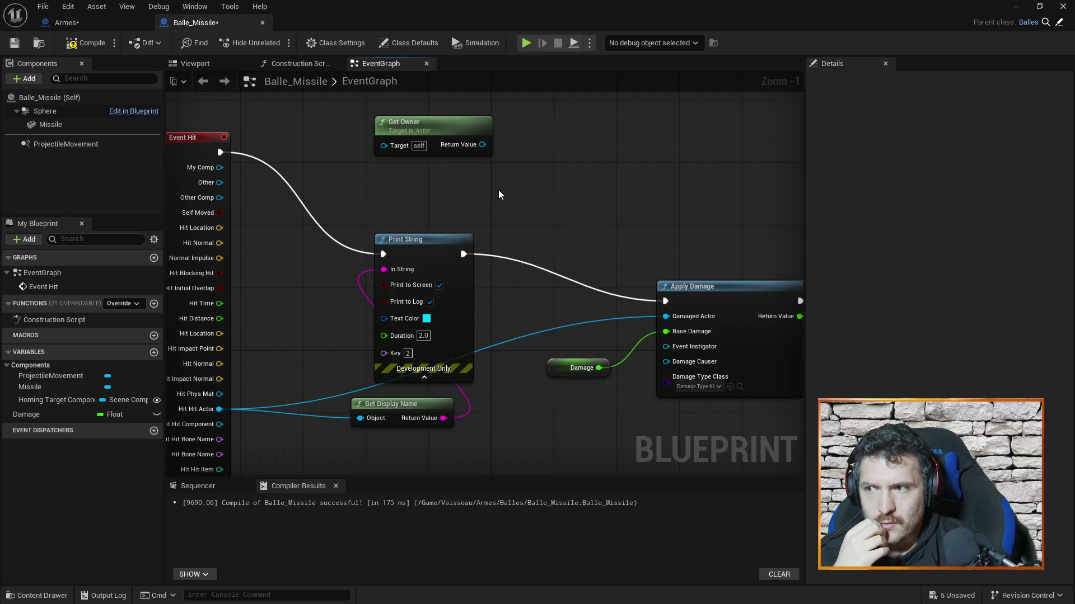
# Add an Equal (==) node fed by Get Owner's return value.
pyautogui.moveTo(469, 143); pyautogui.dragTo(550, 149)
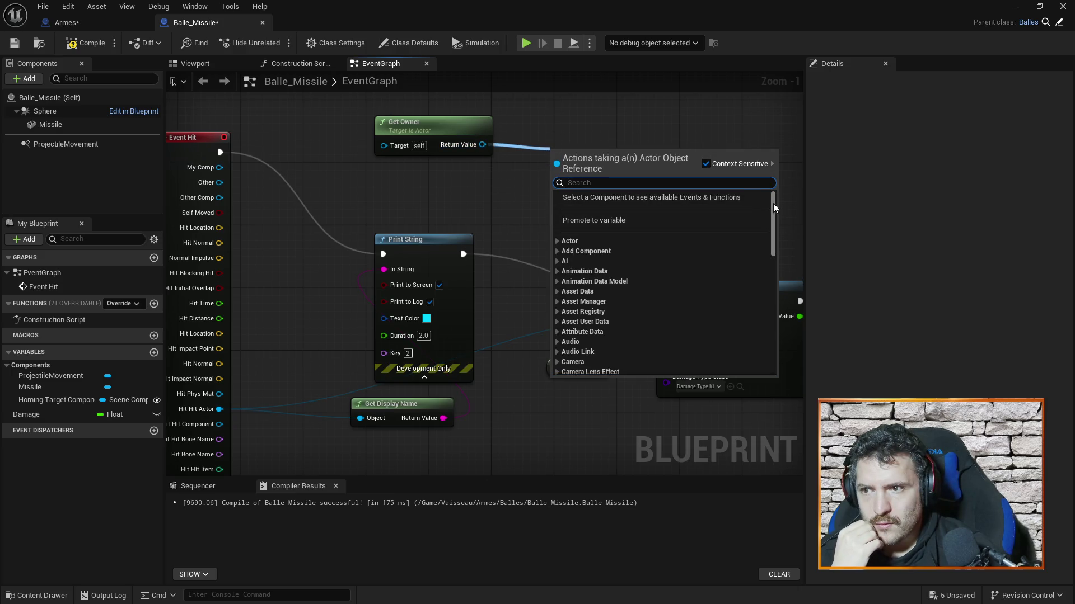
pyautogui.write('check')
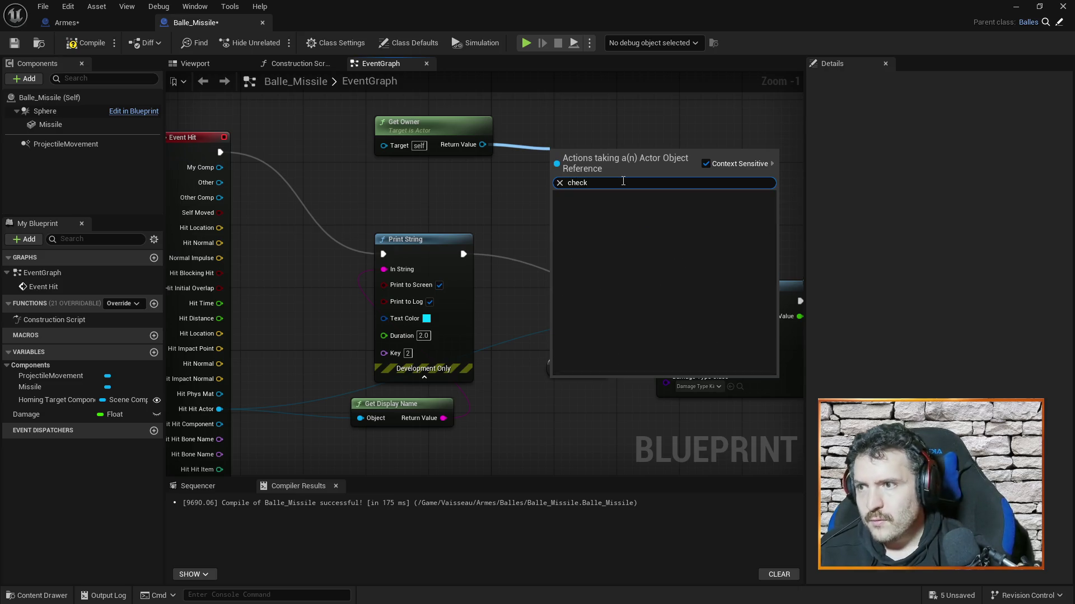
pyautogui.press('BackSpace')
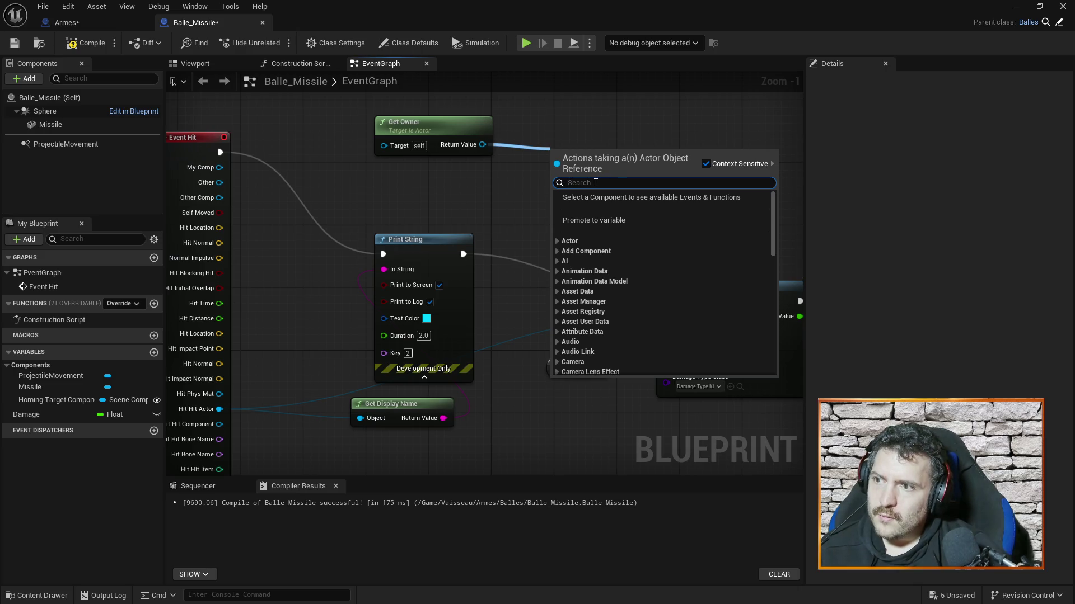
pyautogui.write('refere')
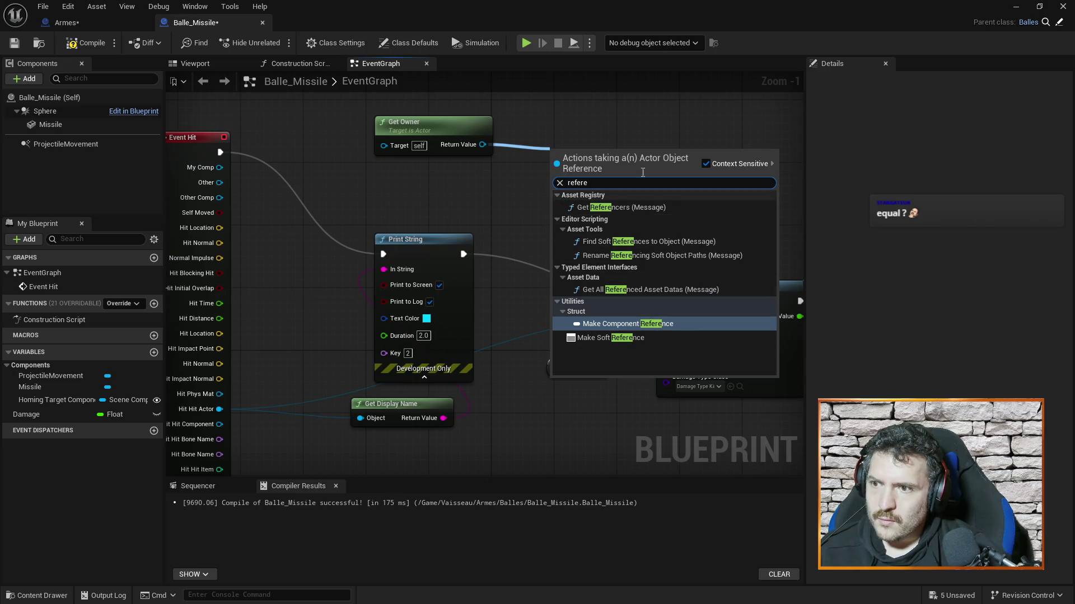
pyautogui.click(640, 113)
pyautogui.moveTo(482, 144); pyautogui.dragTo(623, 160)
pyautogui.write('equal')
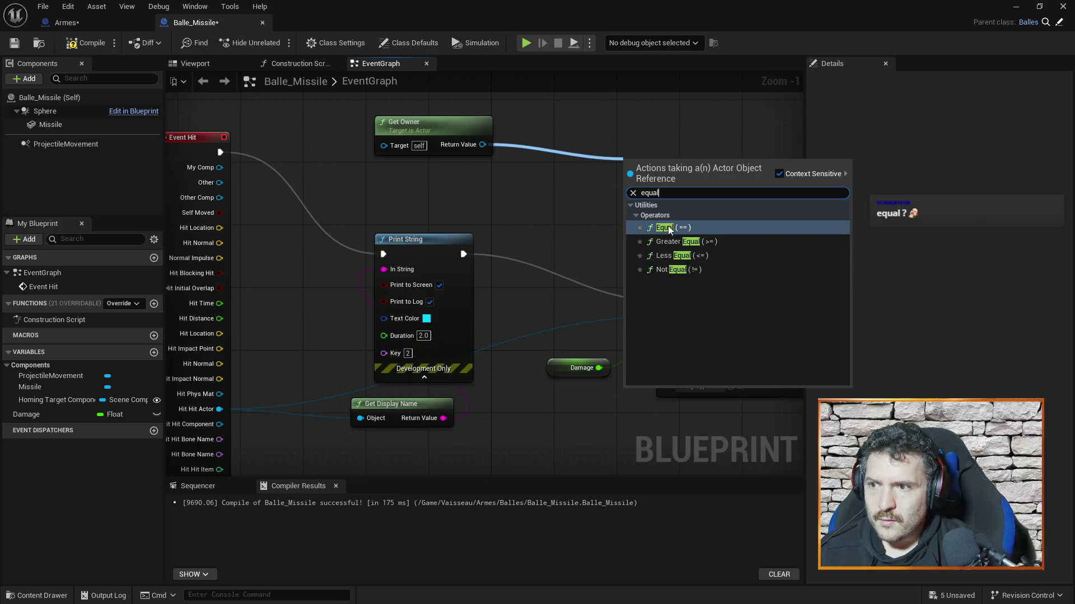
pyautogui.click(668, 226)
# Place the == node near Event Hit and connect Hit Actor to its second input.
pyautogui.moveTo(679, 168); pyautogui.dragTo(561, 207)
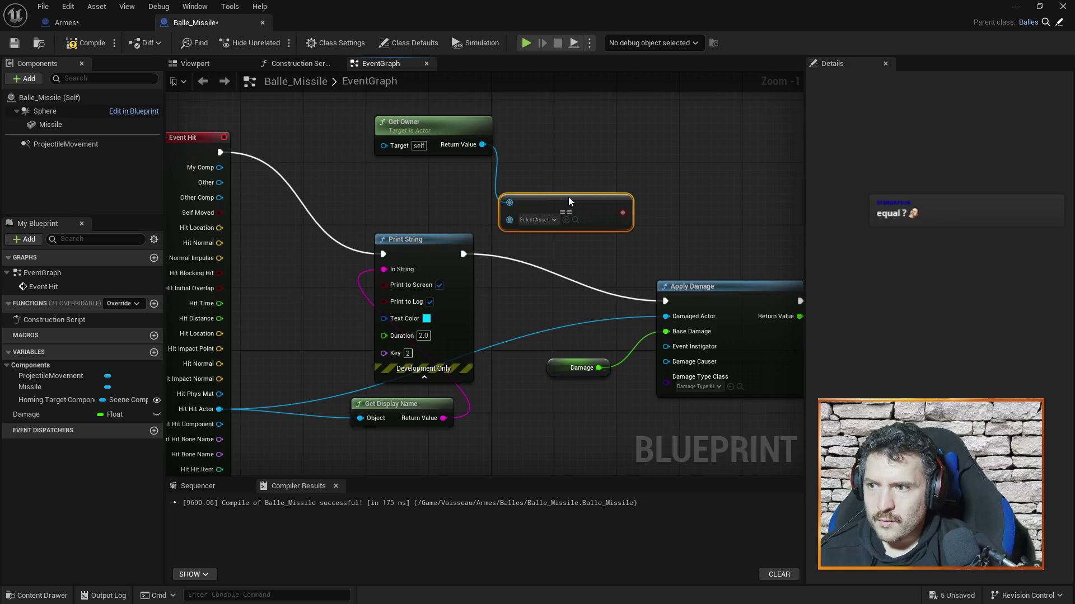
pyautogui.moveTo(219, 410)
pyautogui.mouseDown()
pyautogui.moveTo(502, 234)
pyautogui.moveTo(508, 218)
pyautogui.mouseUp()
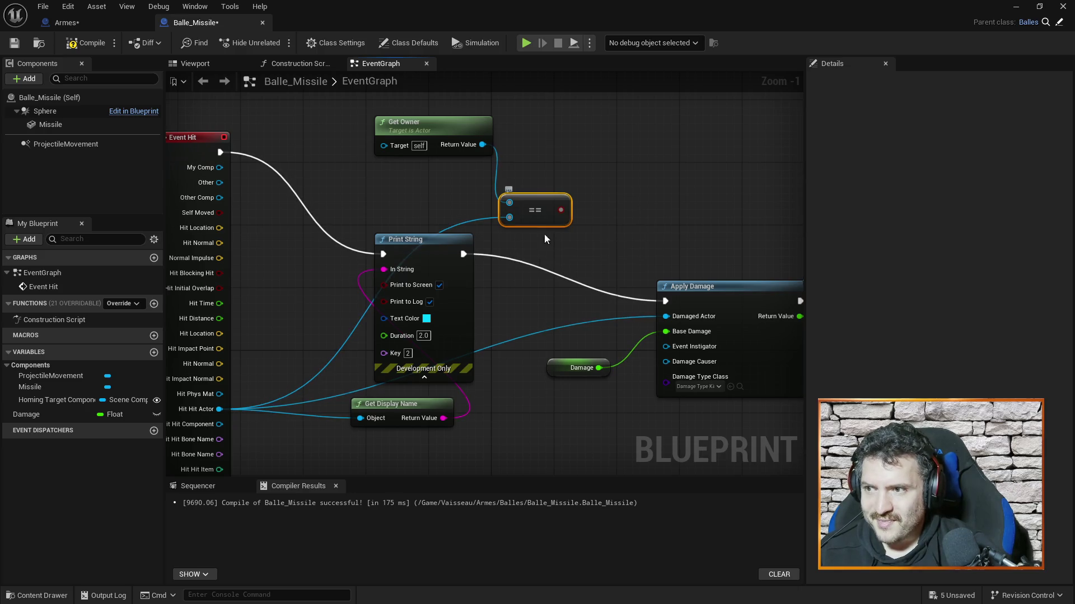
pyautogui.moveTo(581, 252); pyautogui.dragTo(588, 212)
pyautogui.moveTo(550, 169); pyautogui.dragTo(550, 185)
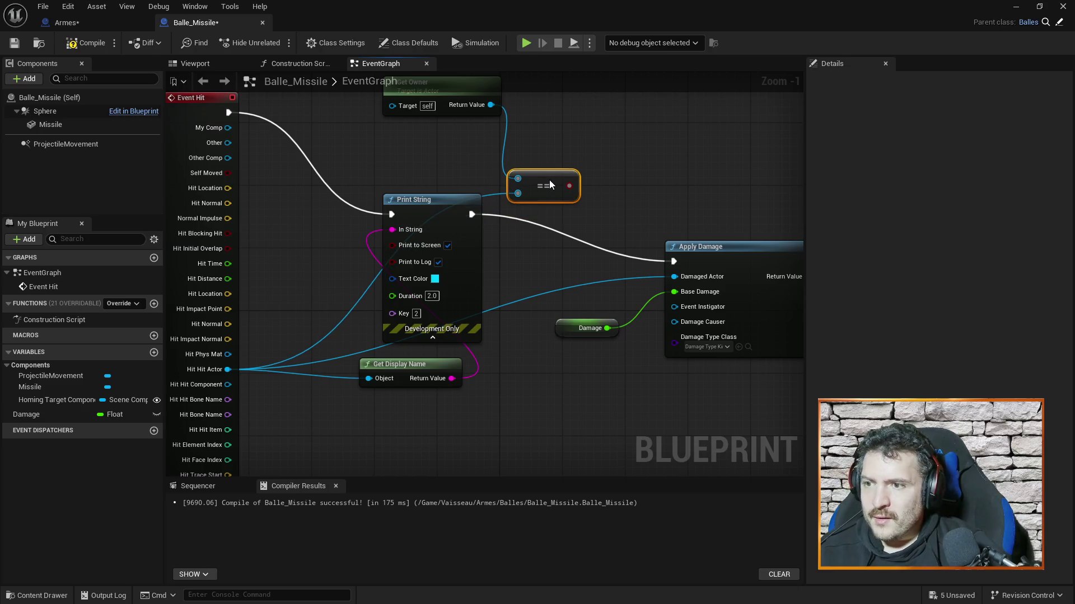
# Add a Branch node beside the equality check.
pyautogui.rightClick(600, 178)
pyautogui.write('branch')
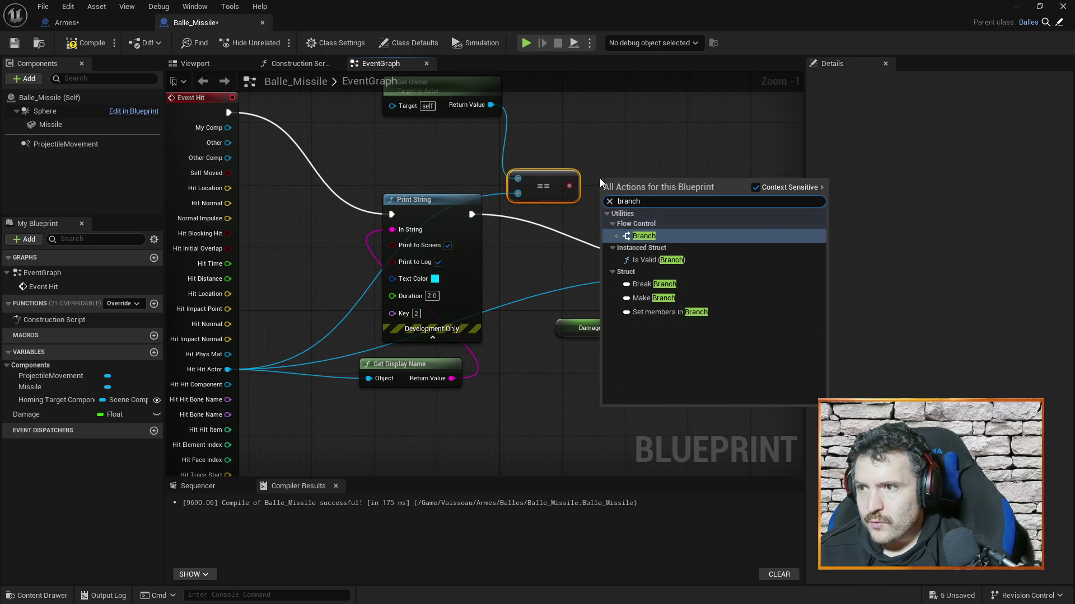
pyautogui.click(644, 236)
pyautogui.moveTo(638, 181)
pyautogui.mouseDown()
pyautogui.moveTo(657, 236)
pyautogui.moveTo(586, 288)
pyautogui.mouseUp()
# Wire Print String and the == result into the Branch, run Apply Damage only from False, and compile.
pyautogui.moveTo(491, 271); pyautogui.dragTo(563, 304)
pyautogui.moveTo(640, 301); pyautogui.dragTo(692, 317)
pyautogui.moveTo(589, 241)
pyautogui.mouseDown()
pyautogui.moveTo(559, 316)
pyautogui.moveTo(651, 309)
pyautogui.mouseUp()
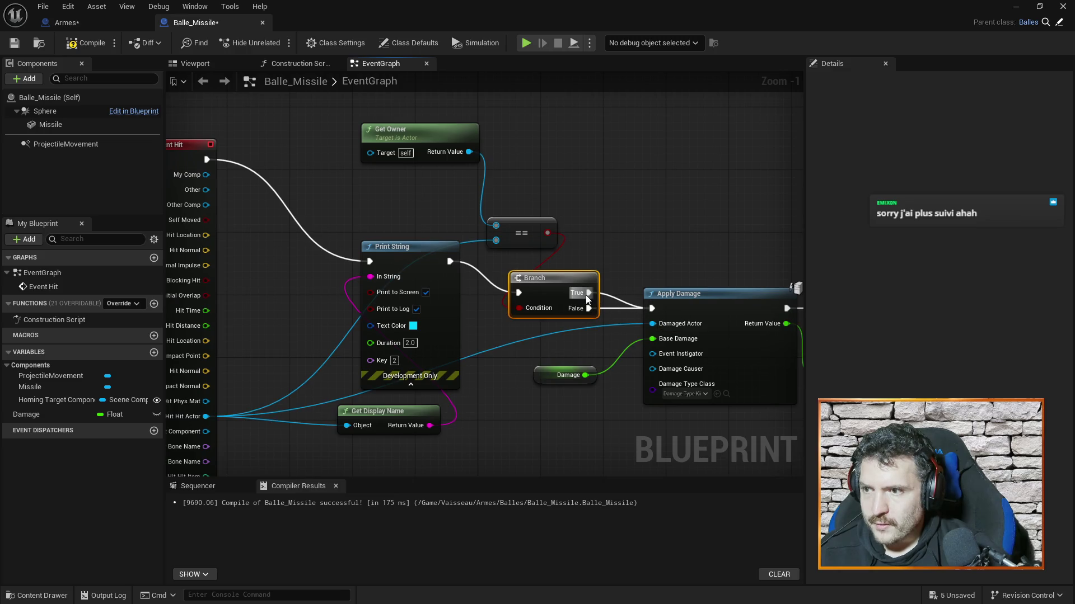
pyautogui.keyDown('alt'); pyautogui.click(585, 292); pyautogui.keyUp('alt')
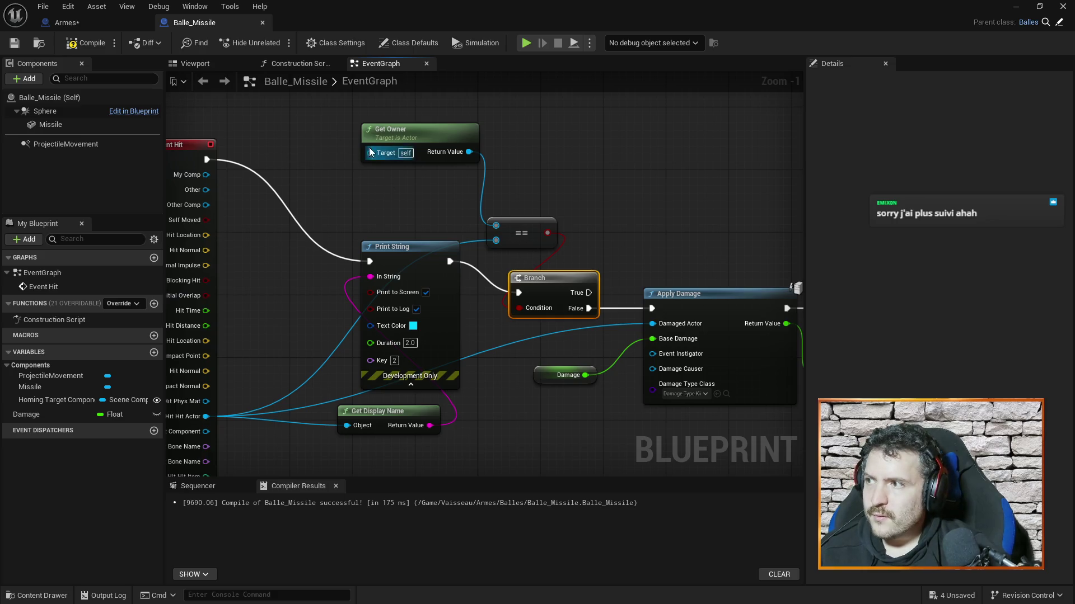
pyautogui.click(87, 42)
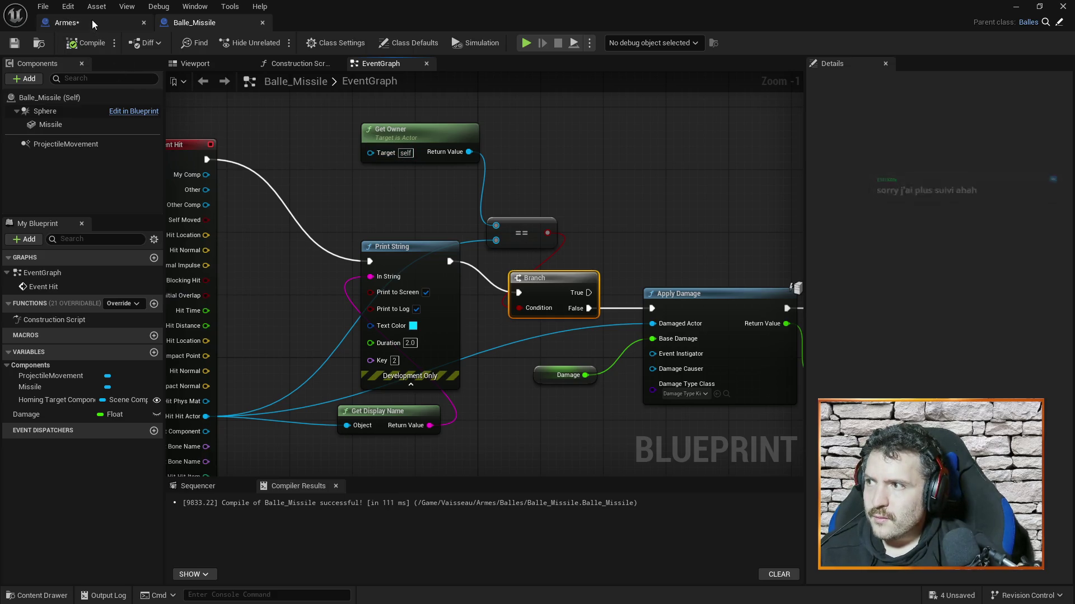
# Recompile the Armes blueprint and return to the Balle_Missile graph.
pyautogui.click(92, 19)
pyautogui.click(87, 45)
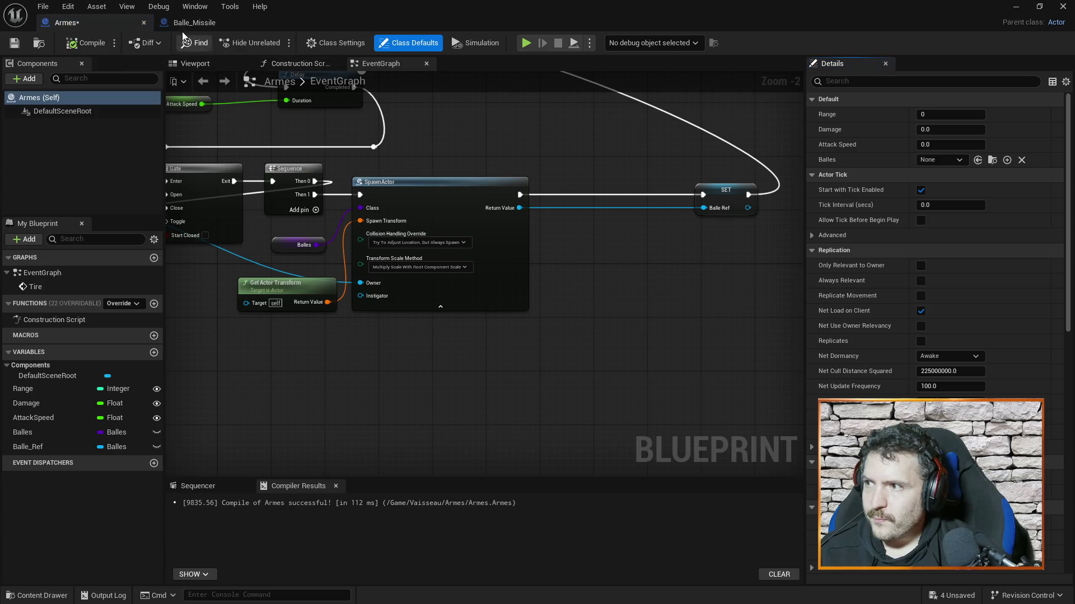
pyautogui.click(193, 22)
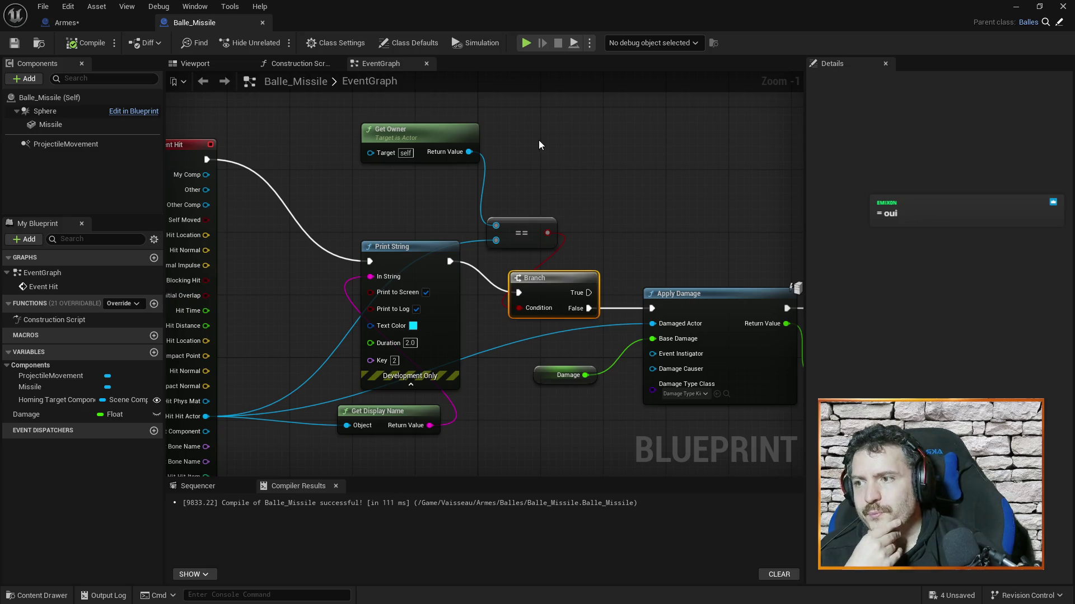
pyautogui.moveTo(569, 138)
pyautogui.mouseDown()
pyautogui.moveTo(604, 170)
pyautogui.moveTo(616, 165)
pyautogui.moveTo(600, 165)
pyautogui.mouseUp()
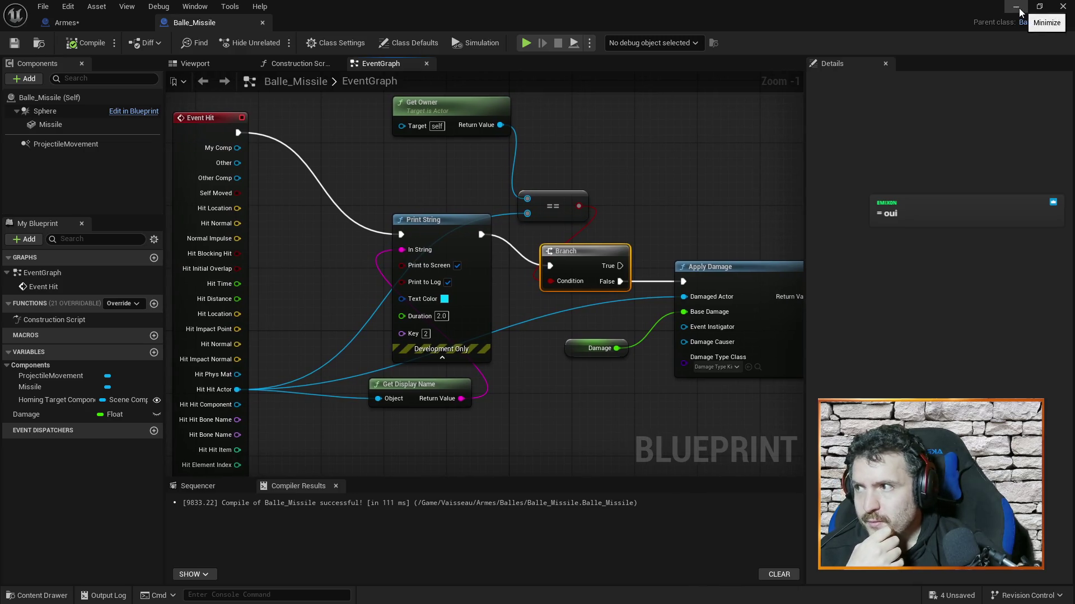
# Run a play-in-editor test of the level, then stop it with Esc.
pyautogui.click(1017, 8)
pyautogui.click(277, 43)
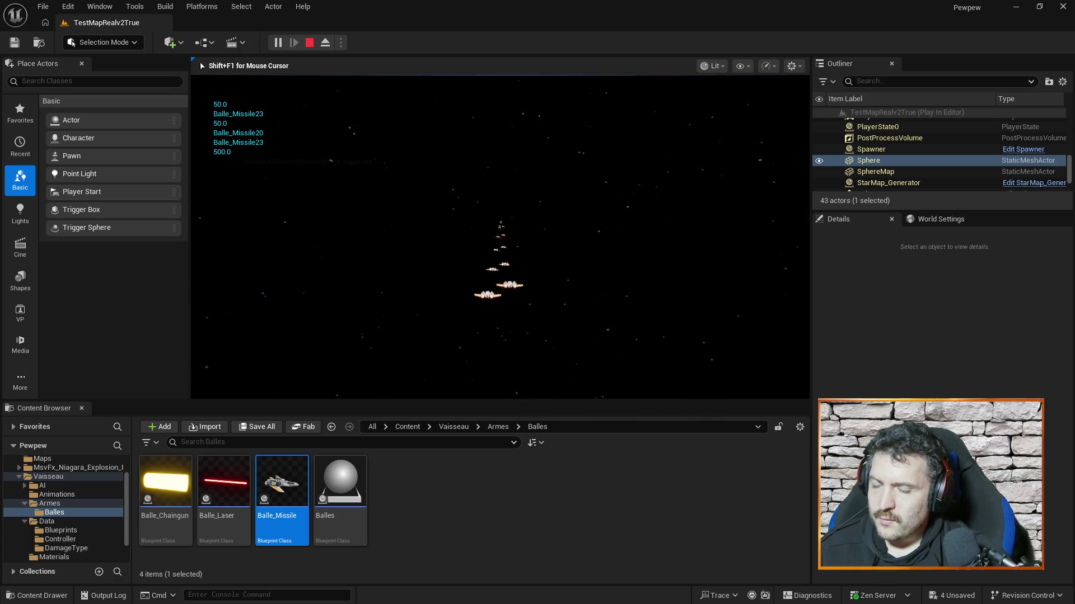
pyautogui.press('Escape')
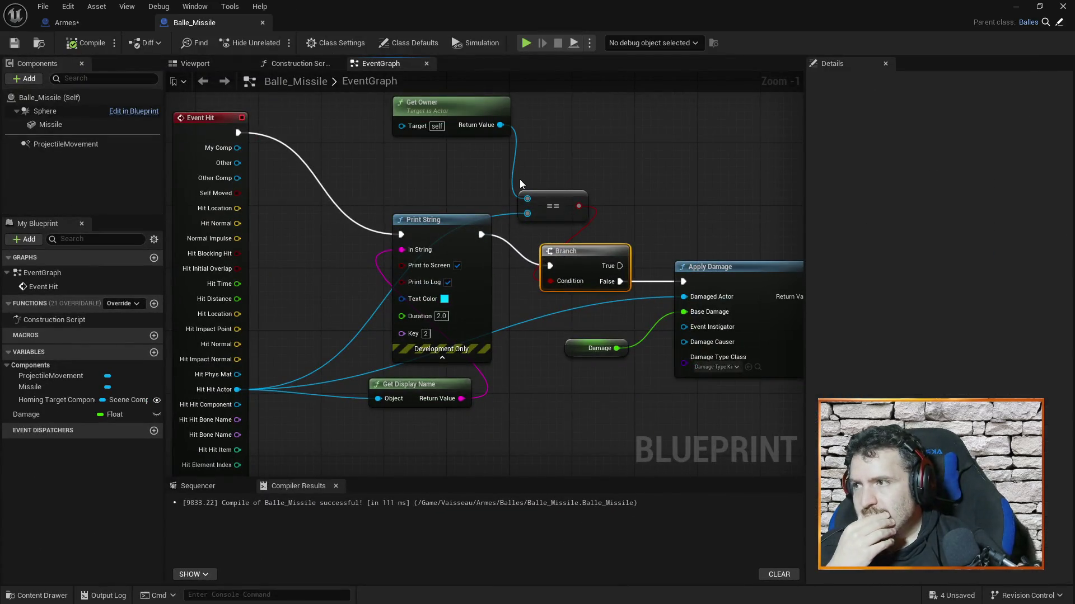
# Review the Armes spawn logic, then go back to the Balle_Missile graph.
pyautogui.click(96, 6)
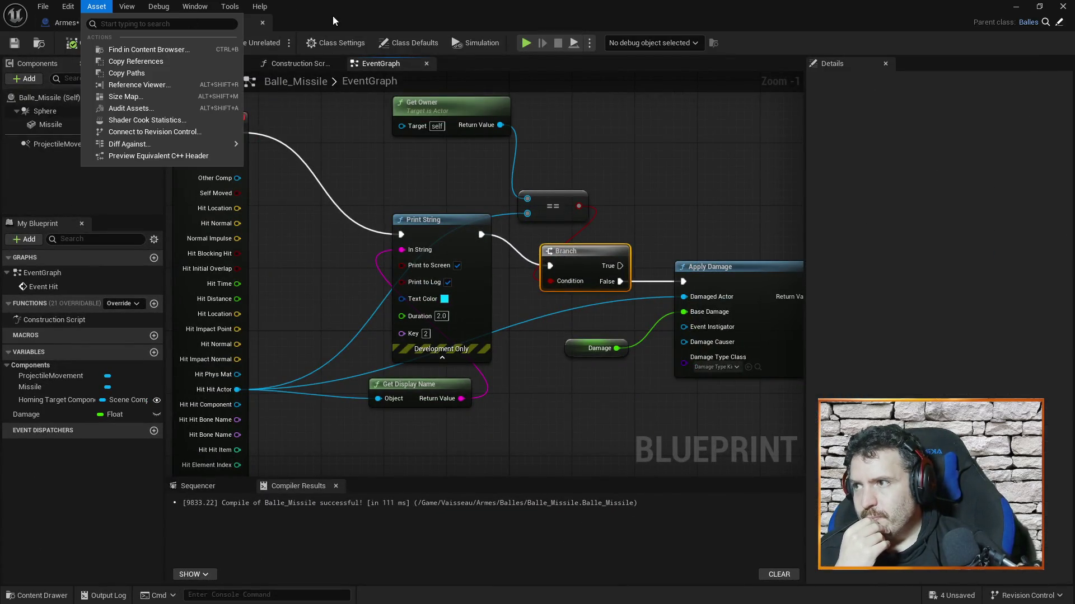
pyautogui.click(96, 6)
pyautogui.click(117, 24)
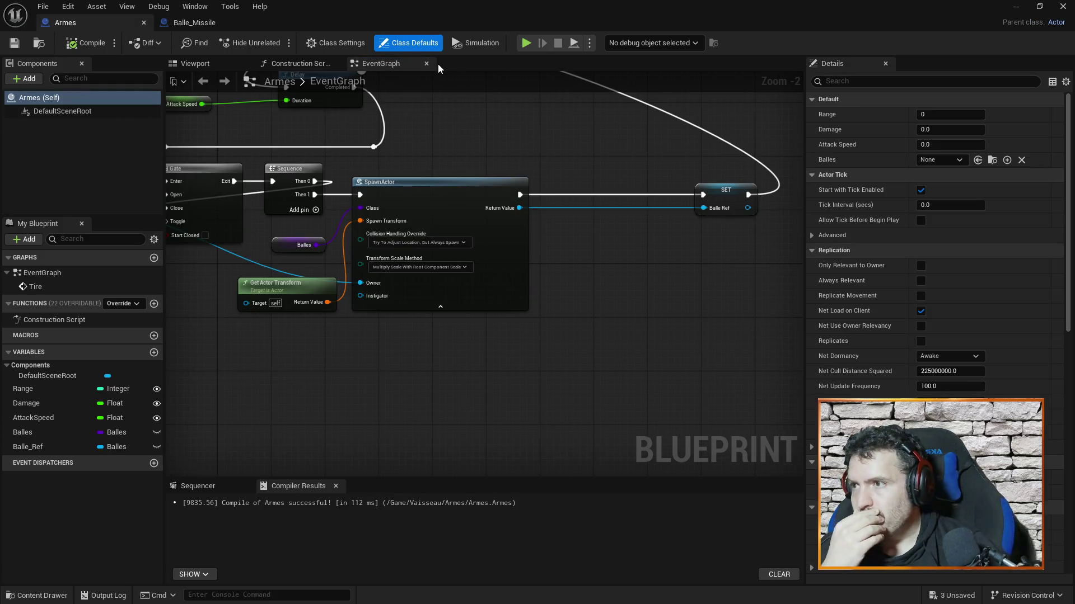
pyautogui.click(196, 23)
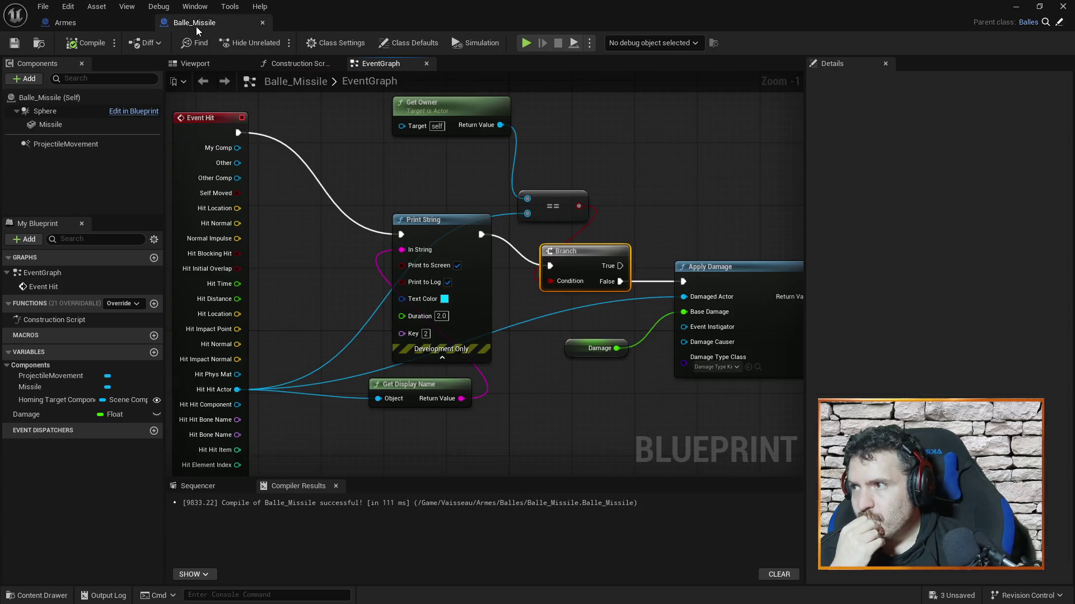
pyautogui.click(107, 24)
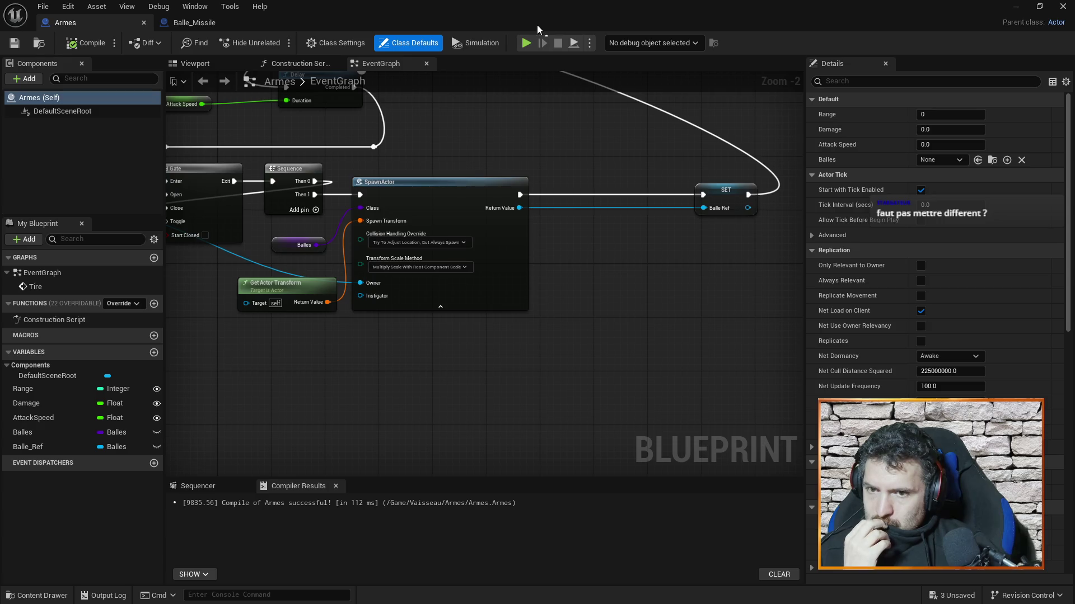
pyautogui.moveTo(457, 139)
pyautogui.mouseDown()
pyautogui.moveTo(492, 149)
pyautogui.moveTo(436, 160)
pyautogui.moveTo(307, 110)
pyautogui.moveTo(554, 166)
pyautogui.mouseUp()
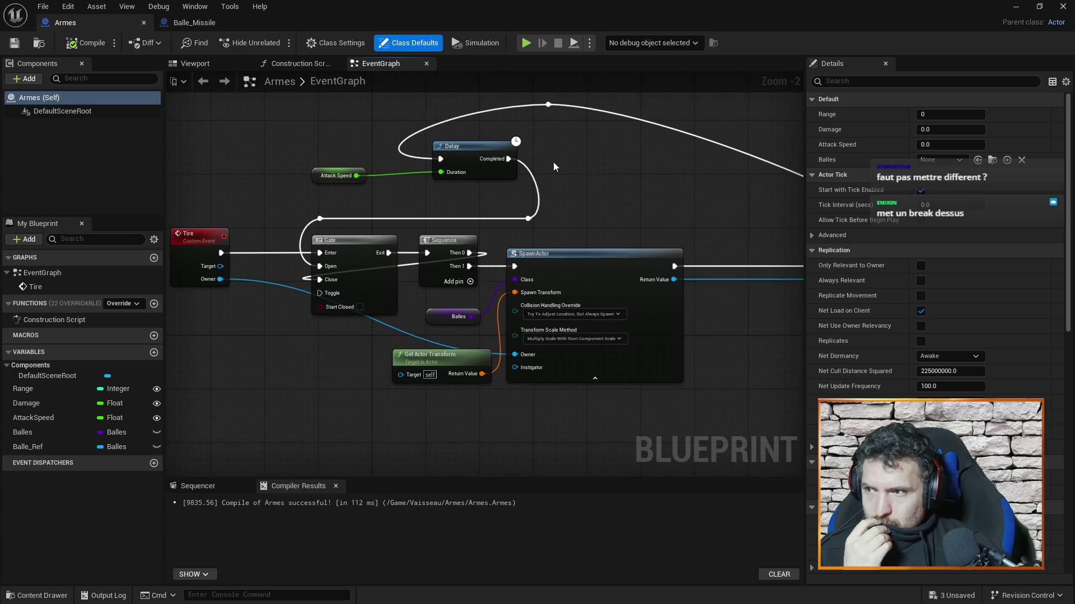
pyautogui.click(196, 23)
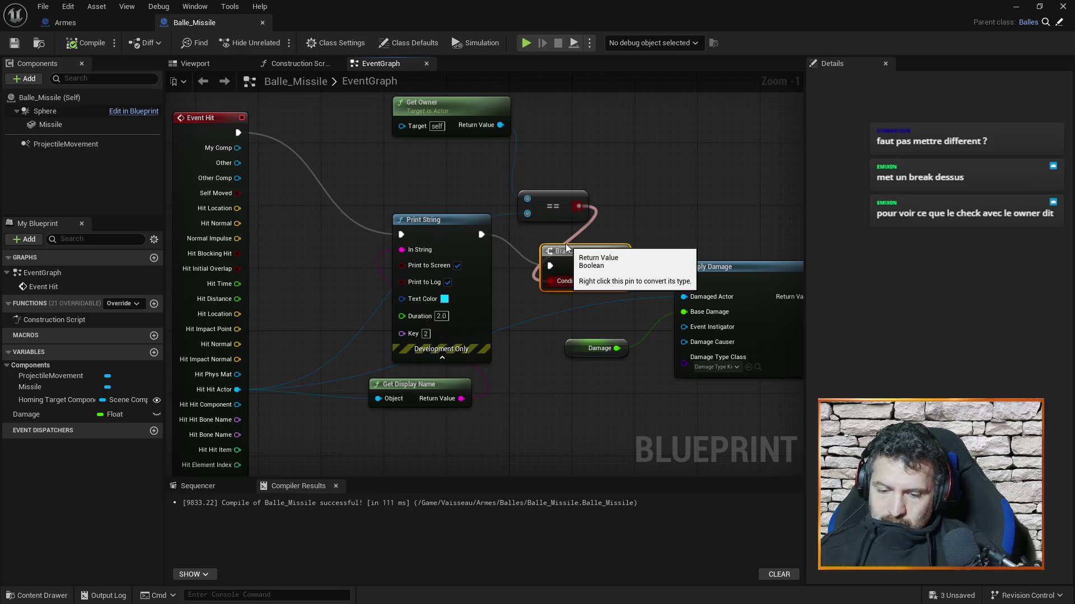
# Set an F9 breakpoint on the Branch node and start a play test.
pyautogui.press('F9')
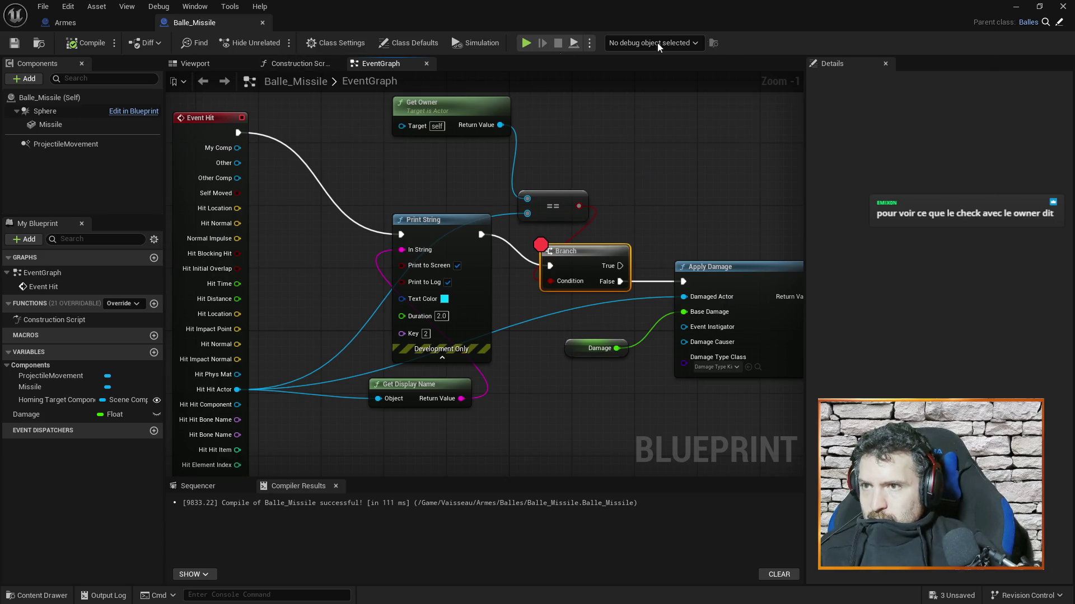
pyautogui.click(1015, 7)
pyautogui.click(277, 43)
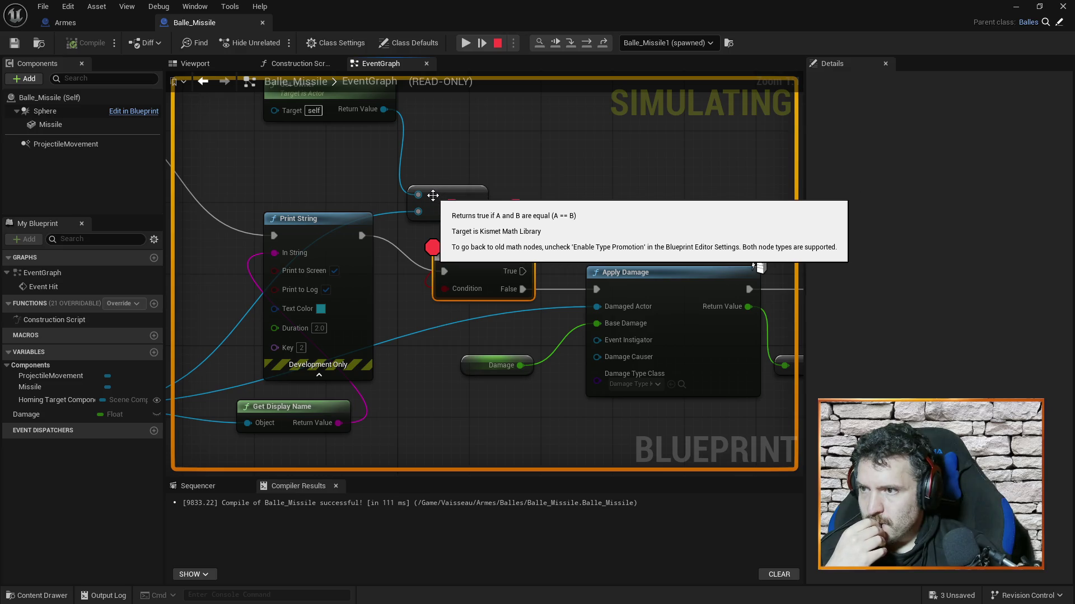
# Inspect the paused == node's pin values, confirming the result is False.
pyautogui.click(425, 201)
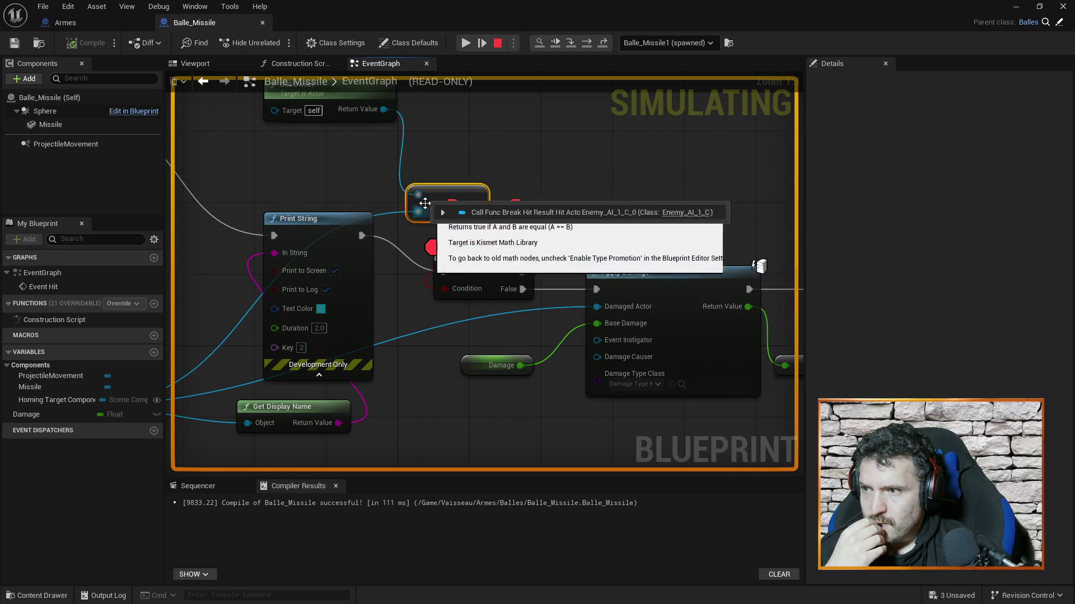
pyautogui.moveTo(423, 214)
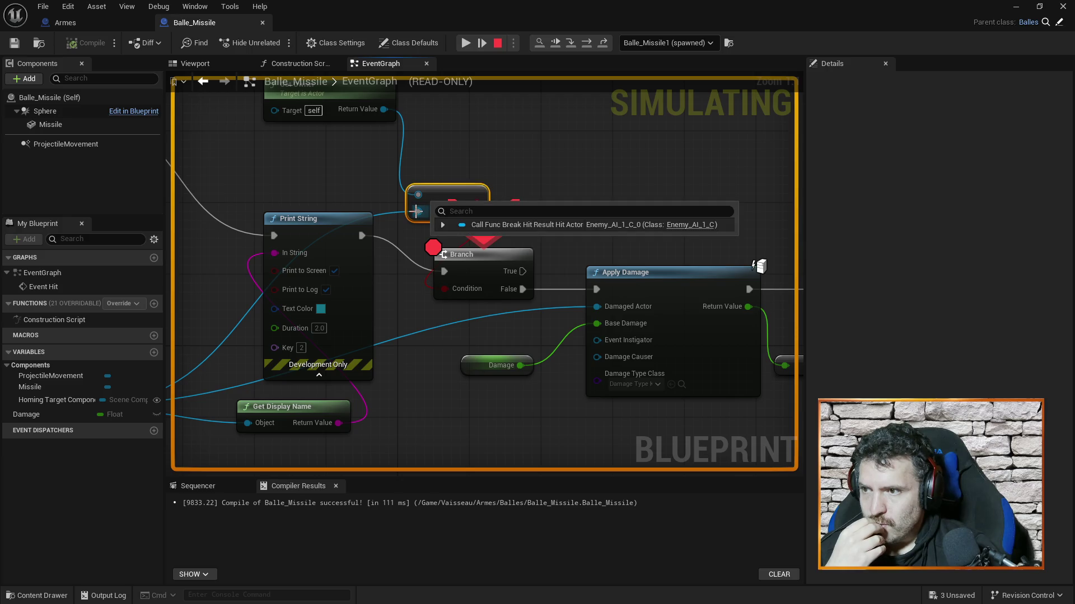
pyautogui.moveTo(415, 193)
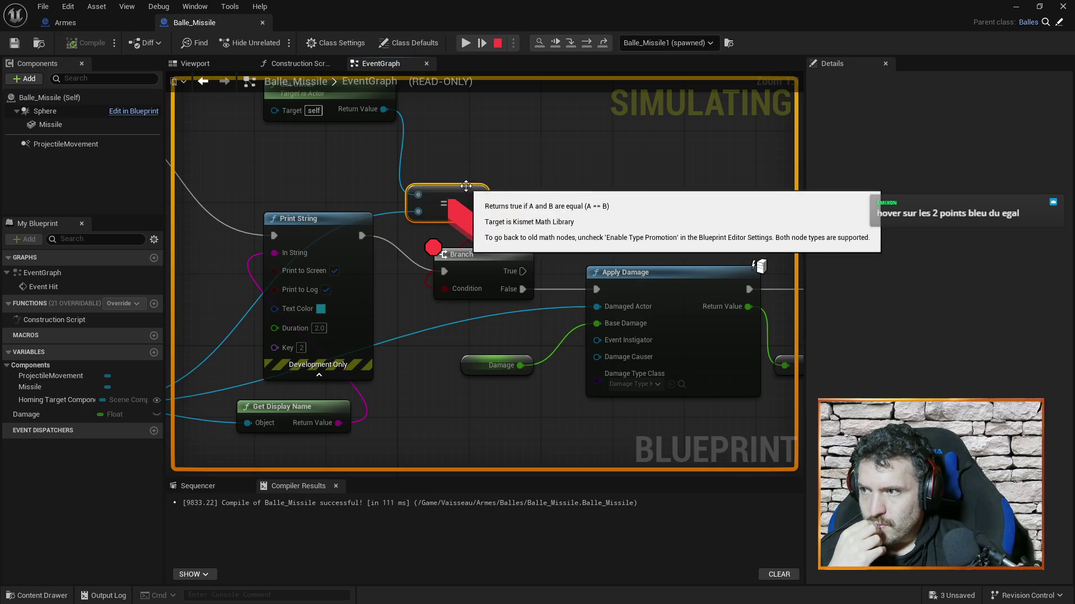
pyautogui.moveTo(475, 200)
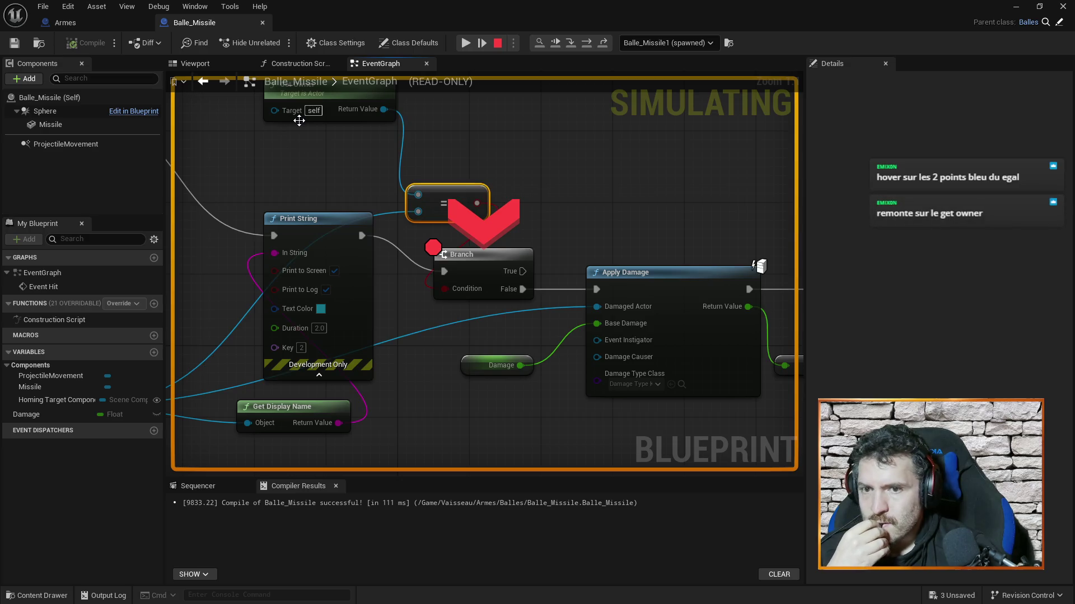
# Check Get Owner's Return Value reads Unknown, then bring up the Armes graph.
pyautogui.click(445, 141)
pyautogui.moveTo(445, 141); pyautogui.dragTo(509, 182)
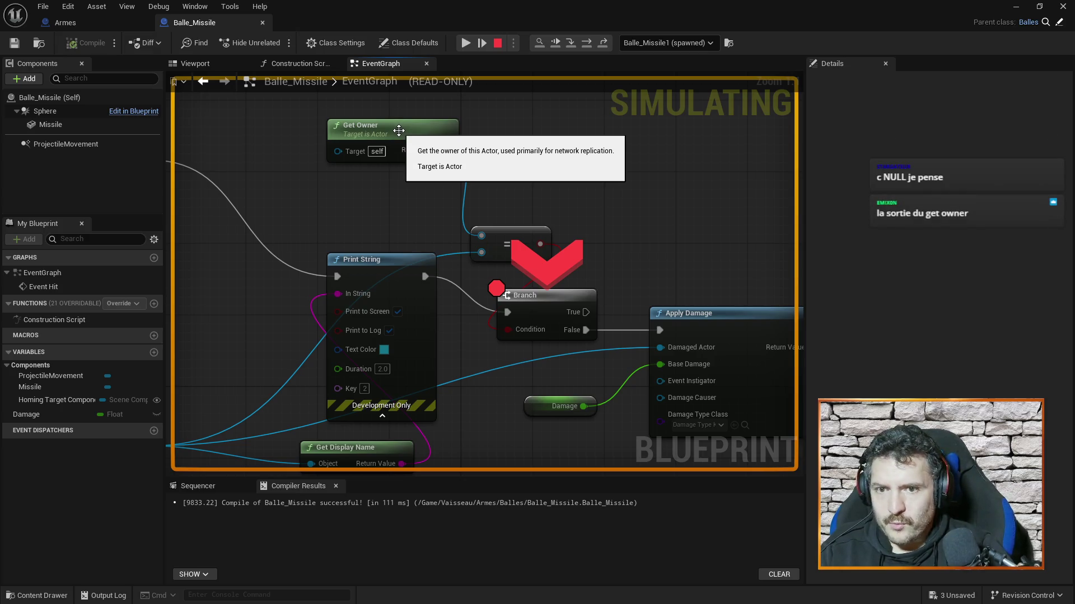
pyautogui.moveTo(429, 148)
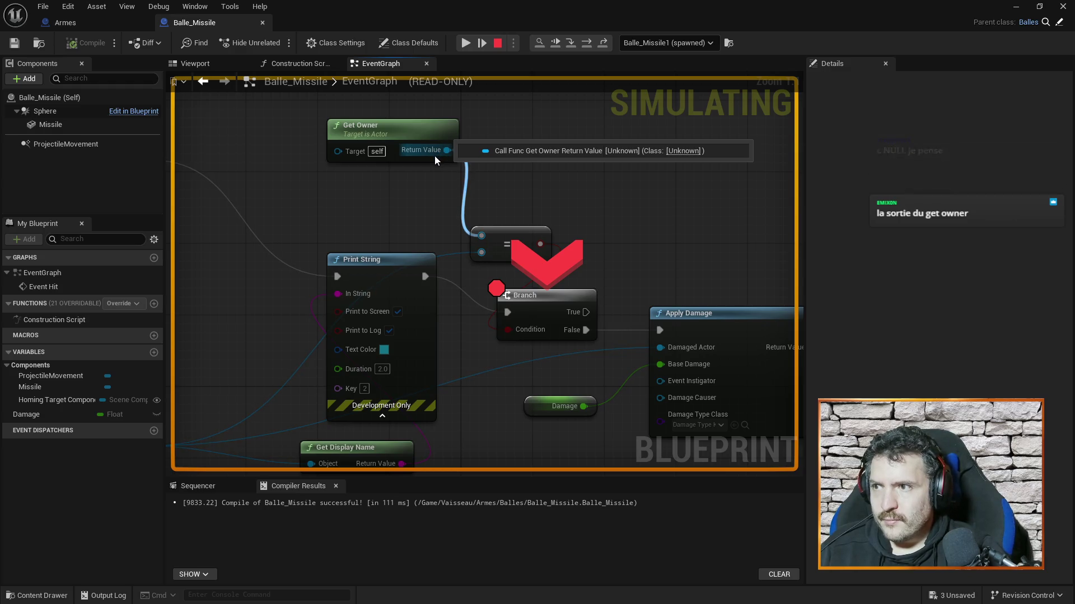
pyautogui.rightClick(435, 158)
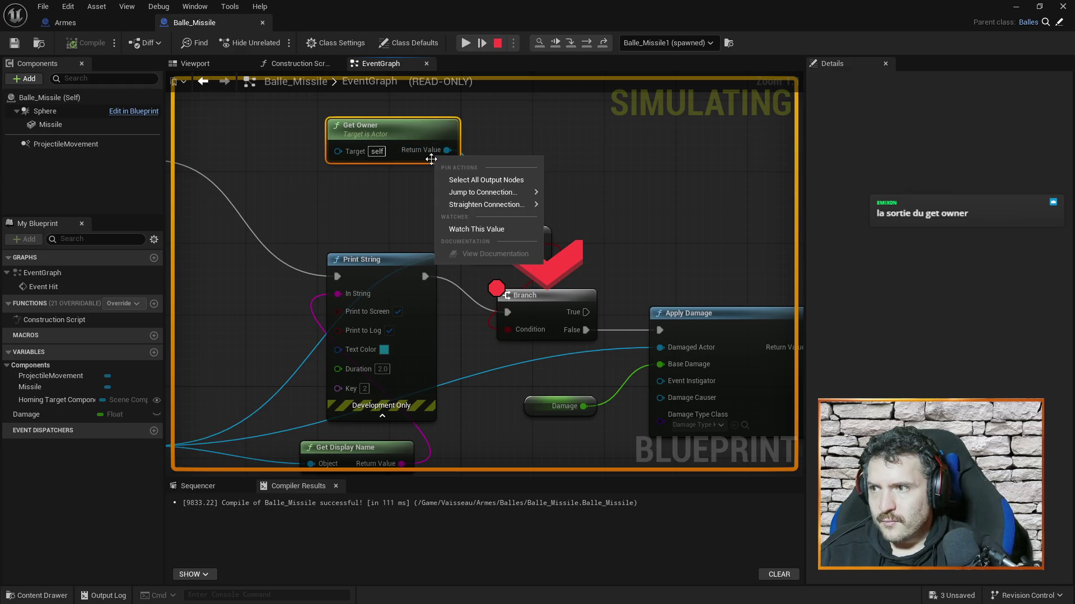
pyautogui.click(422, 188)
pyautogui.click(125, 20)
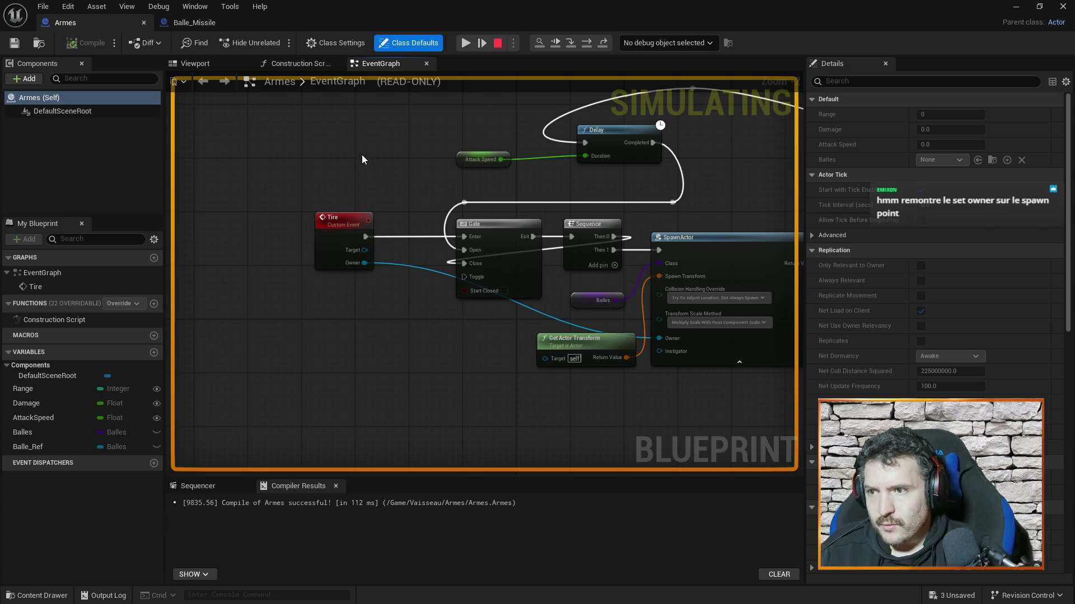
pyautogui.moveTo(711, 210)
pyautogui.mouseDown()
pyautogui.moveTo(650, 159)
pyautogui.moveTo(562, 278)
pyautogui.mouseUp()
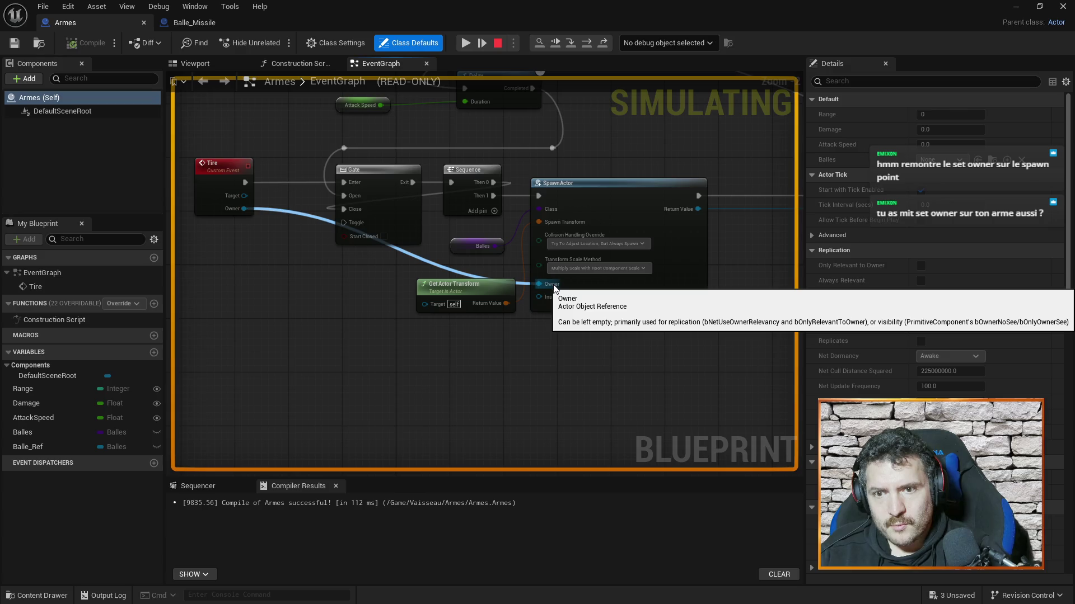
pyautogui.moveTo(599, 147); pyautogui.dragTo(602, 178)
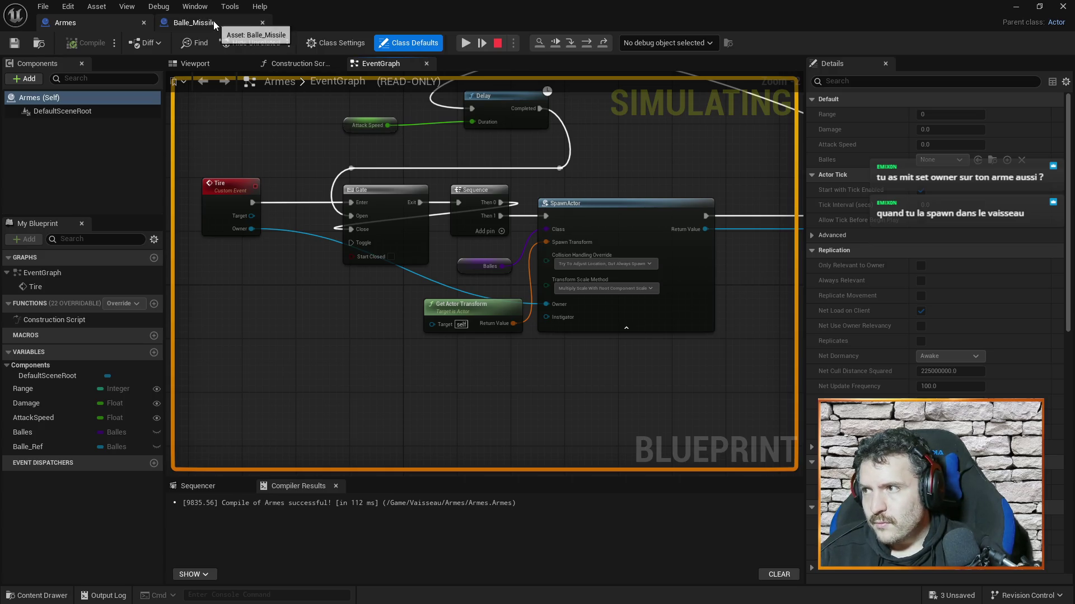
pyautogui.click(1016, 6)
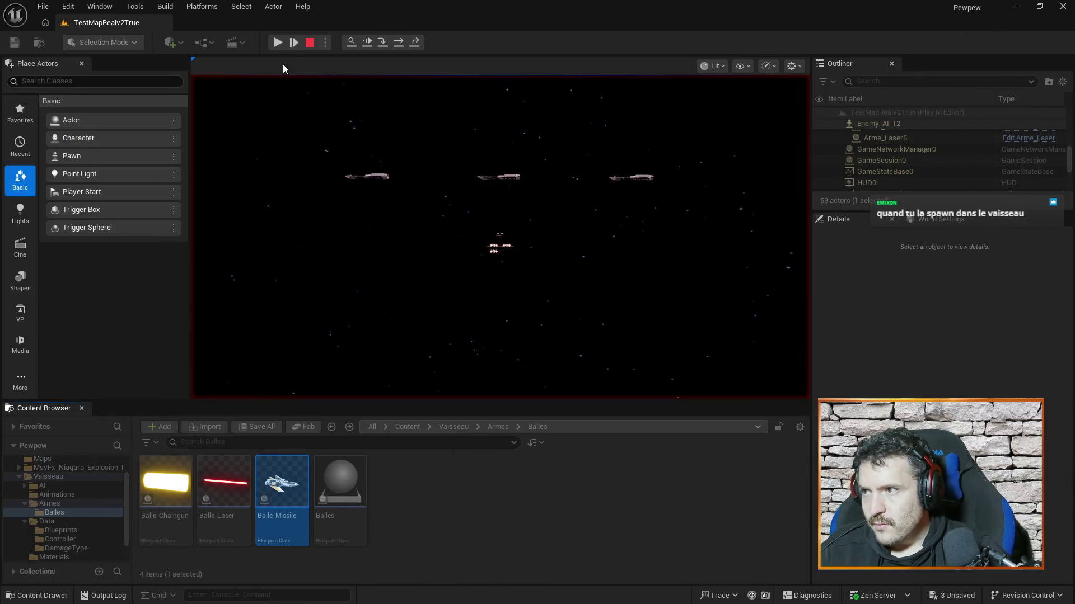
# Stop the play test and open the Vaisso blueprint from the Vaisseau folder.
pyautogui.click(308, 44)
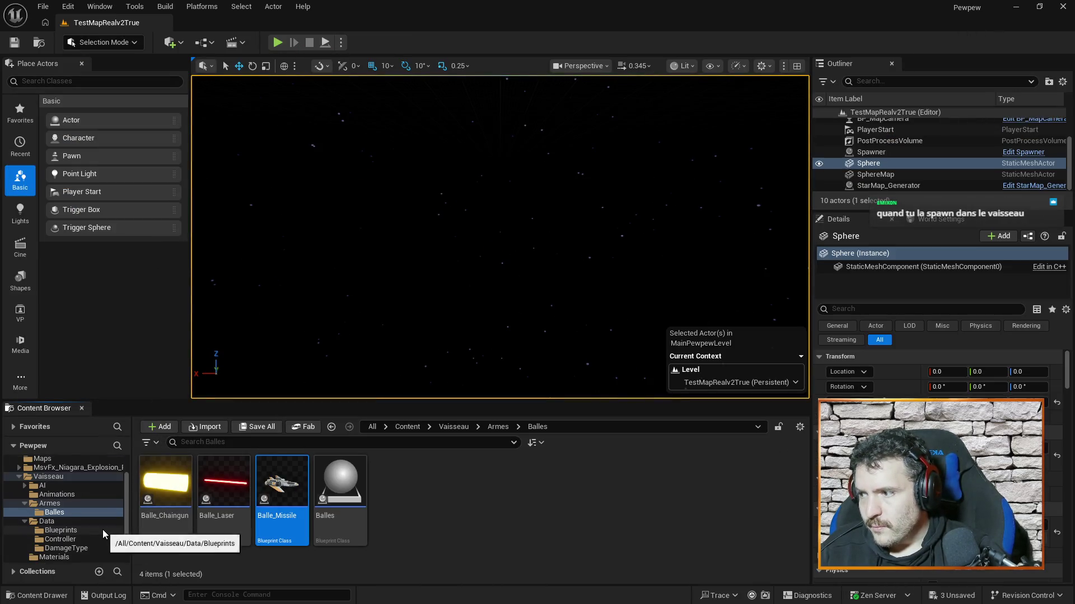
pyautogui.scroll(-2, 101, 532)
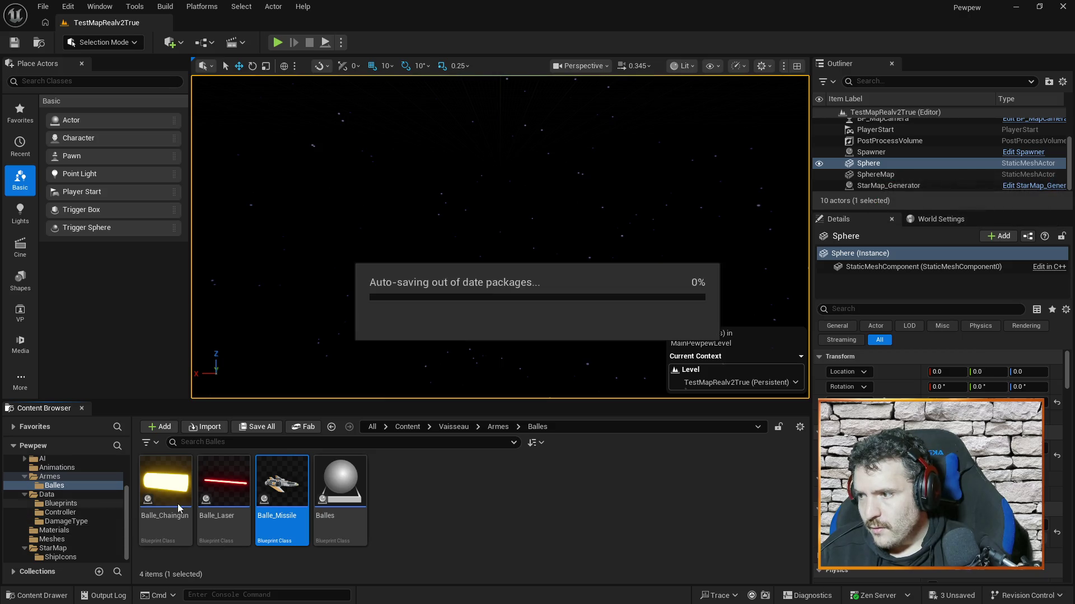
pyautogui.scroll(3, 85, 512)
pyautogui.click(69, 486)
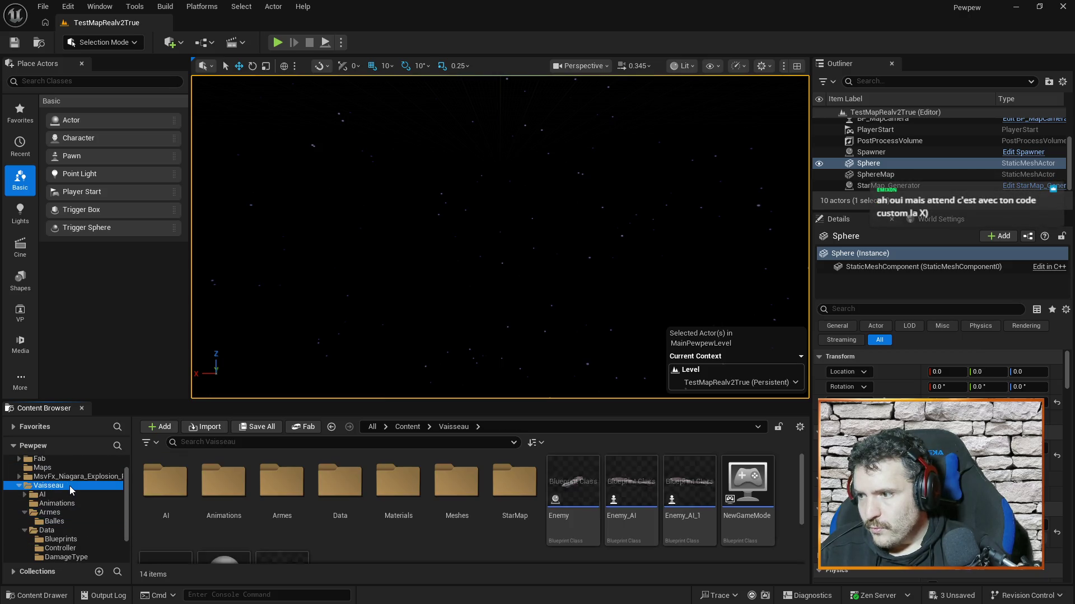
pyautogui.doubleClick(466, 487)
pyautogui.doubleClick(281, 501)
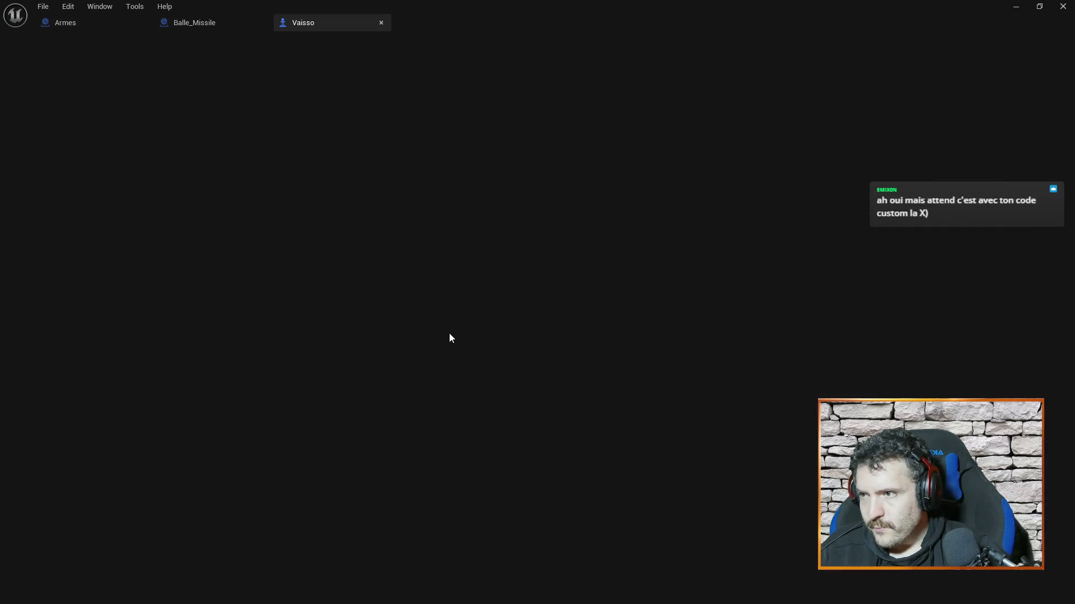
# Expand Vaisso's weapon SpawnActor node to reveal its Owner pin.
pyautogui.scroll(-6, 546, 235)
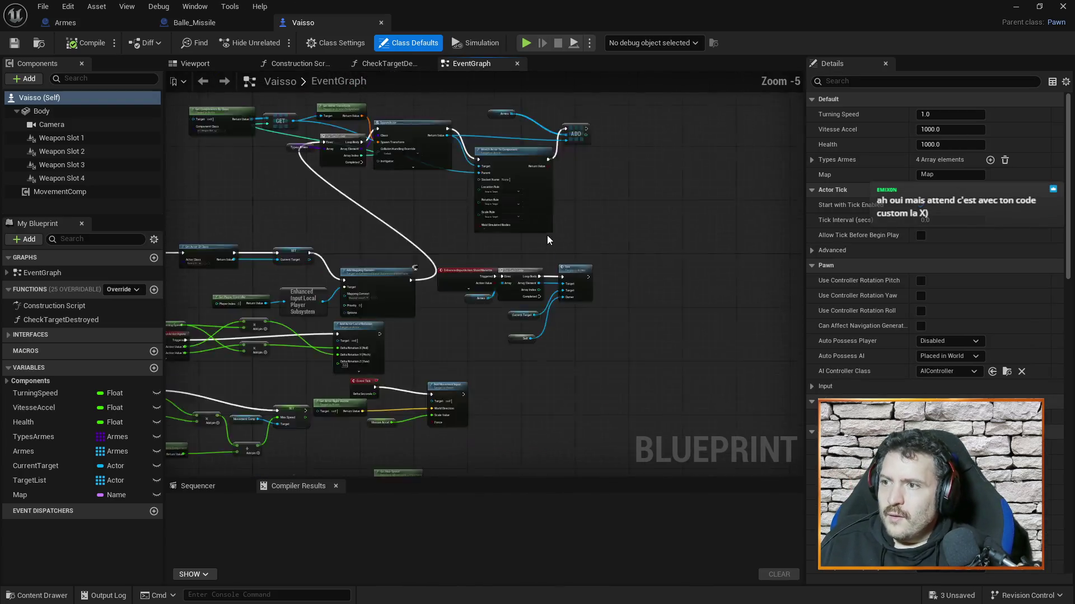
pyautogui.scroll(4, 616, 233)
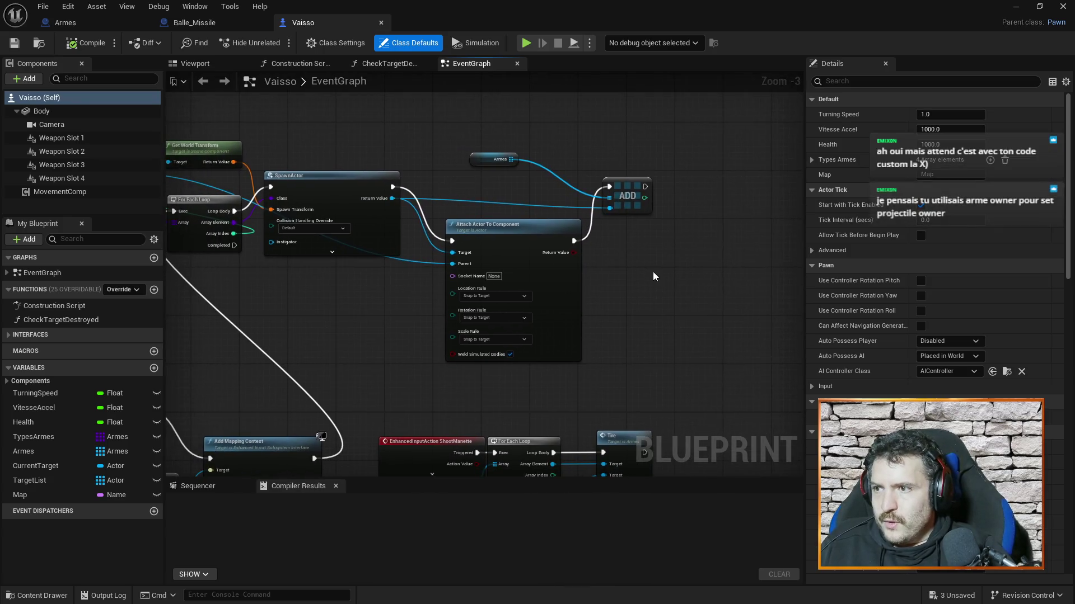
pyautogui.moveTo(623, 293); pyautogui.dragTo(708, 280)
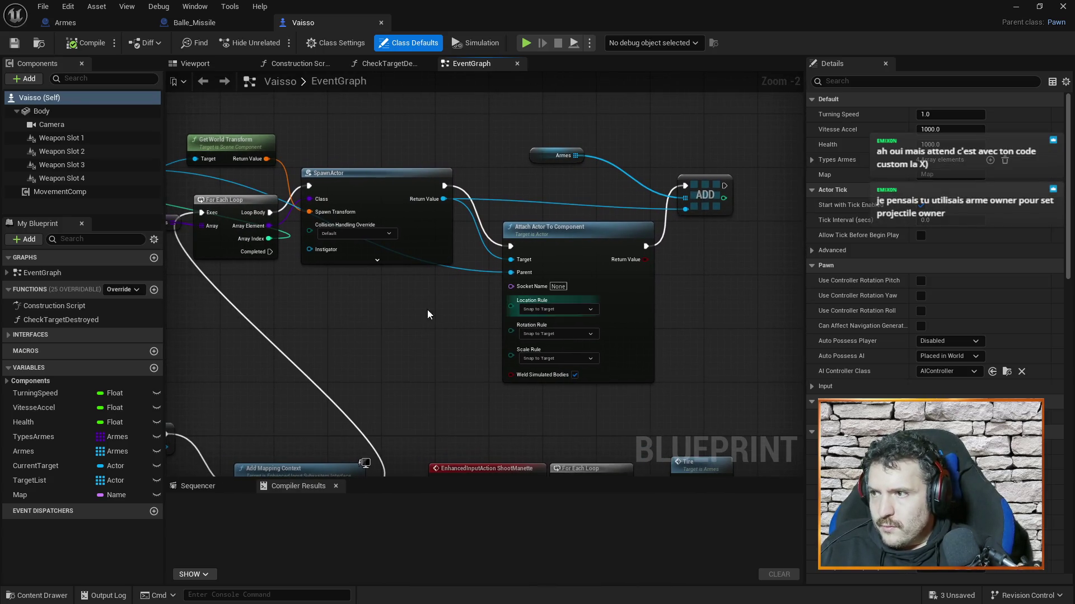
pyautogui.moveTo(428, 310); pyautogui.dragTo(506, 304)
pyautogui.click(526, 261)
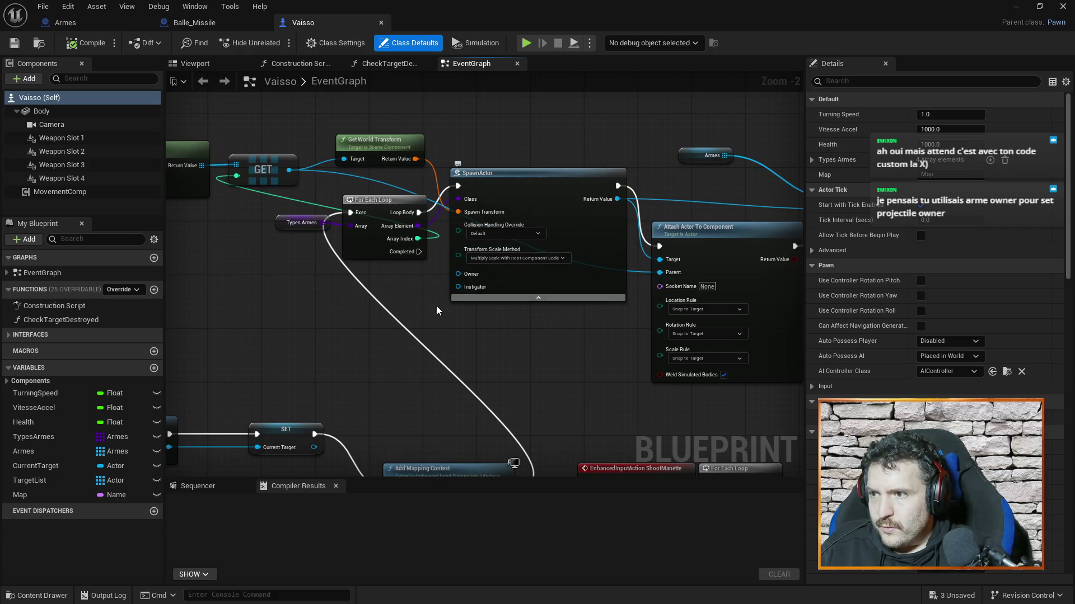
# Add a Self node, wire it into SpawnActor's Owner pin, and compile Vaisso.
pyautogui.moveTo(306, 300); pyautogui.dragTo(364, 299)
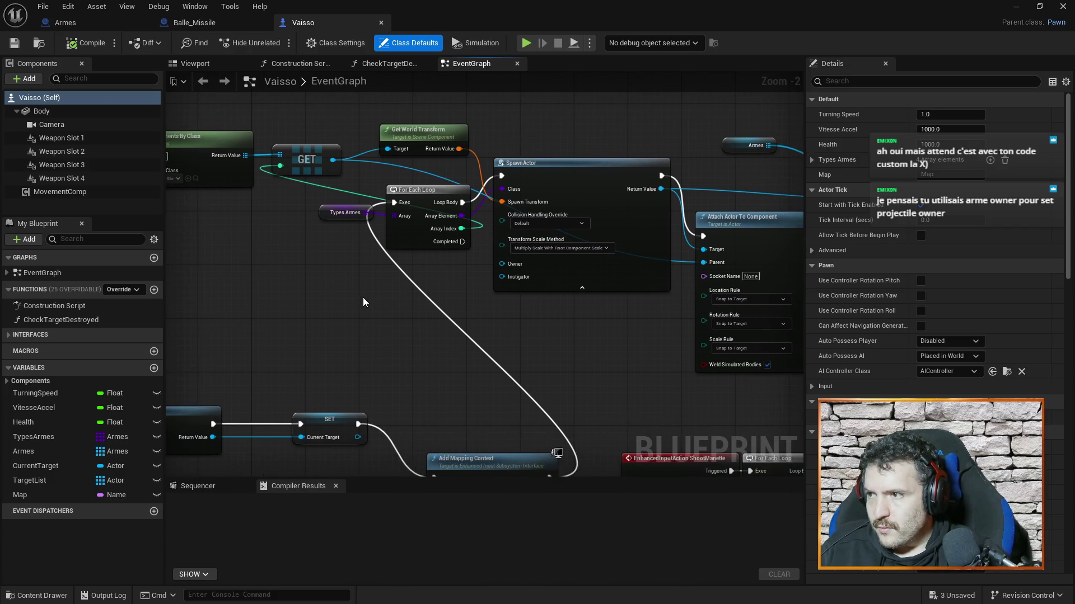
pyautogui.rightClick(365, 302)
pyautogui.write('self')
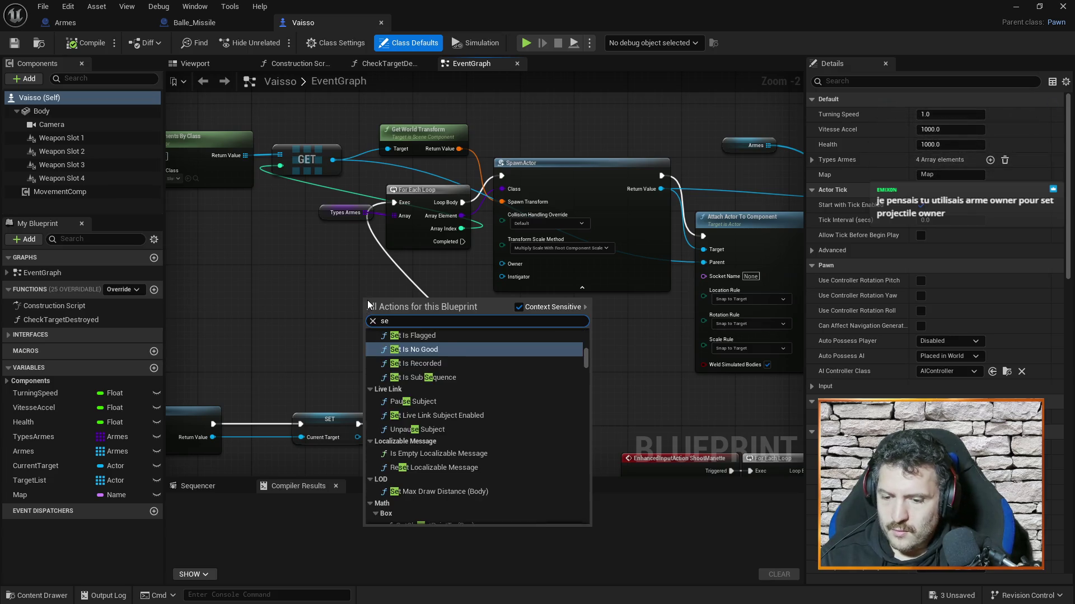
pyautogui.click(445, 381)
pyautogui.moveTo(405, 300)
pyautogui.mouseDown()
pyautogui.moveTo(467, 288)
pyautogui.moveTo(506, 265)
pyautogui.mouseUp()
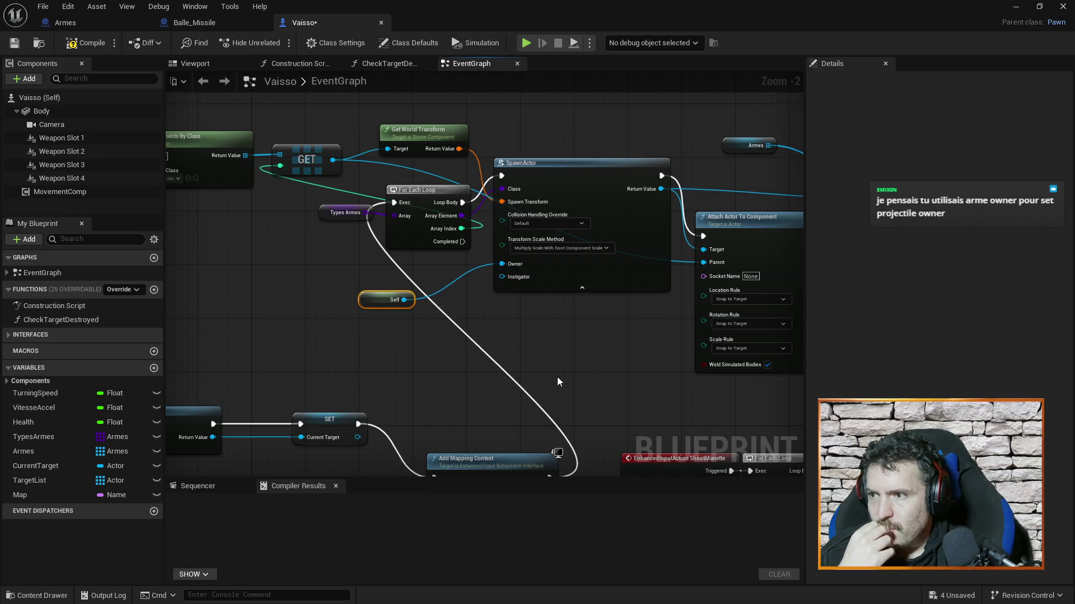
pyautogui.click(87, 42)
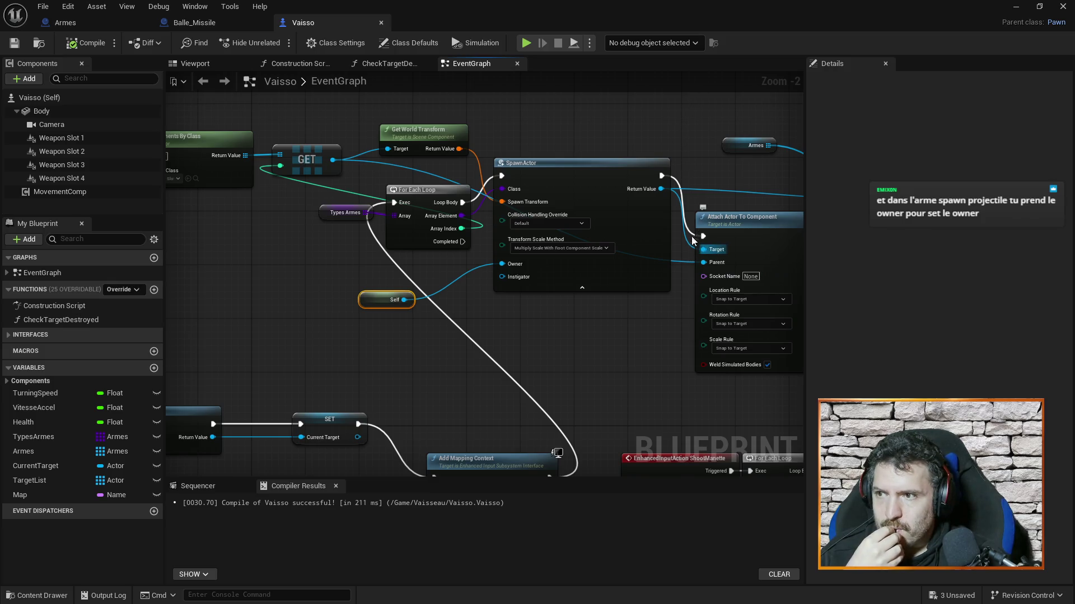
# Review the Vaisso and Balle_Missile graphs in turn, ending on the Armes event graph.
pyautogui.click(78, 27)
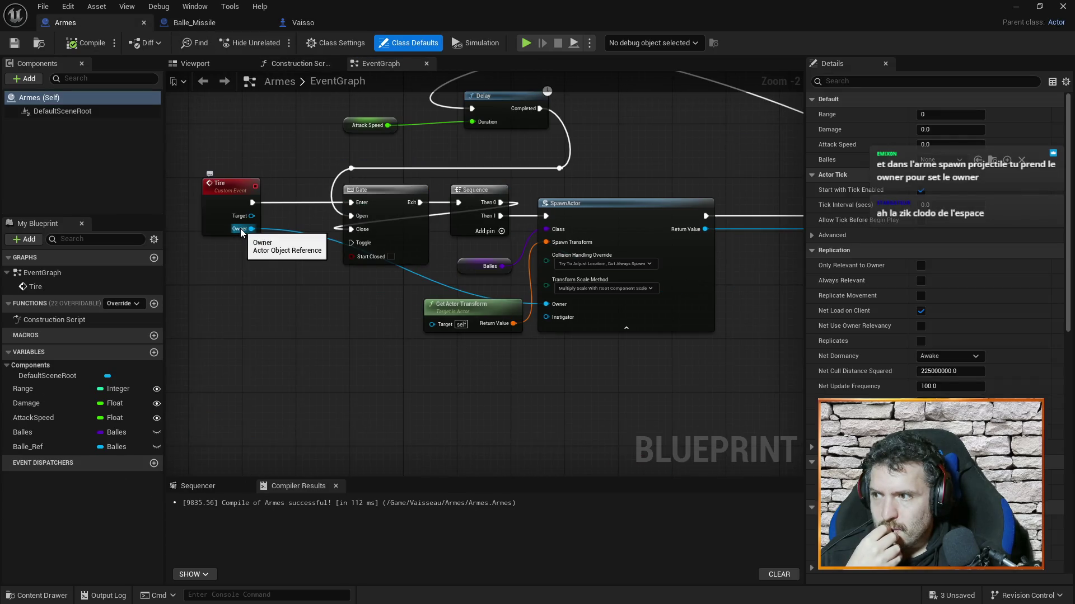
pyautogui.click(225, 24)
pyautogui.click(309, 23)
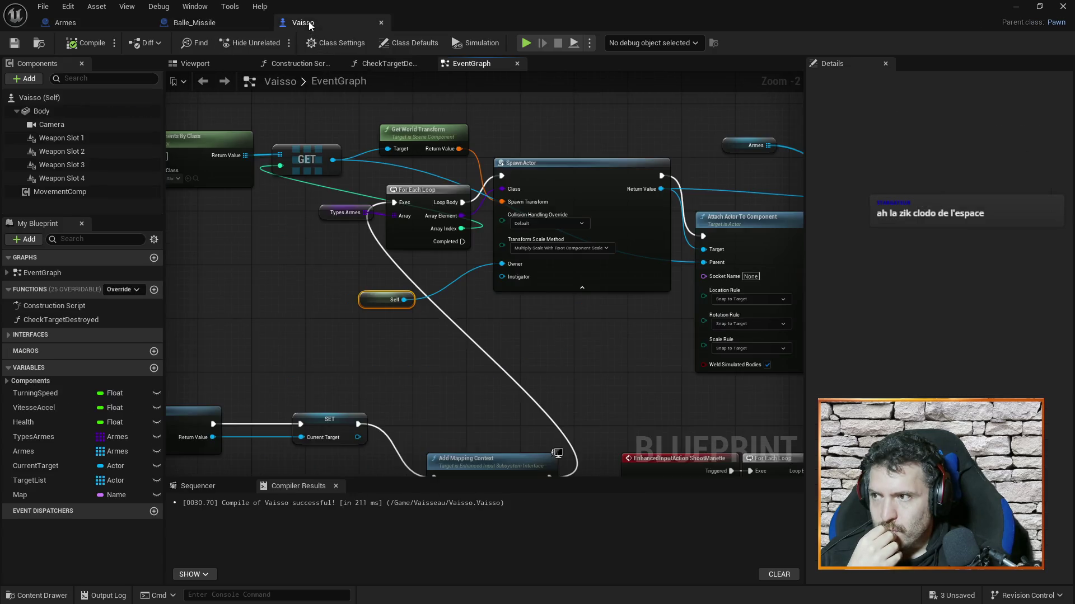
pyautogui.moveTo(623, 403); pyautogui.dragTo(636, 347)
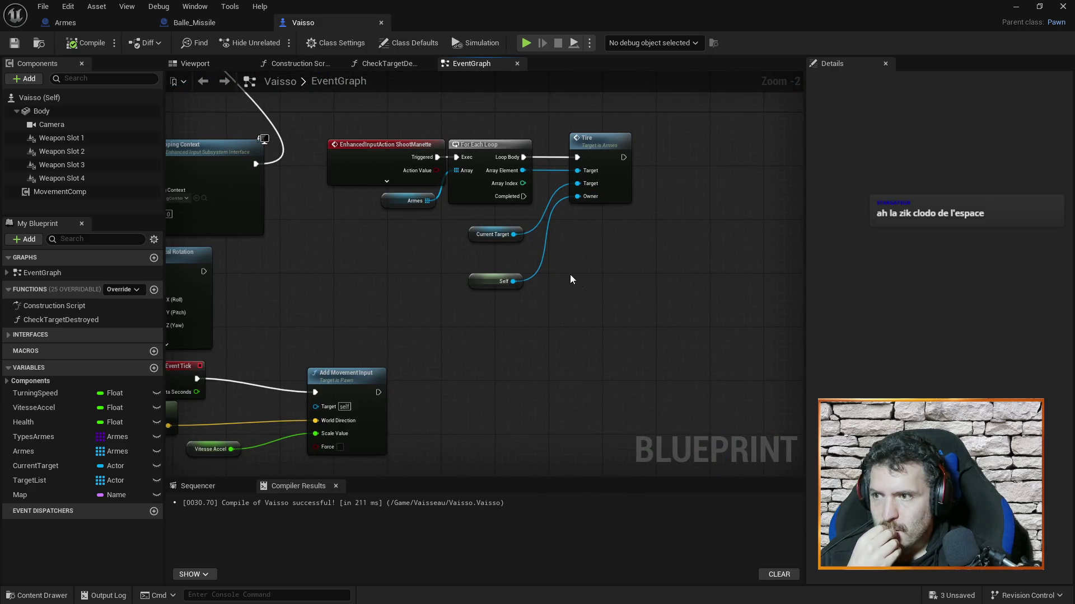
pyautogui.click(193, 23)
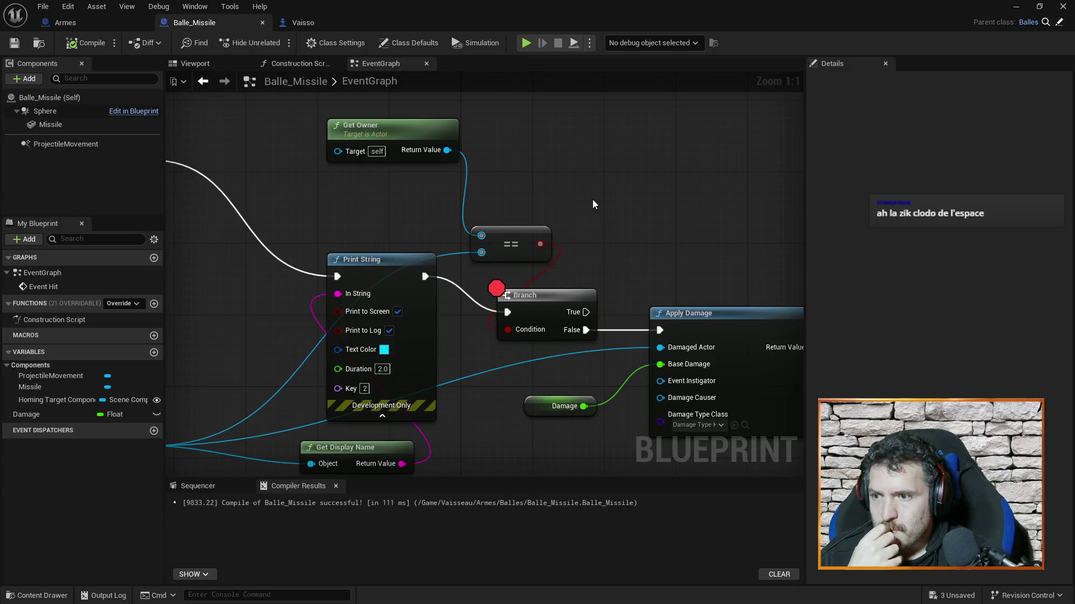
pyautogui.moveTo(634, 227); pyautogui.dragTo(581, 174)
pyautogui.click(66, 23)
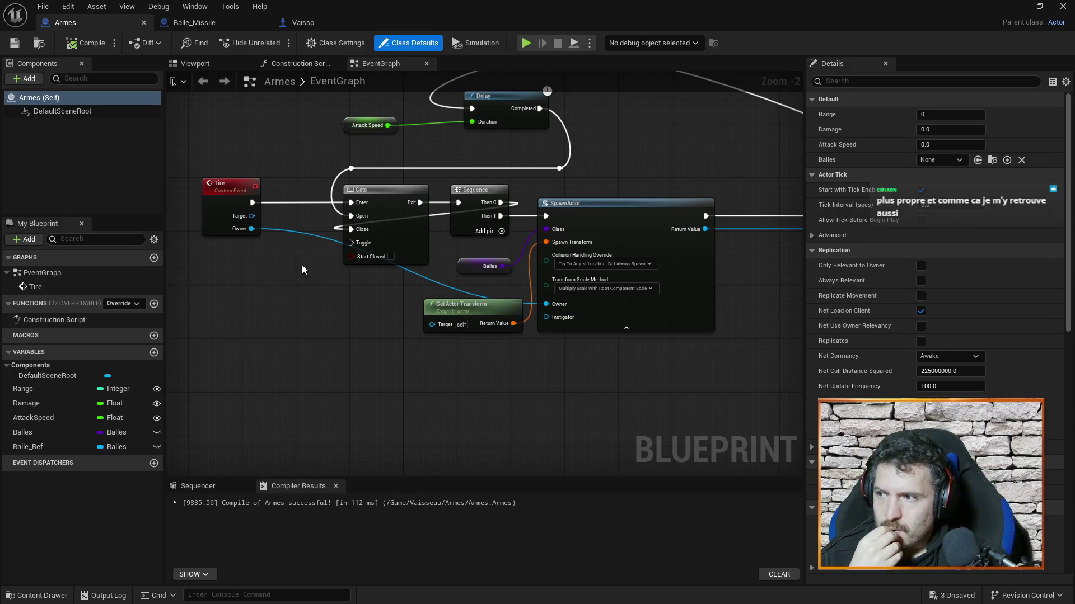
# In Armes, replace Tire's Owner link with a Get Owner node feeding SpawnActor's Owner, and save.
pyautogui.keyDown('alt'); pyautogui.click(249, 230); pyautogui.keyUp('alt')
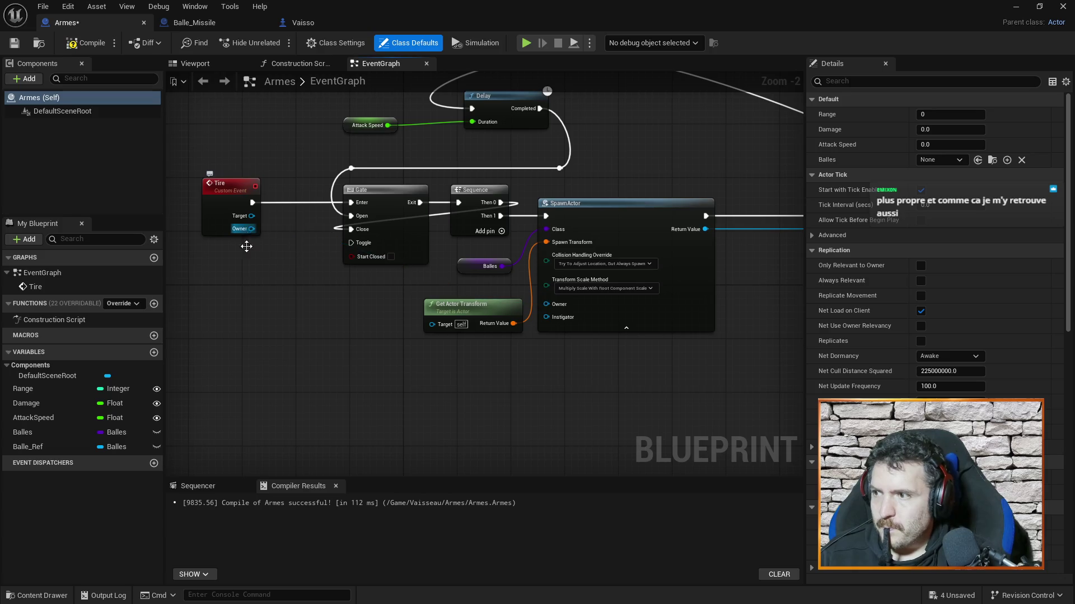
pyautogui.rightClick(360, 358)
pyautogui.write('get owner')
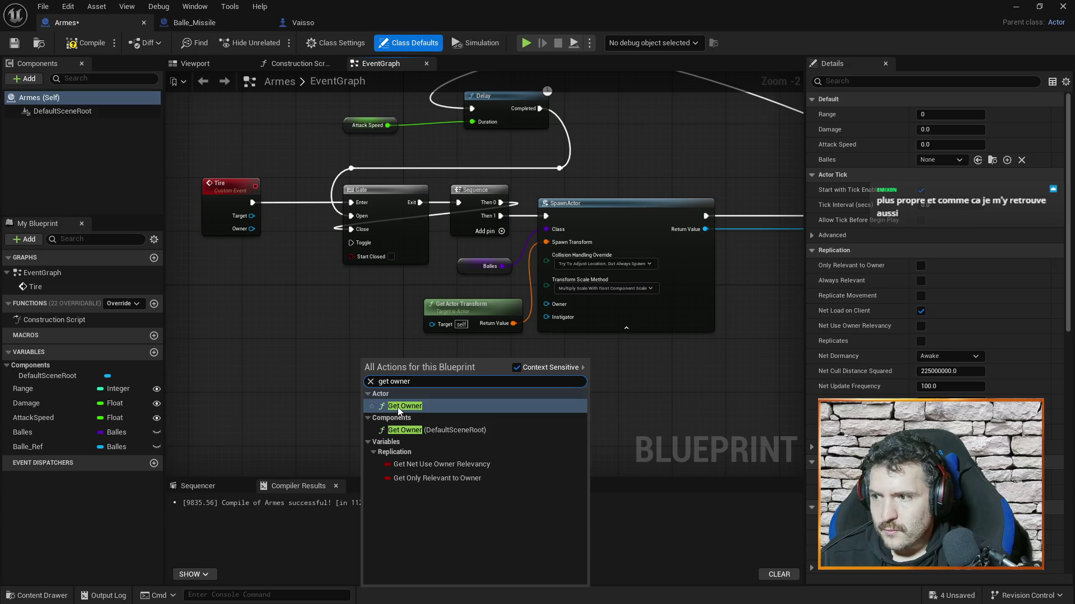
pyautogui.click(398, 408)
pyautogui.moveTo(426, 379)
pyautogui.mouseDown()
pyautogui.moveTo(505, 354)
pyautogui.moveTo(546, 304)
pyautogui.mouseUp()
pyautogui.hotkey('ctrl', 's')
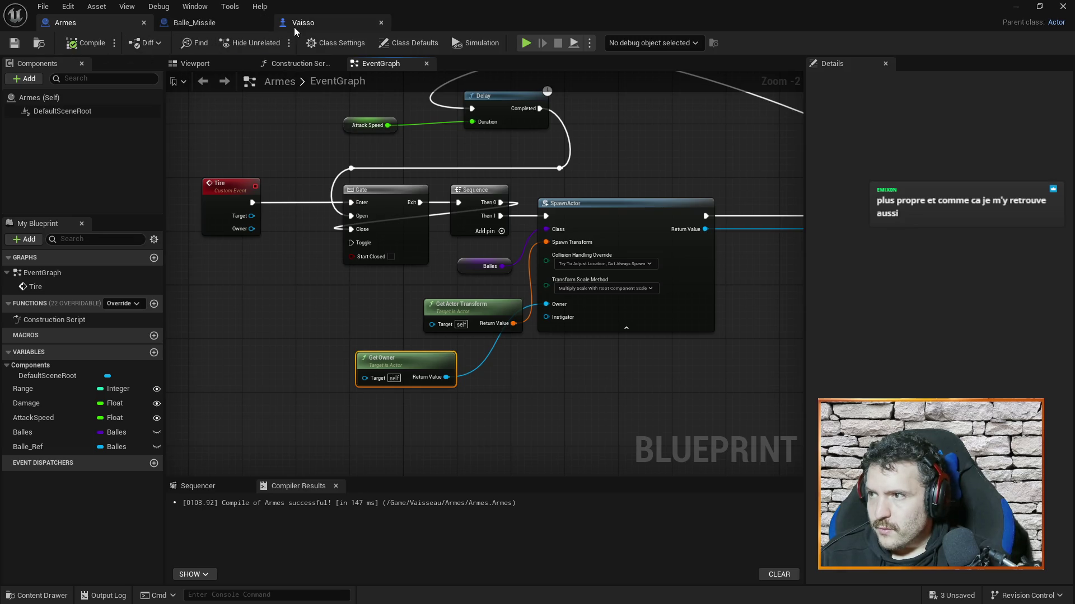
# Compile Armes, remove the Tire event's Owner input, and save.
pyautogui.click(229, 200)
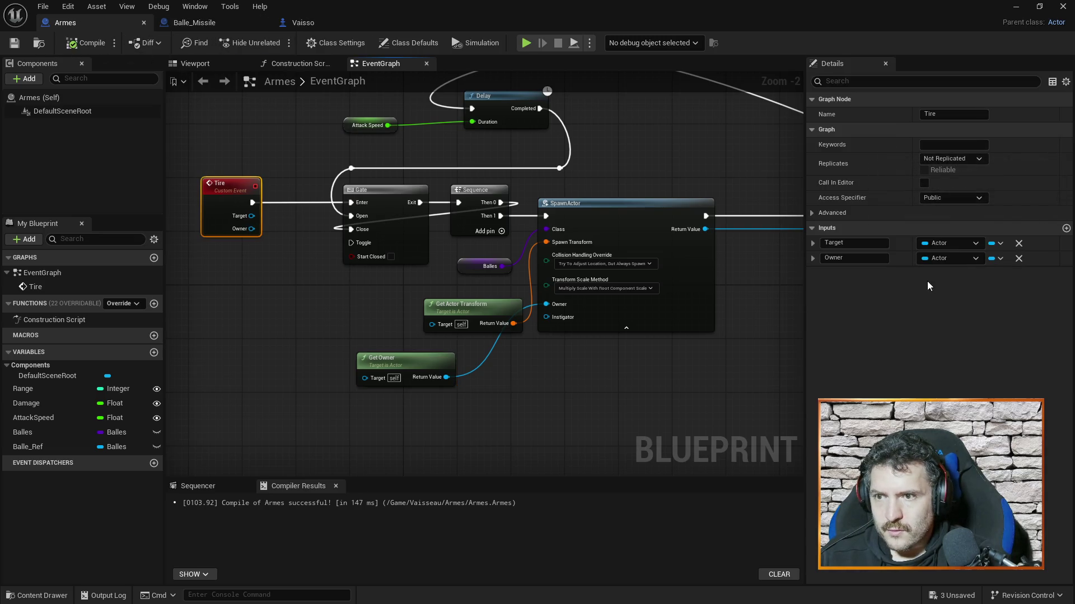
pyautogui.click(1018, 258)
pyautogui.hotkey('ctrl', 's')
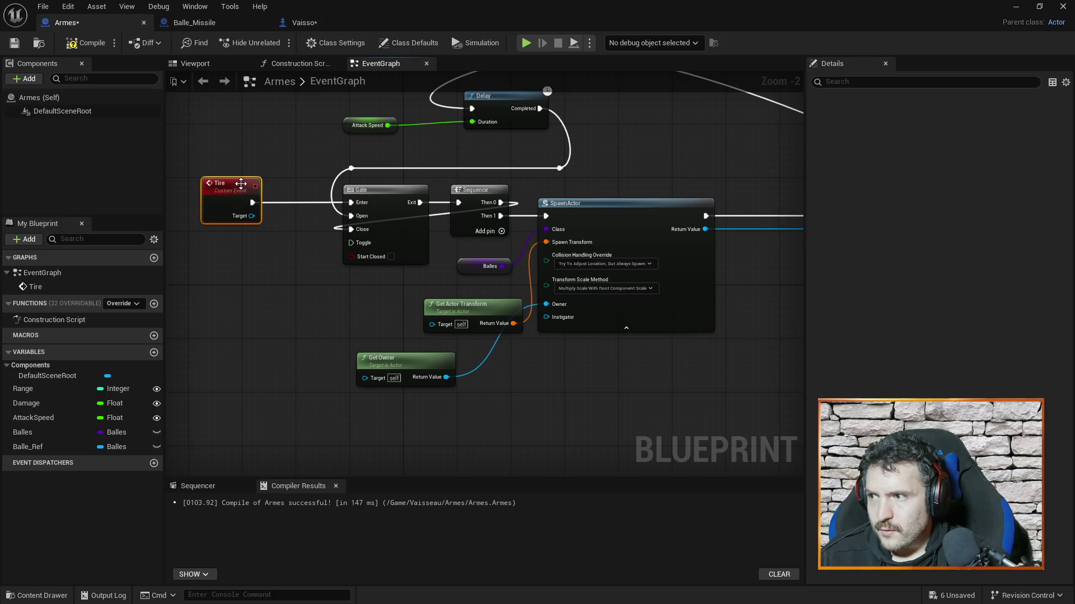
# Delete the unused Self node in Vaisso and save it.
pyautogui.click(296, 23)
pyautogui.click(492, 280)
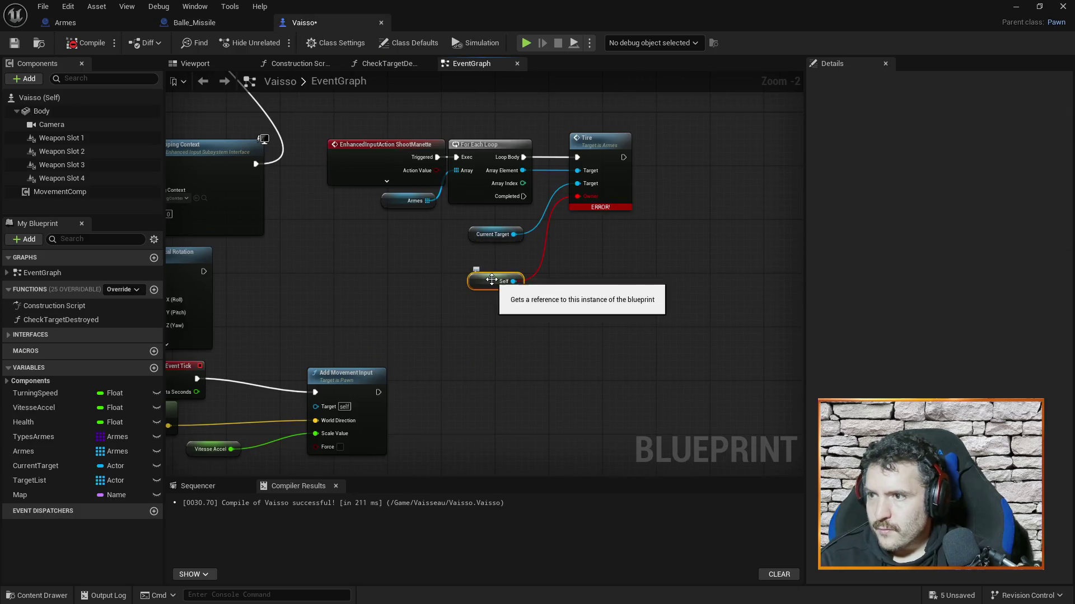
pyautogui.press('Delete')
pyautogui.hotkey('ctrl', 's')
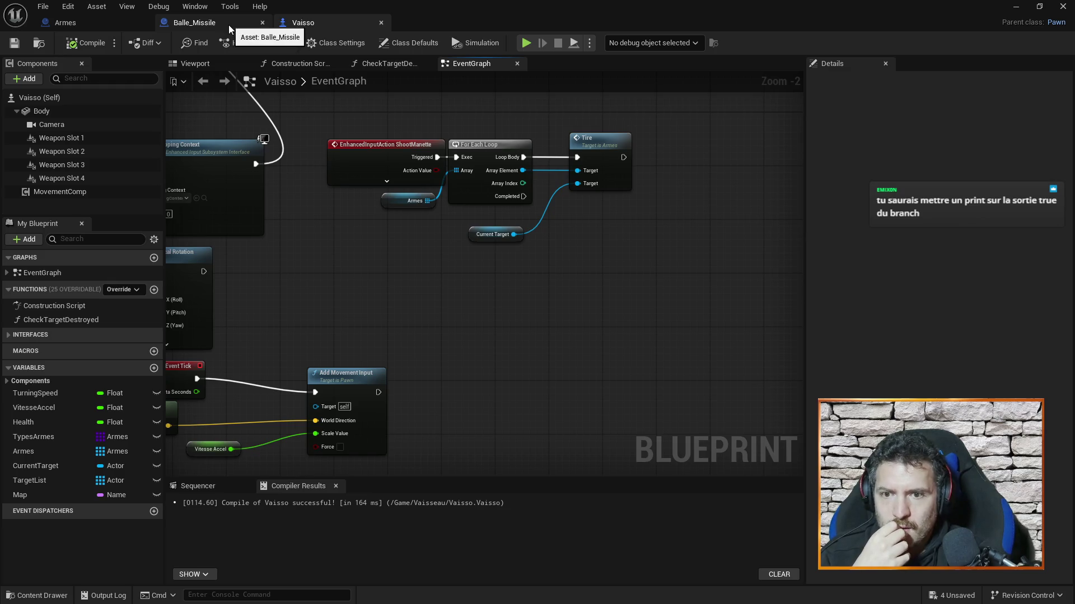
# In Balle_Missile, add a Print String node with the text 'True'.
pyautogui.click(209, 22)
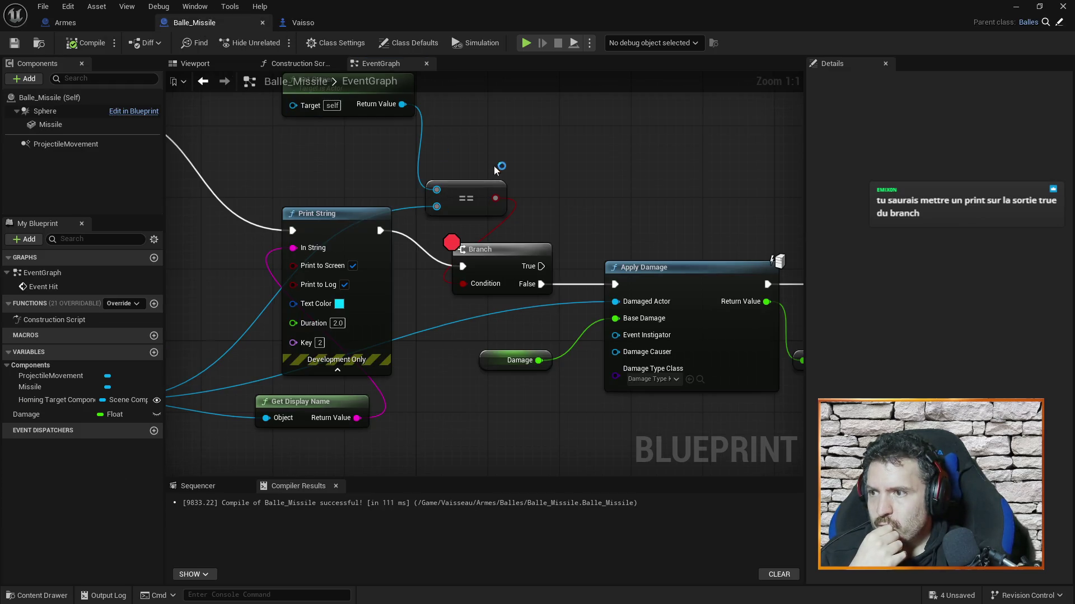
pyautogui.moveTo(537, 190)
pyautogui.mouseDown()
pyautogui.moveTo(491, 197)
pyautogui.moveTo(532, 216)
pyautogui.mouseUp()
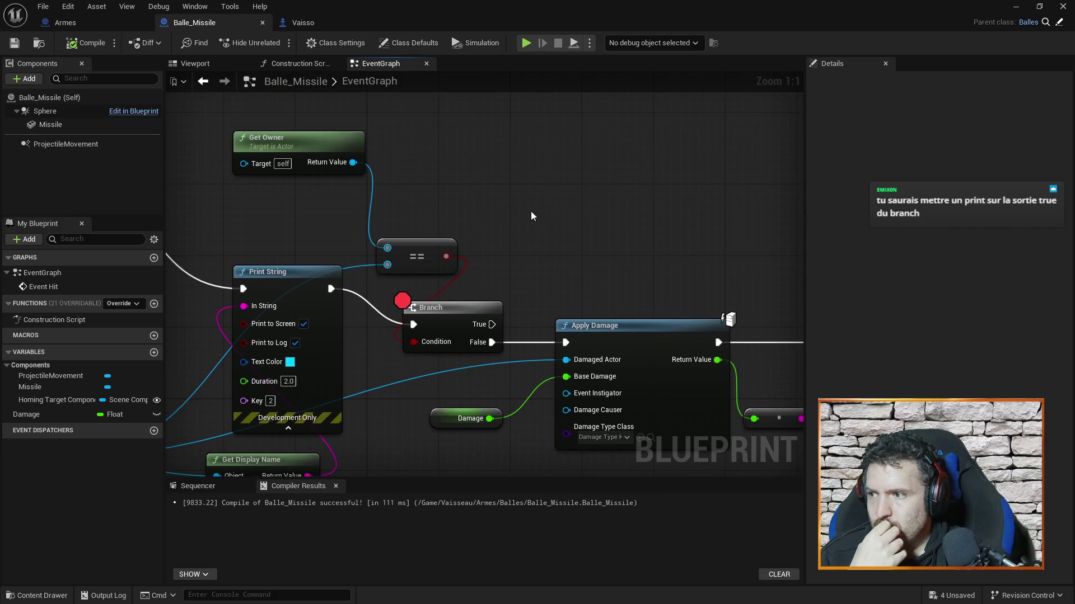
pyautogui.click(453, 320)
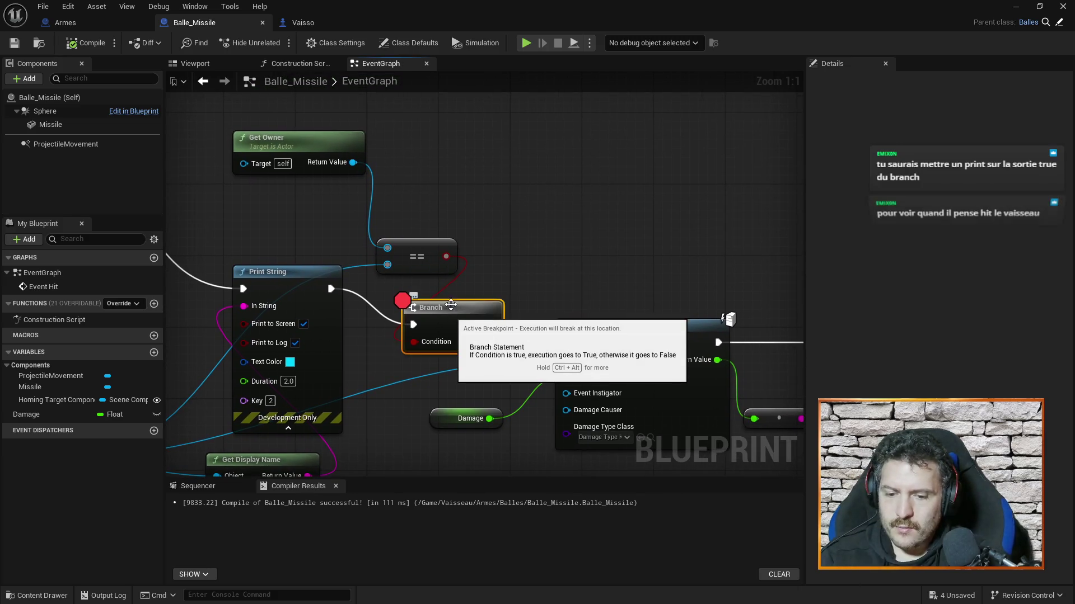
pyautogui.rightClick(577, 170)
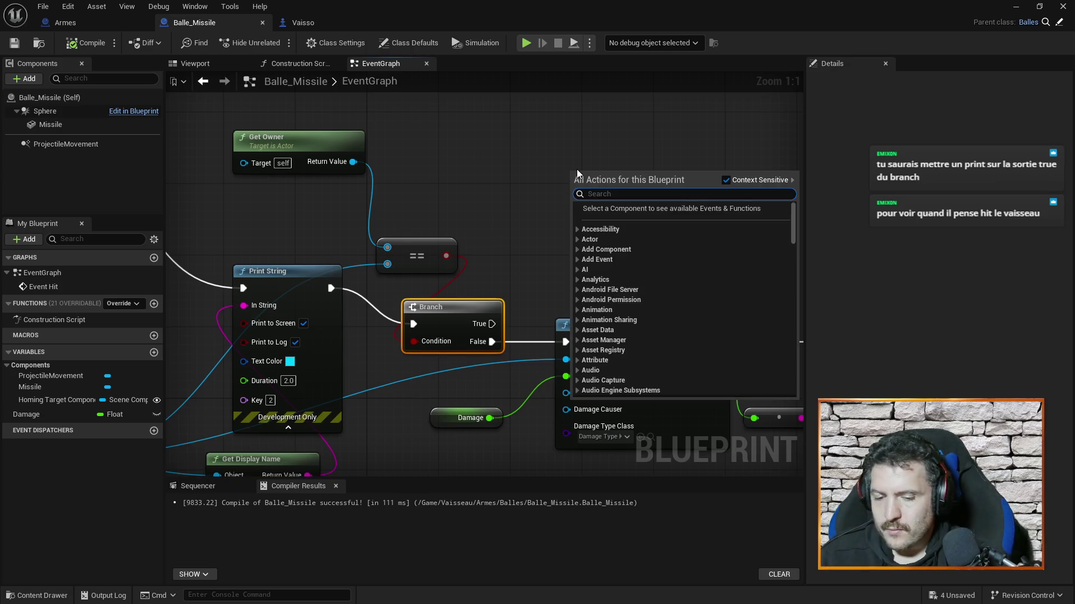
pyautogui.write('print')
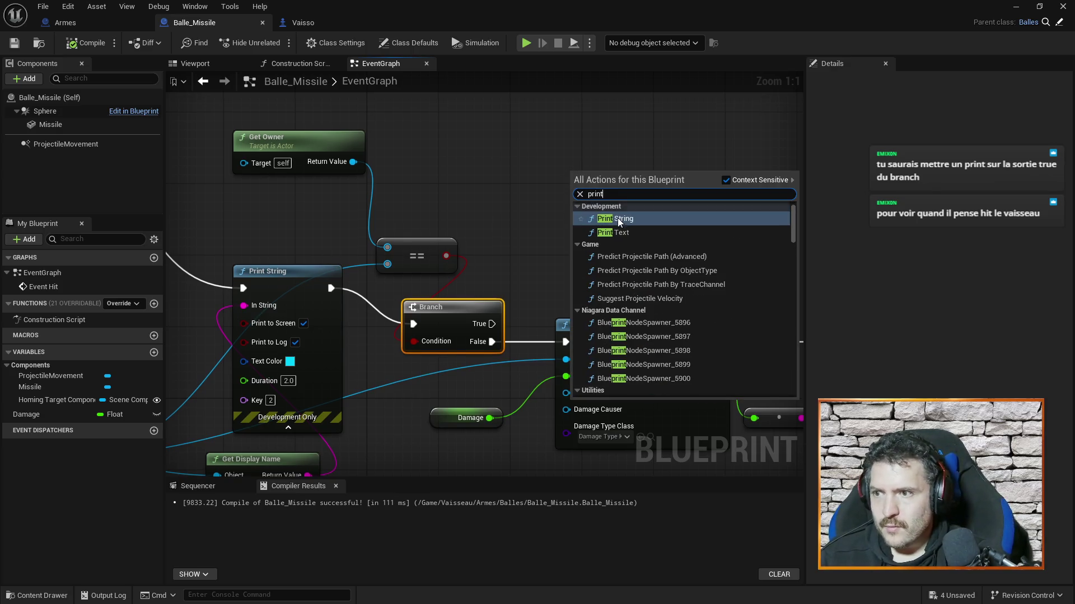
pyautogui.click(618, 219)
pyautogui.doubleClick(620, 208)
pyautogui.write('True')
pyautogui.press('Return')
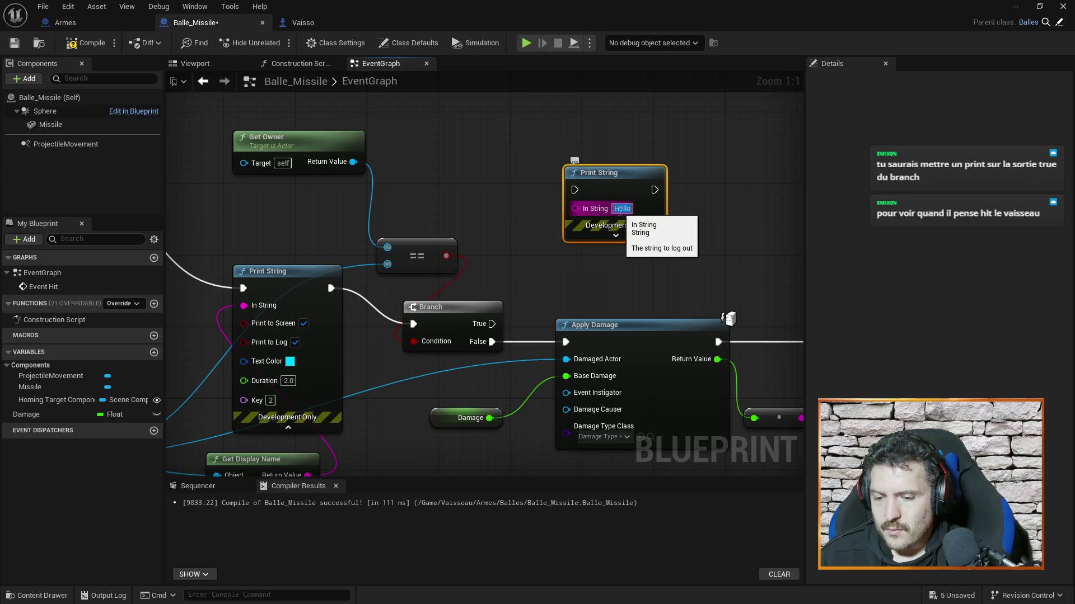
# Run the 'True' print from the Branch's True output, then save and compile Balle_Missile.
pyautogui.moveTo(491, 324); pyautogui.dragTo(574, 190)
pyautogui.hotkey('ctrl', 's')
pyautogui.click(89, 44)
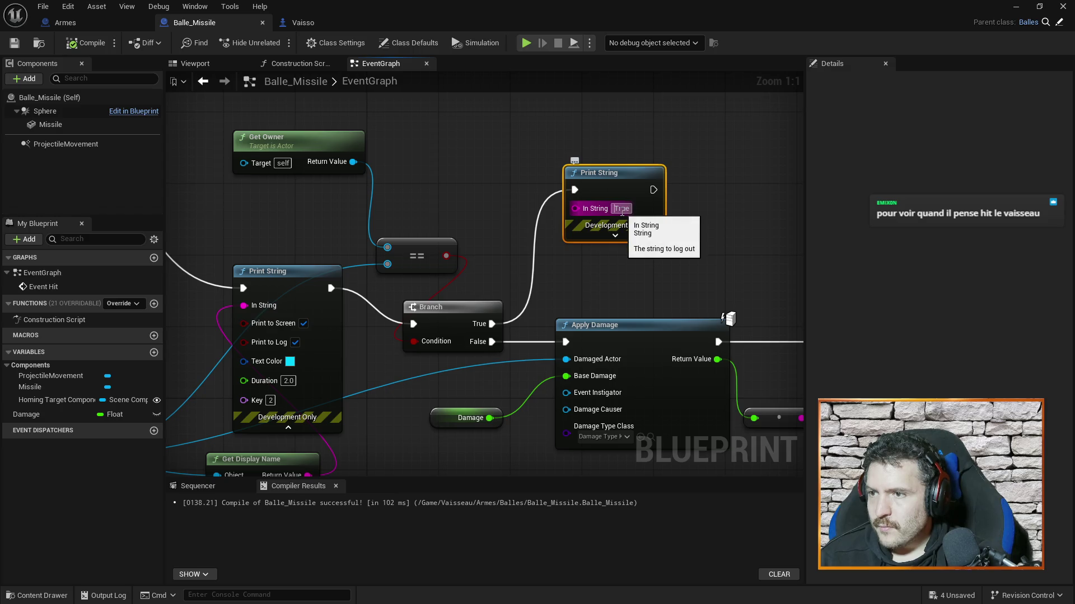
pyautogui.click(704, 212)
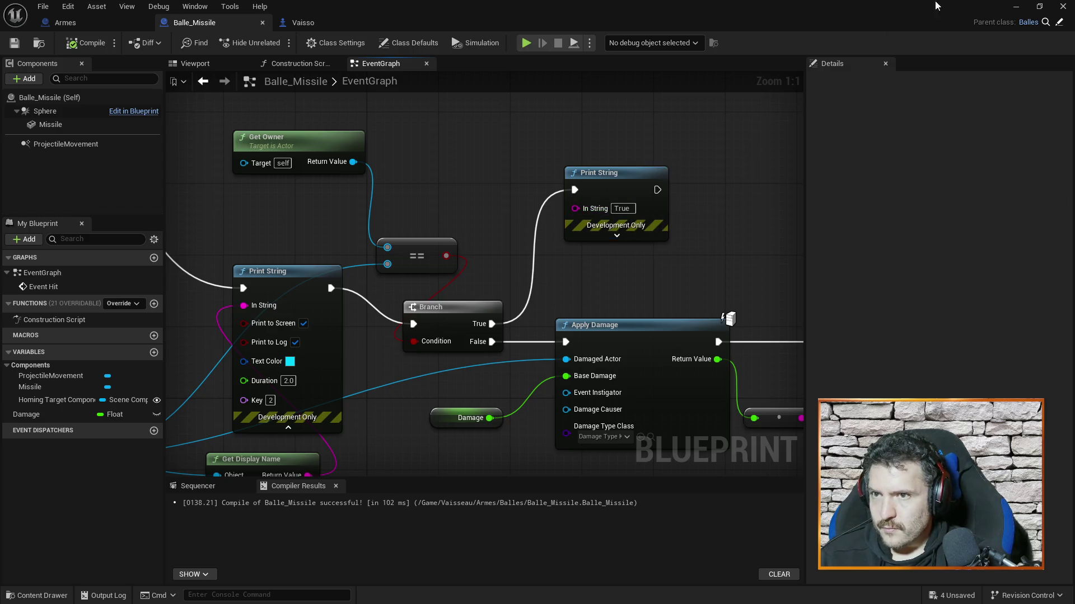
pyautogui.click(1021, 6)
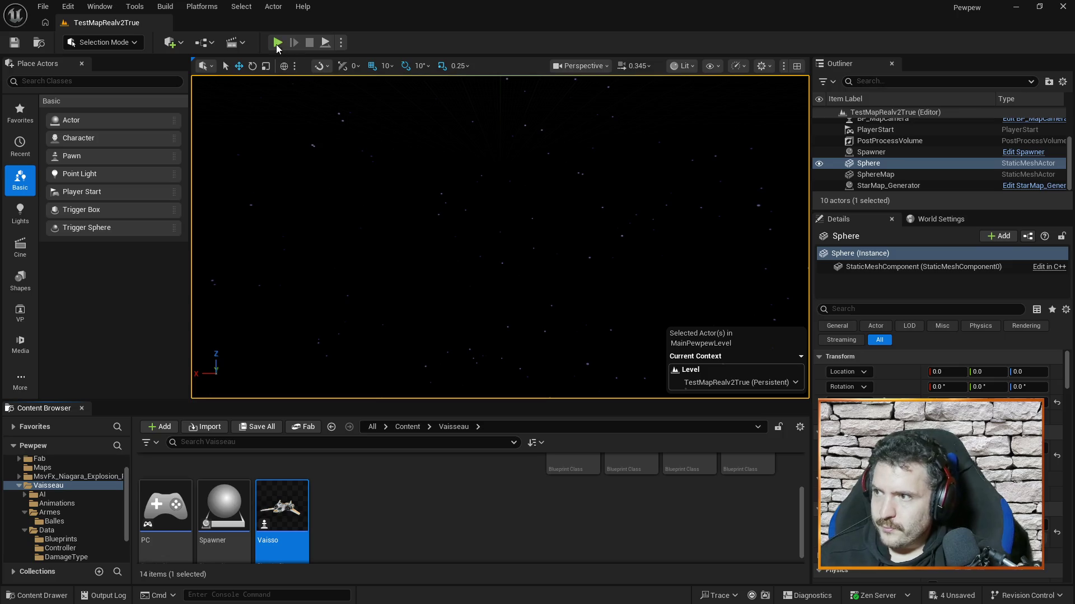
# Run and end a play test, then add an F9 breakpoint on Balle_Missile's Branch node.
pyautogui.click(276, 43)
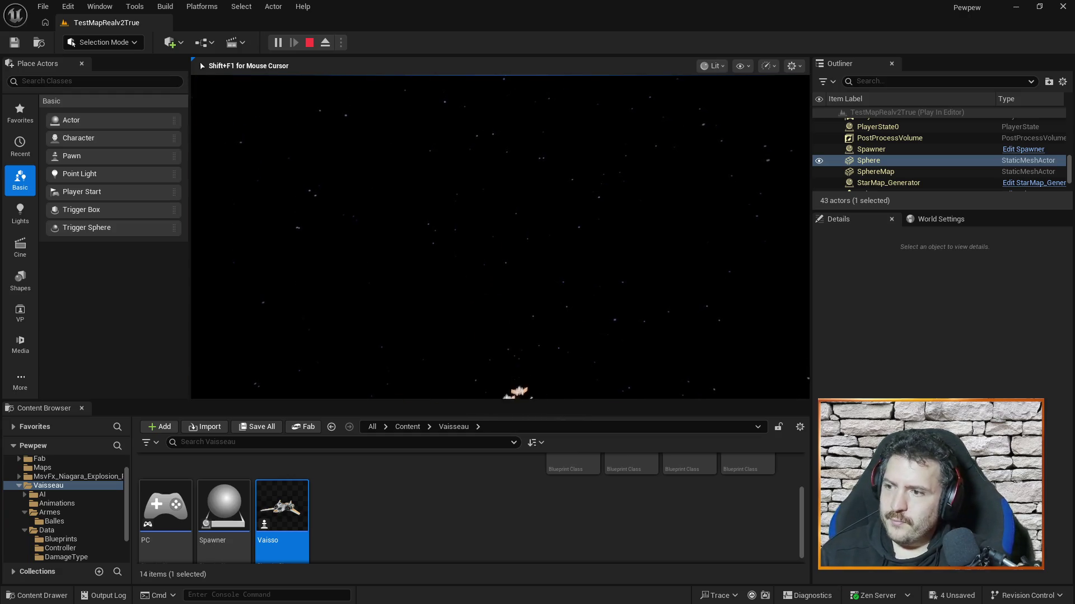
pyautogui.press('Escape')
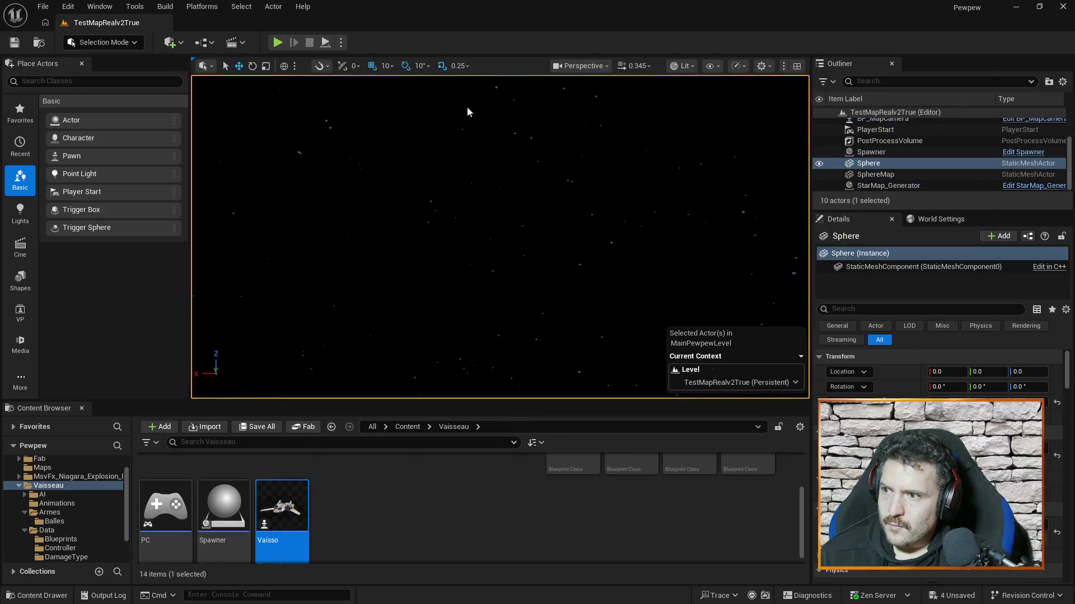
pyautogui.hotkey('alt', 'Tab')
pyautogui.click(455, 330)
pyautogui.press('F9')
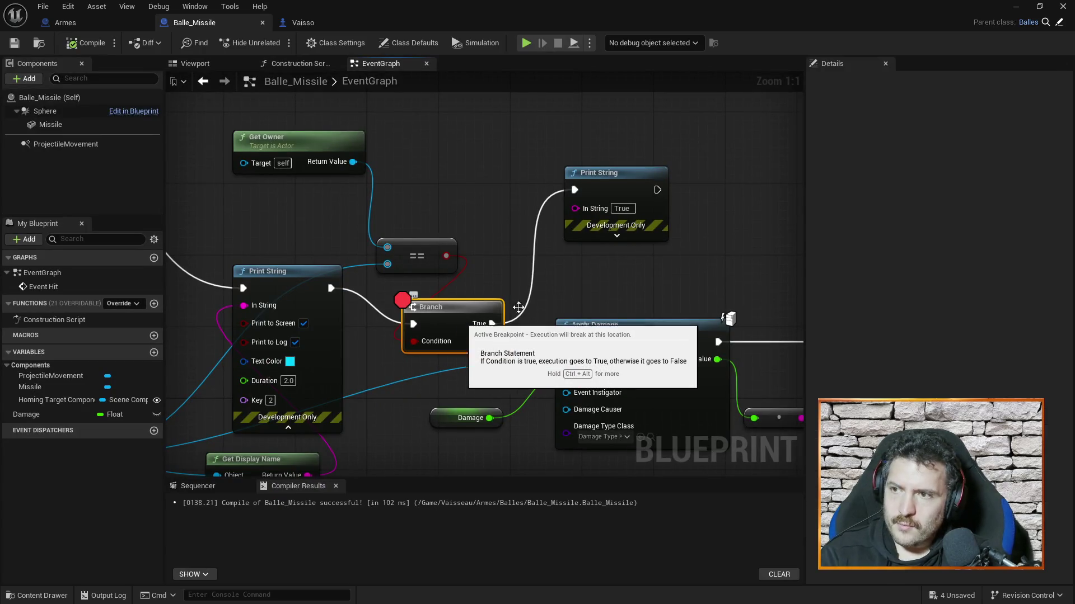
# Play the level until the Branch breakpoint hits, inspect the Get Owner values, and resume.
pyautogui.click(1016, 6)
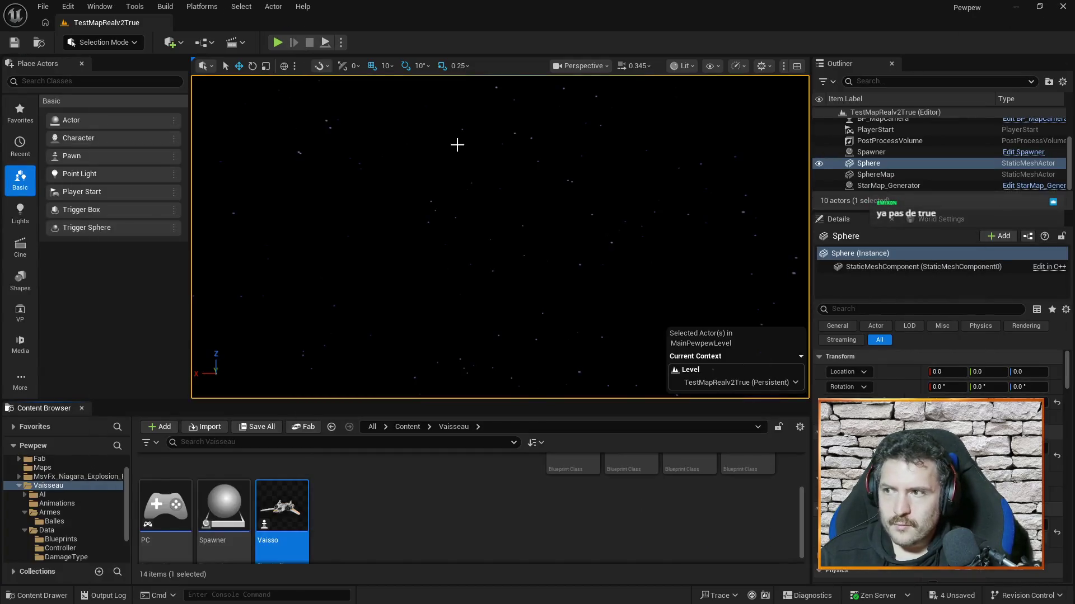
pyautogui.click(276, 44)
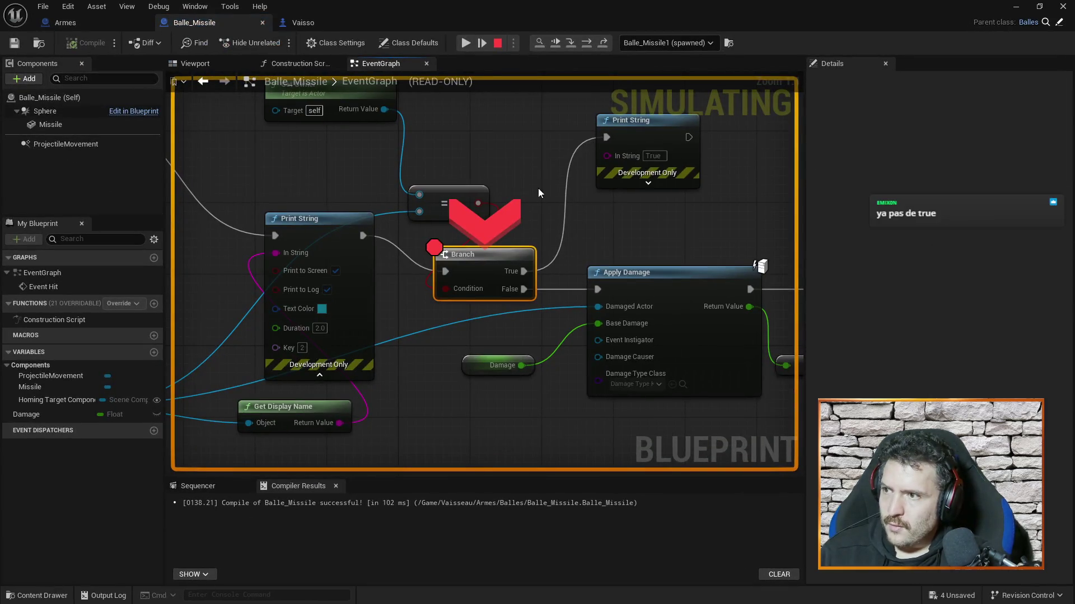
pyautogui.moveTo(371, 114)
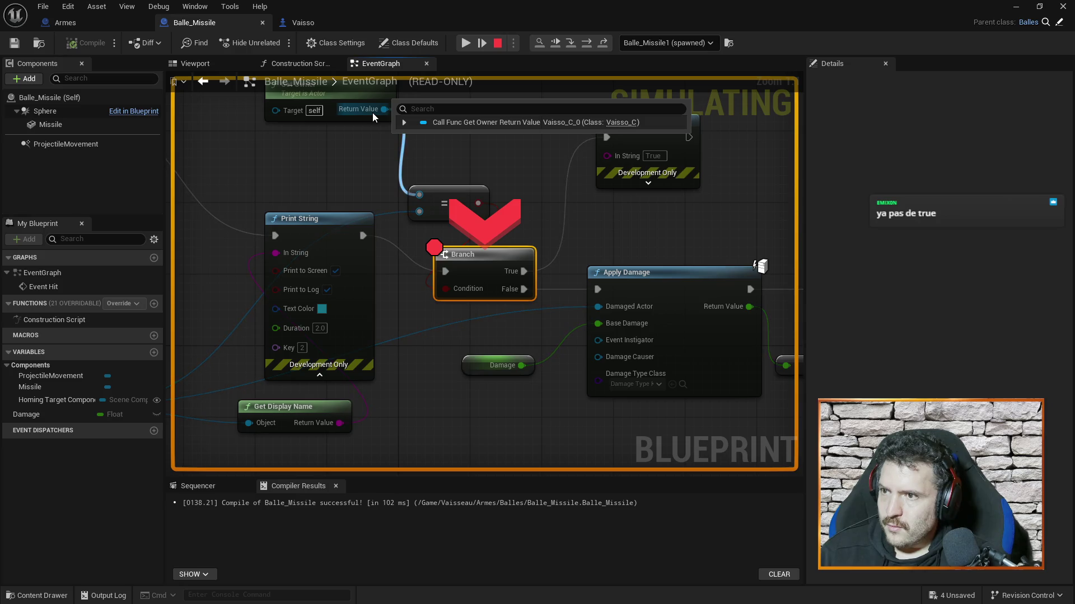
pyautogui.moveTo(354, 161); pyautogui.dragTo(371, 199)
pyautogui.moveTo(374, 190); pyautogui.dragTo(398, 219)
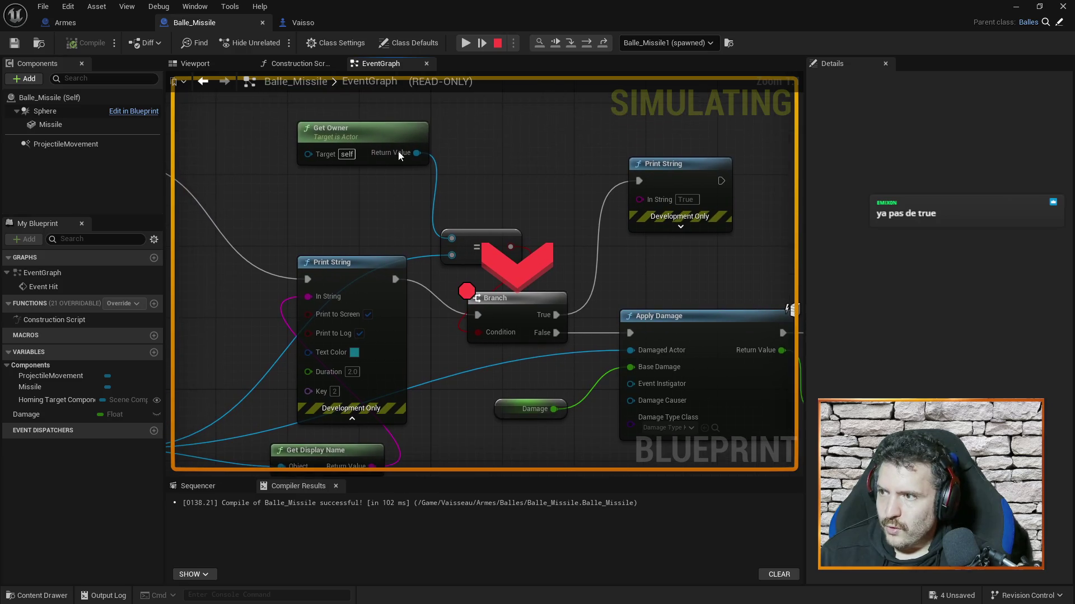
pyautogui.moveTo(454, 257)
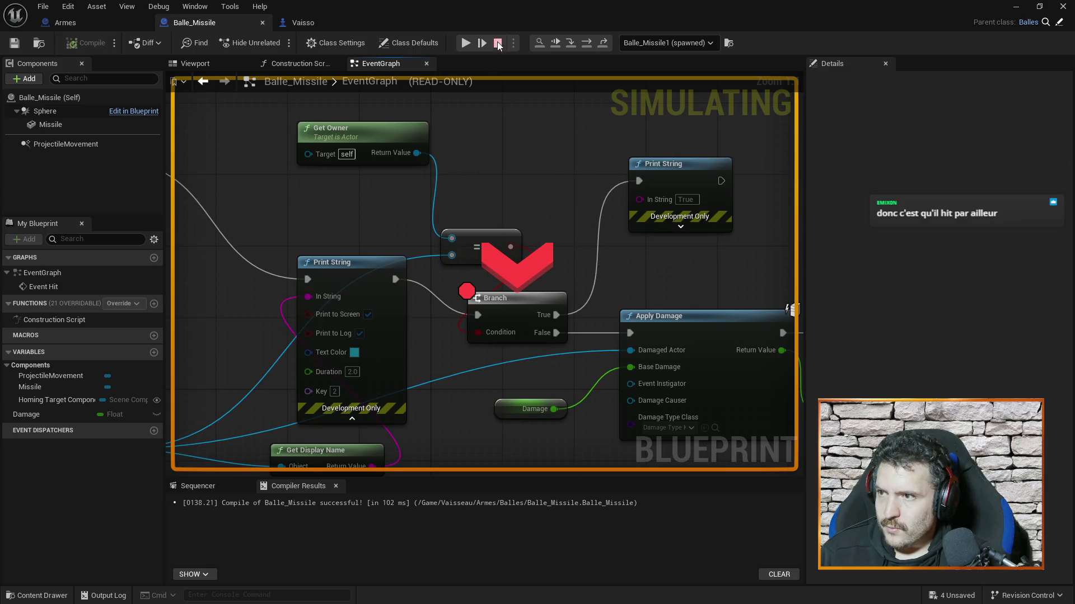
pyautogui.click(466, 44)
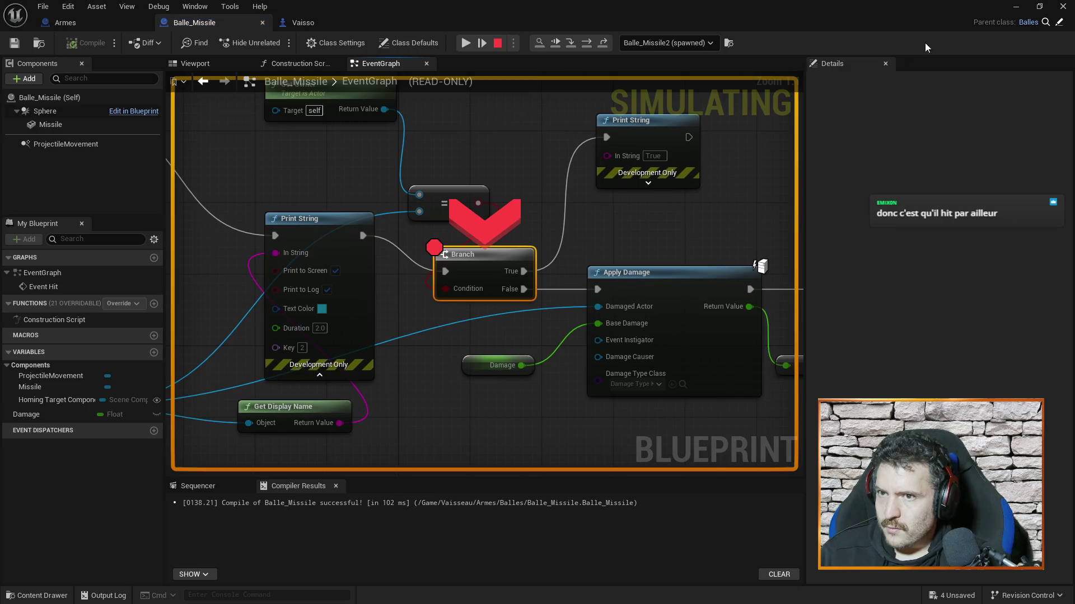
pyautogui.click(466, 44)
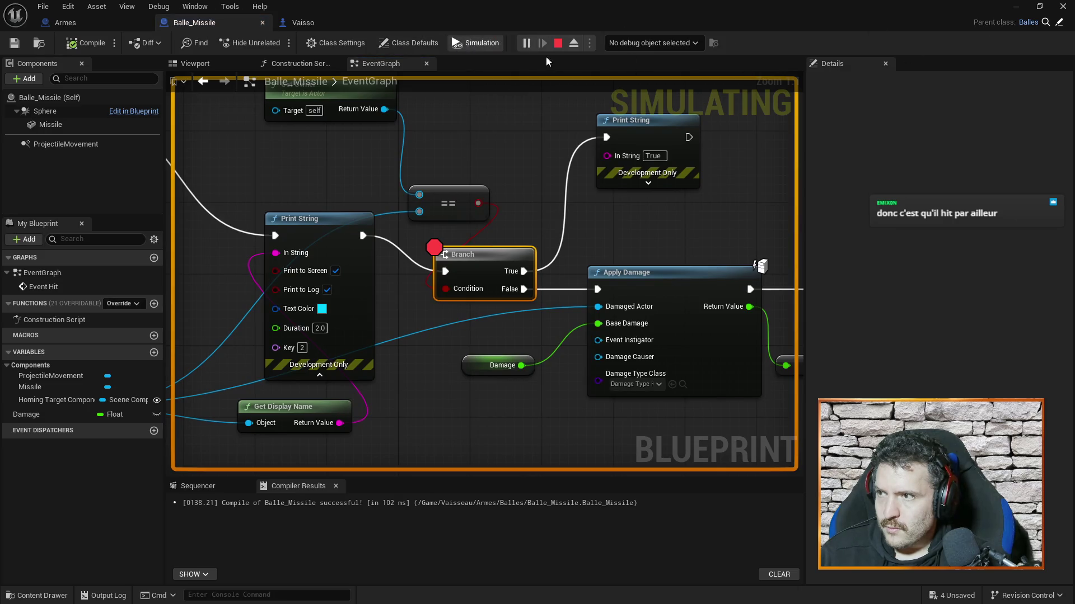
# Step execution through the == node on to Apply Damage, then stop the simulation.
pyautogui.click(1016, 6)
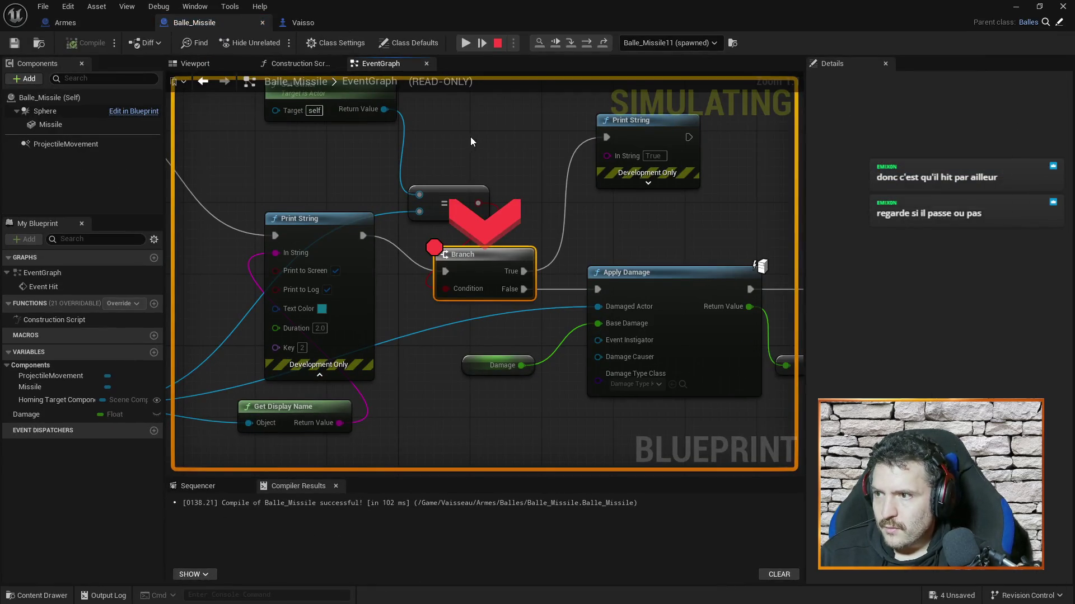
pyautogui.moveTo(424, 218)
pyautogui.press('F11')
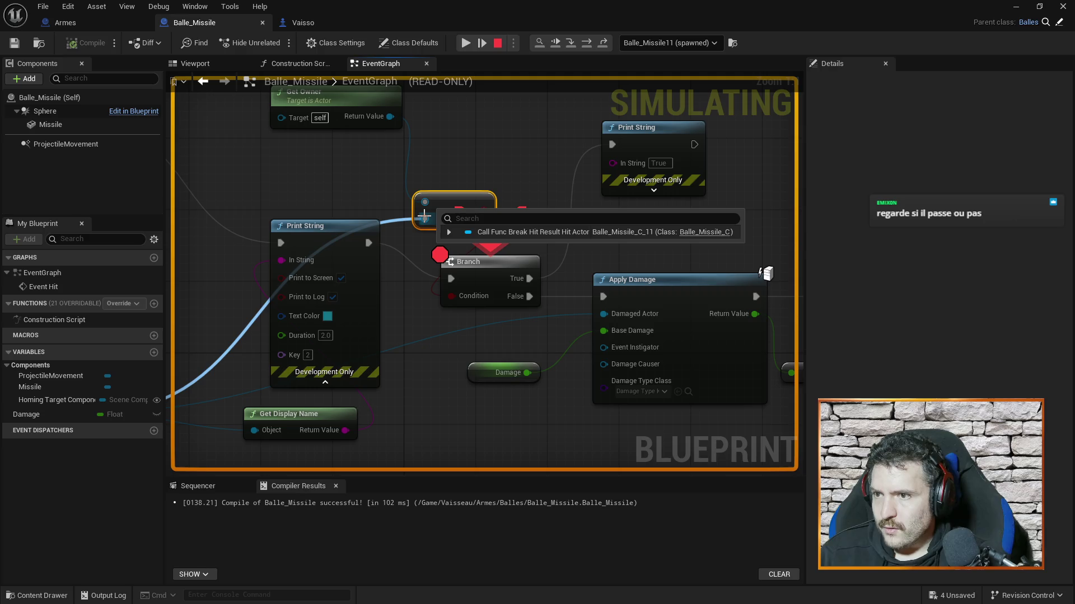
pyautogui.moveTo(423, 217); pyautogui.dragTo(586, 202)
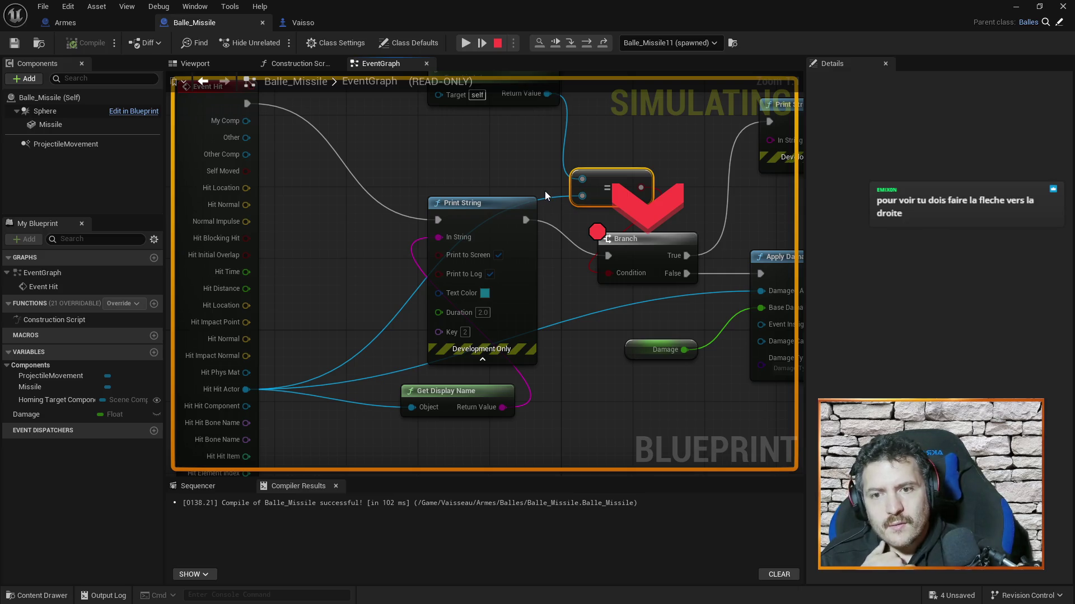
pyautogui.click(483, 45)
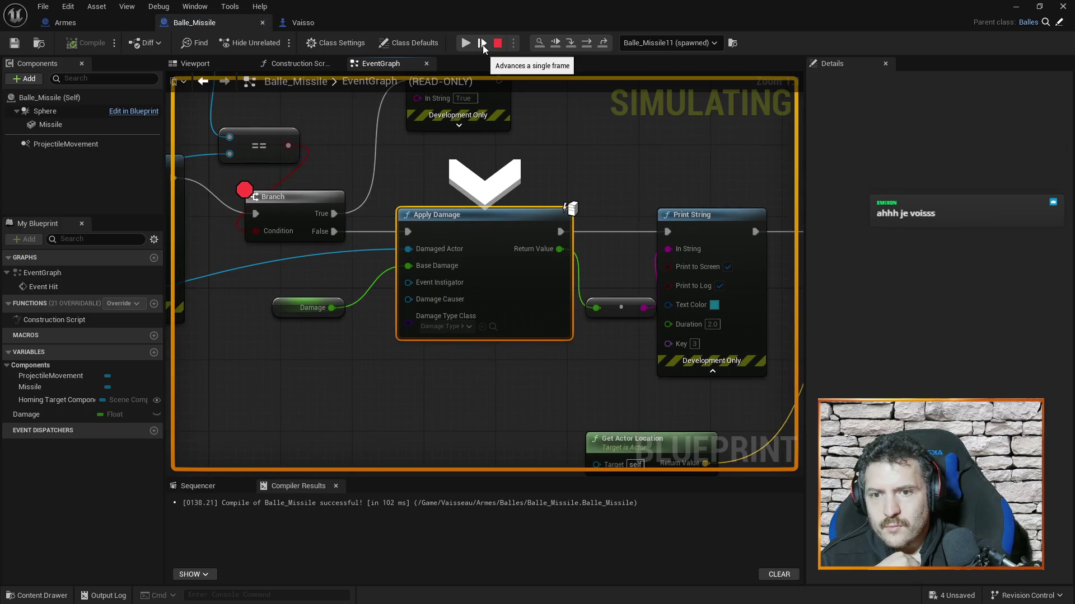
pyautogui.click(499, 43)
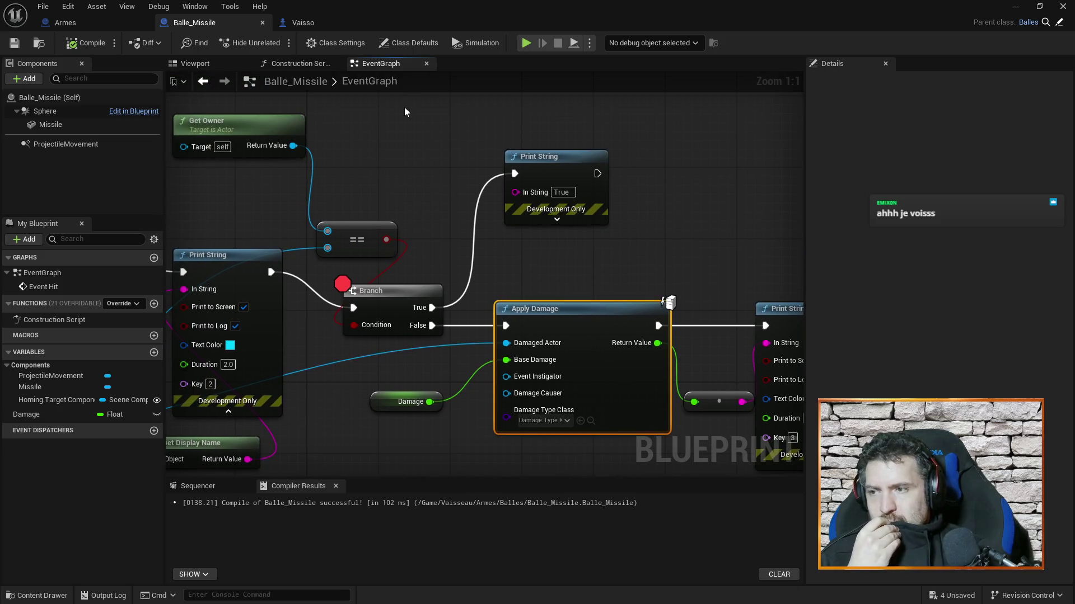
# Delete the Print String node attached to the Branch's True output.
pyautogui.moveTo(418, 113); pyautogui.dragTo(513, 157)
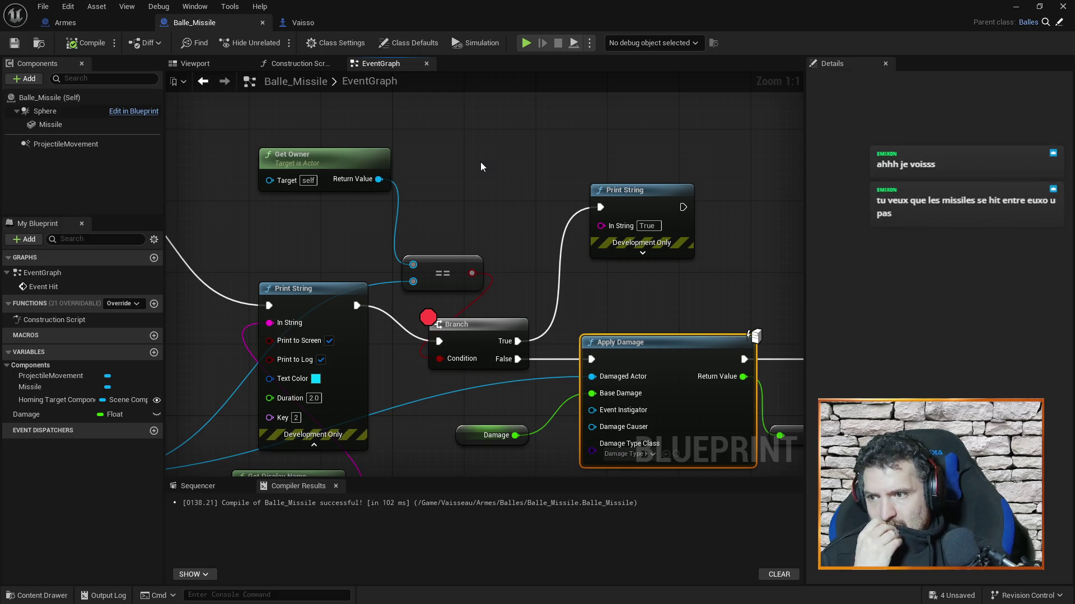
pyautogui.click(636, 196)
pyautogui.press('Delete')
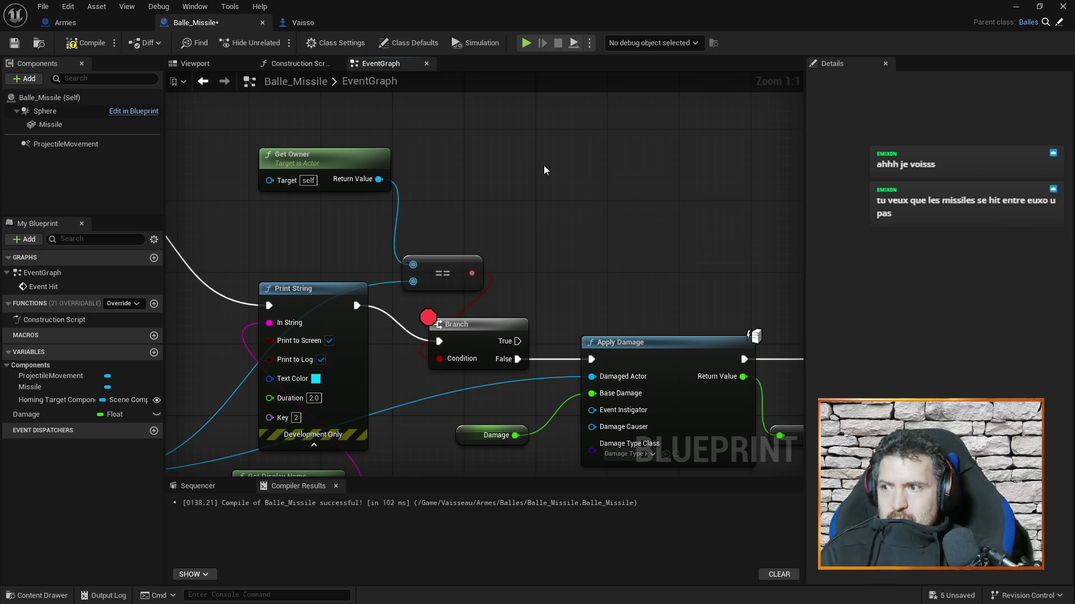
# Search the graph actions for '==' and close the list without adding a node.
pyautogui.moveTo(436, 192); pyautogui.dragTo(557, 187)
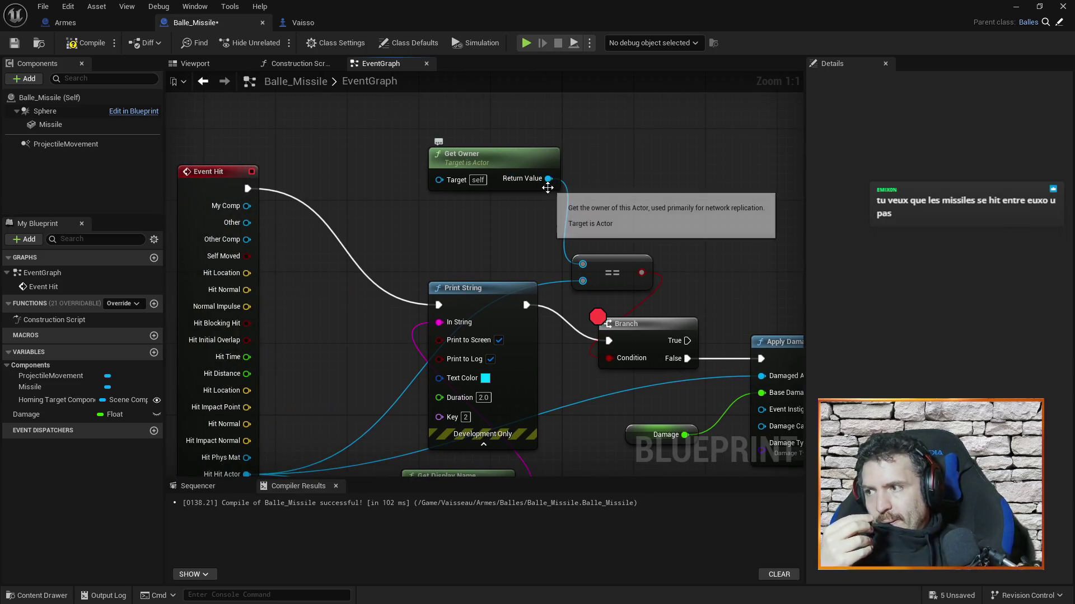
pyautogui.moveTo(608, 166)
pyautogui.mouseDown()
pyautogui.moveTo(526, 82)
pyautogui.moveTo(317, 83)
pyautogui.moveTo(561, 263)
pyautogui.moveTo(611, 148)
pyautogui.moveTo(498, 292)
pyautogui.moveTo(525, 301)
pyautogui.mouseUp()
pyautogui.scroll(-2, 523, 295)
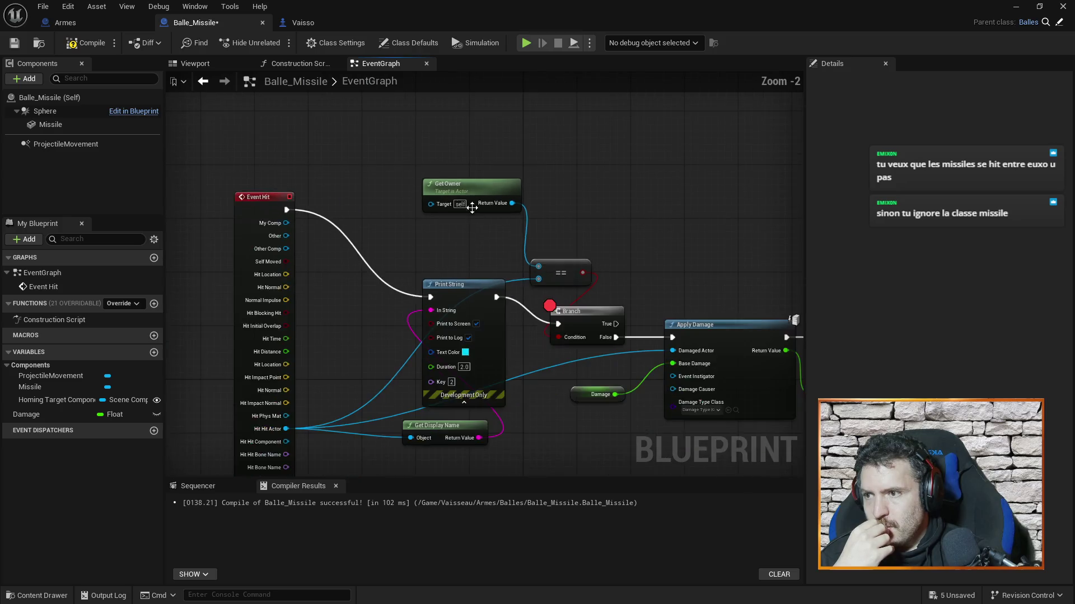
pyautogui.rightClick(465, 129)
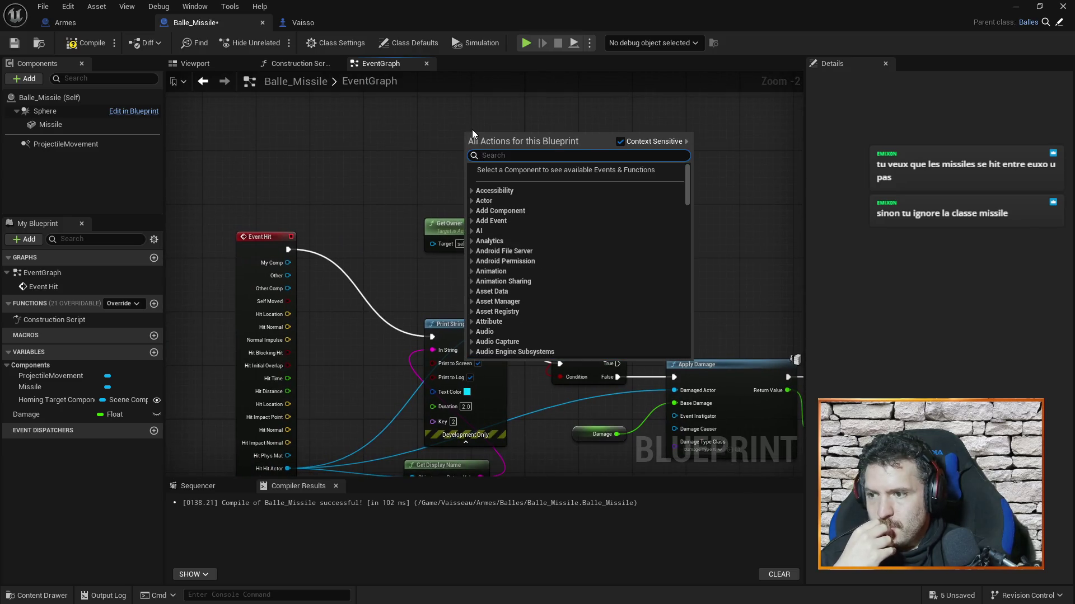
pyautogui.write('==')
pyautogui.write('ignore')
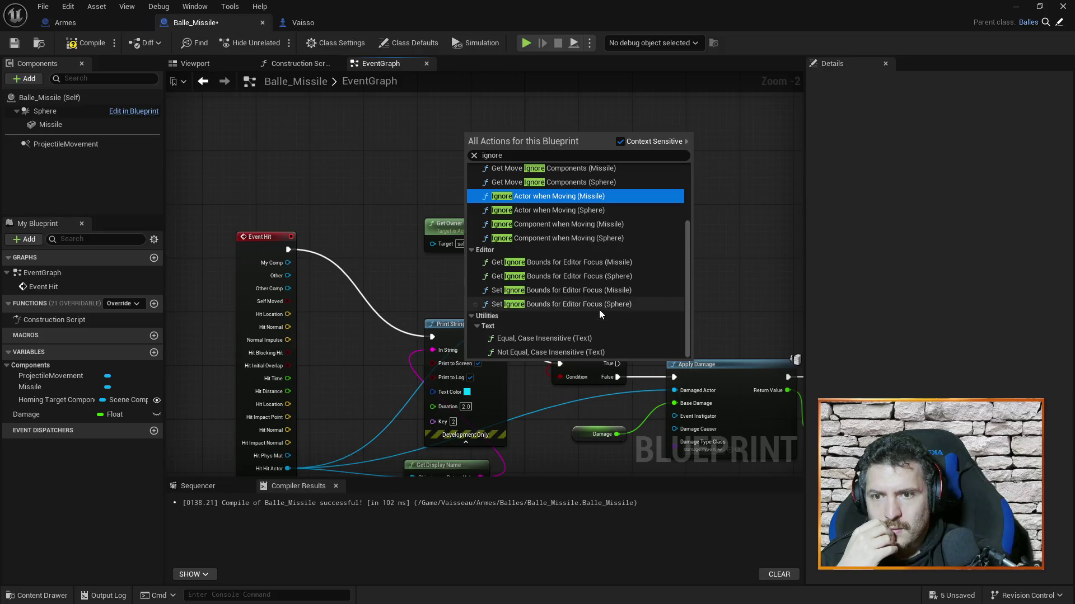
pyautogui.press('Return')
# Place a Class Is Child Of node on empty canvas below Get Display Name.
pyautogui.moveTo(379, 216)
pyautogui.mouseDown()
pyautogui.moveTo(388, 232)
pyautogui.moveTo(384, 177)
pyautogui.mouseUp()
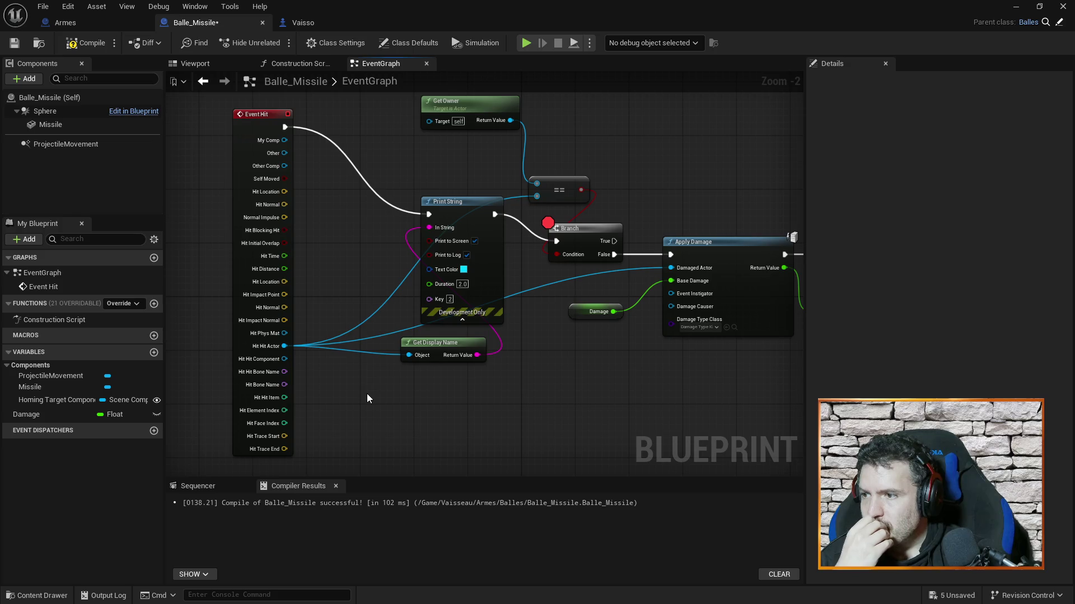
pyautogui.rightClick(388, 412)
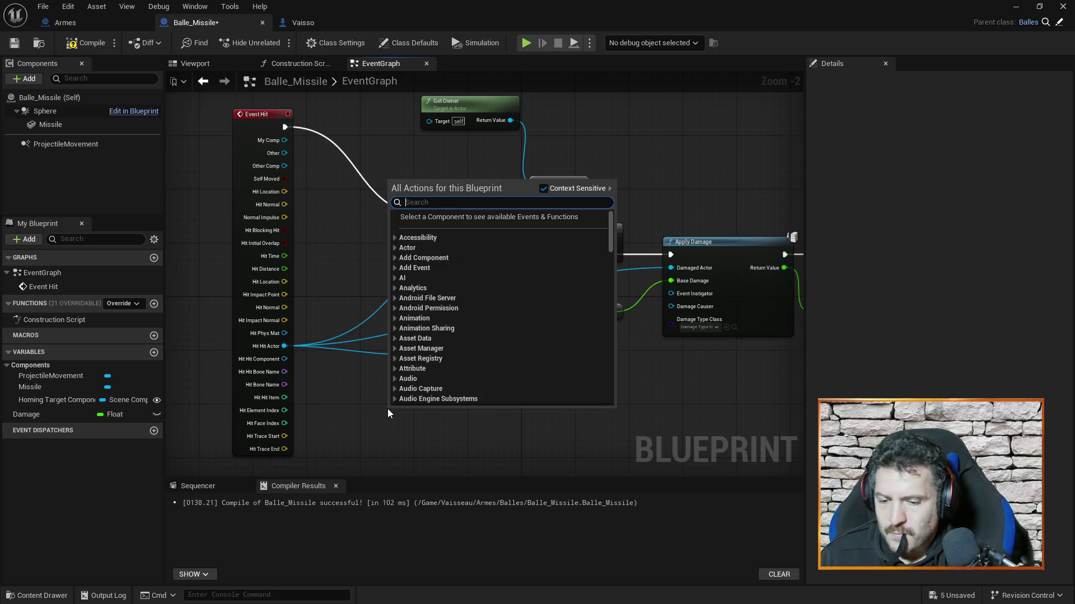
pyautogui.write('child is cl')
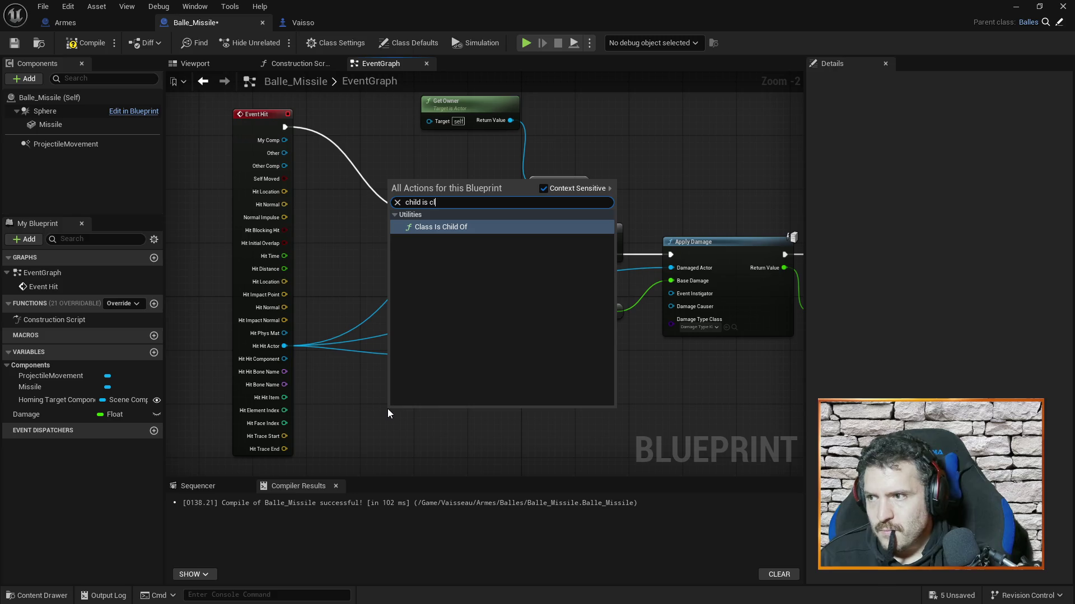
pyautogui.click(446, 229)
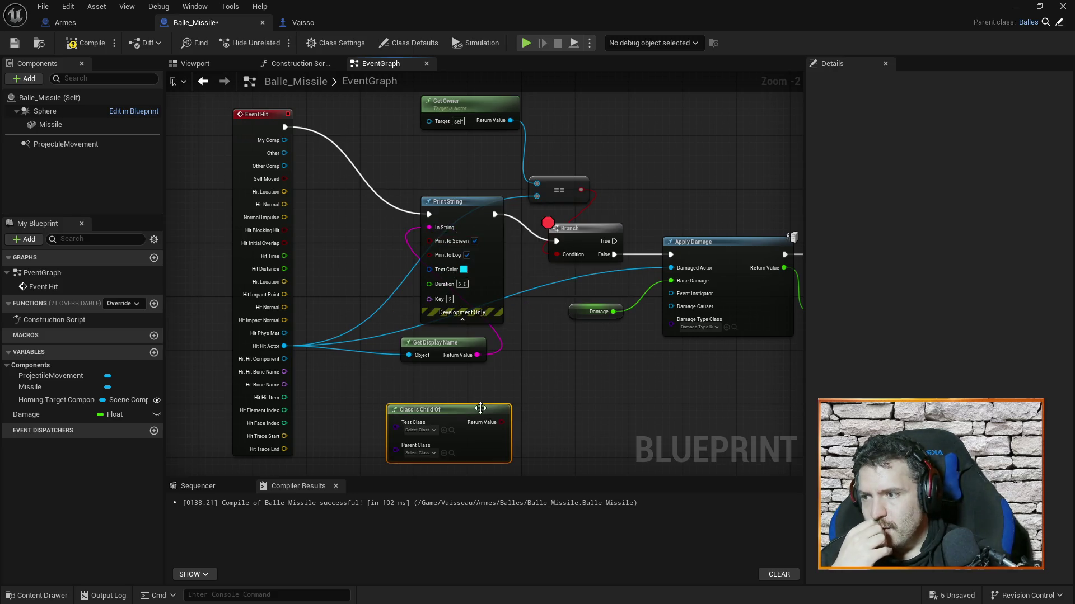
pyautogui.scroll(2, 365, 415)
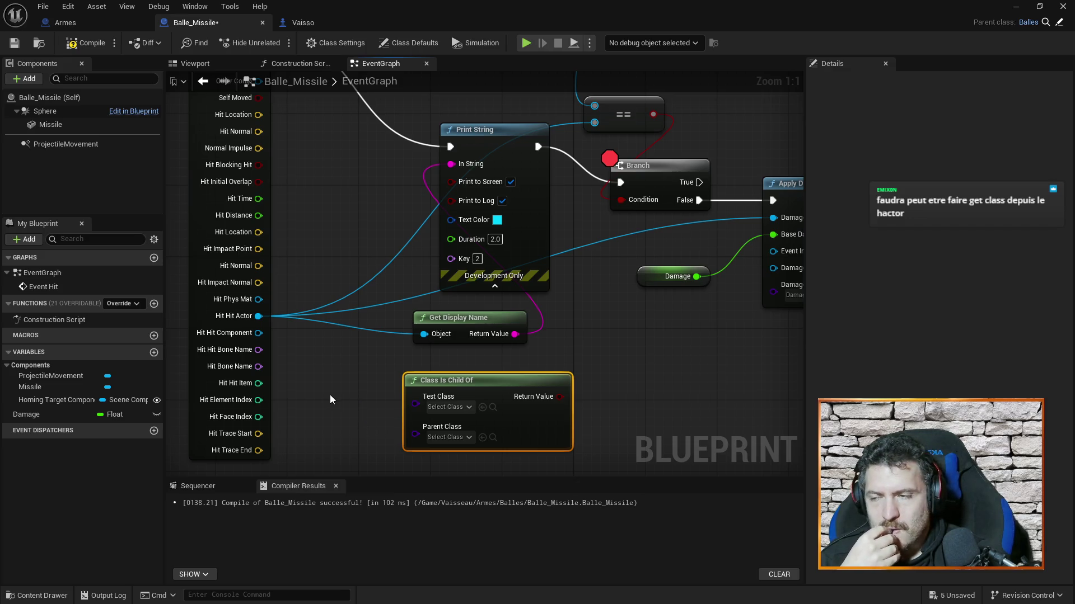
# Feed Hit Actor through a new Get Class node into Class Is Child Of's Test Class.
pyautogui.moveTo(633, 416)
pyautogui.mouseDown()
pyautogui.moveTo(644, 488)
pyautogui.moveTo(609, 399)
pyautogui.moveTo(607, 345)
pyautogui.mouseUp()
pyautogui.moveTo(492, 317); pyautogui.dragTo(608, 380)
pyautogui.moveTo(232, 245); pyautogui.dragTo(369, 354)
pyautogui.write('get c')
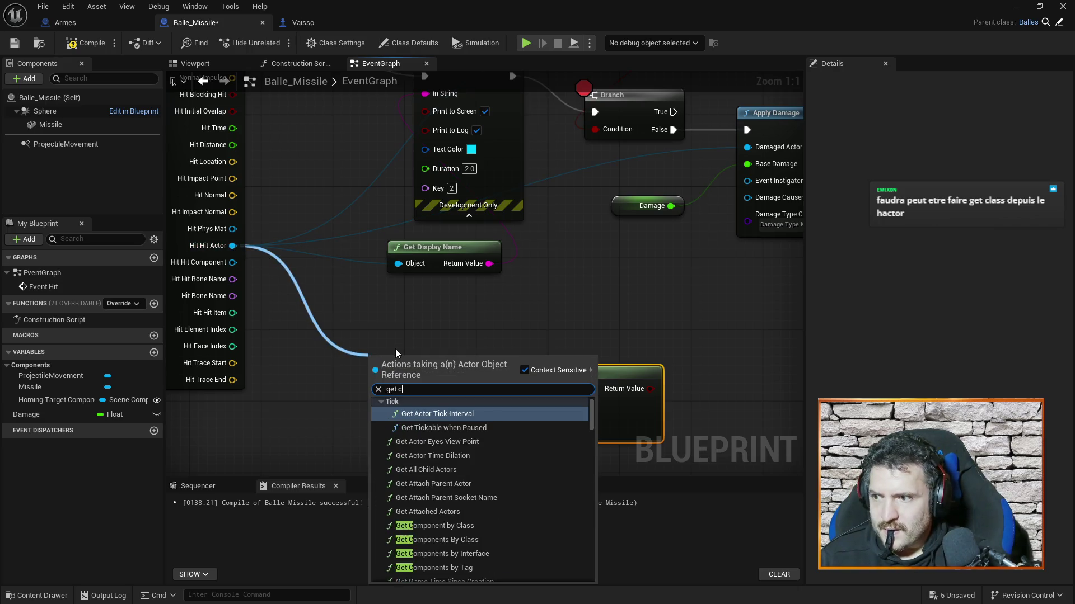
pyautogui.write('las')
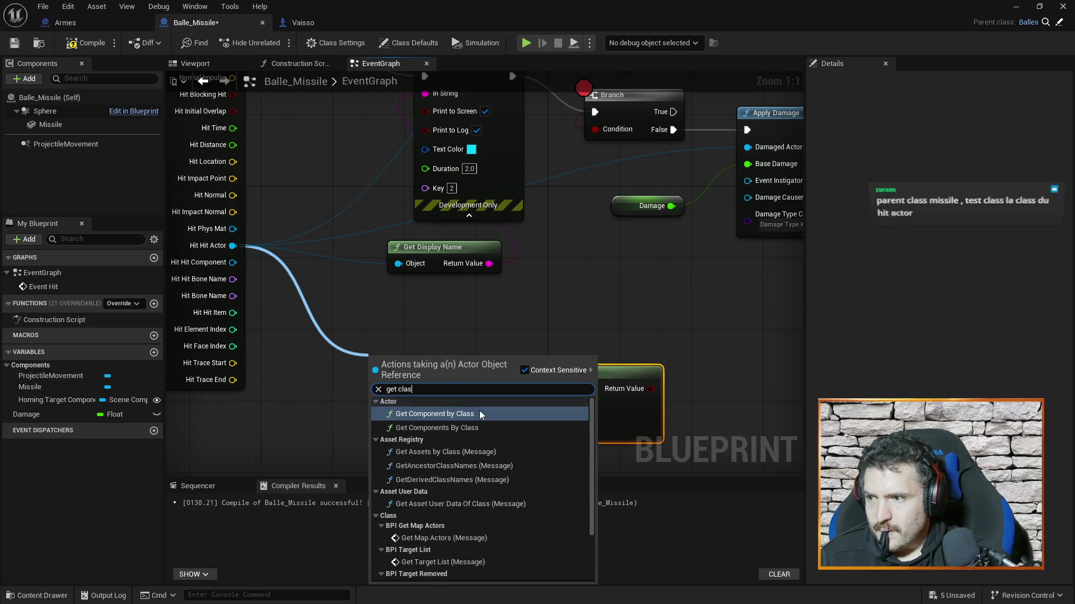
pyautogui.write('s')
pyautogui.scroll(-3, 589, 443)
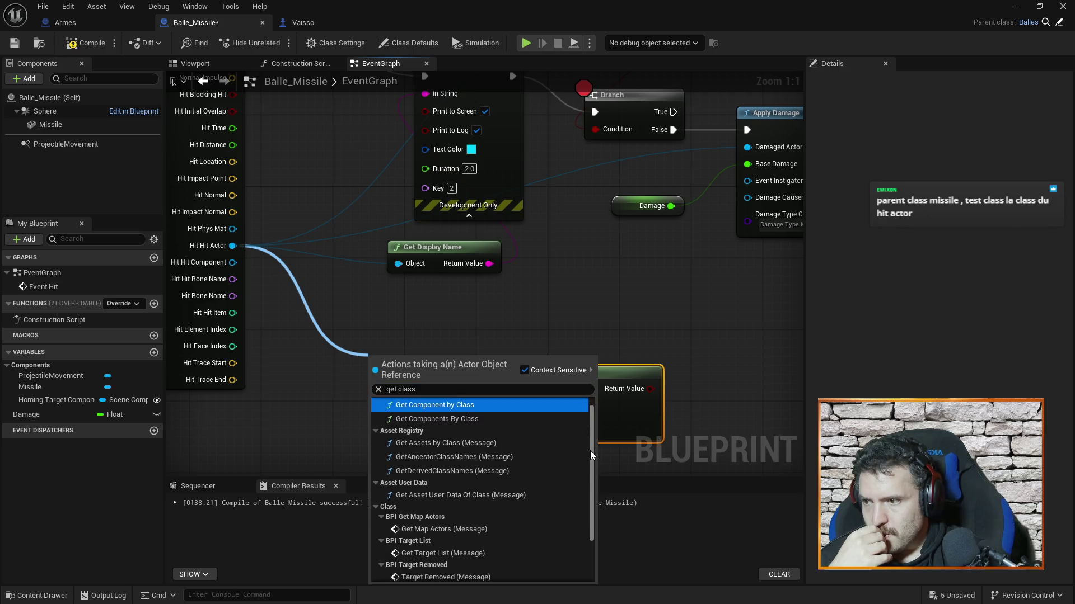
pyautogui.click(443, 575)
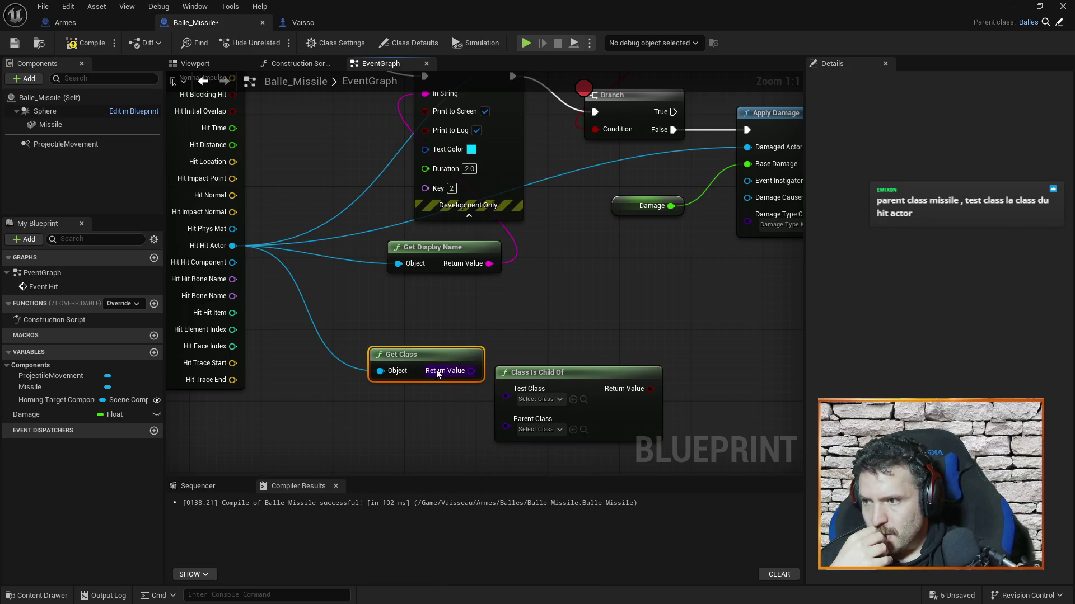
pyautogui.moveTo(381, 347); pyautogui.dragTo(354, 338)
pyautogui.moveTo(409, 363)
pyautogui.mouseDown()
pyautogui.moveTo(540, 394)
pyautogui.moveTo(521, 373)
pyautogui.mouseUp()
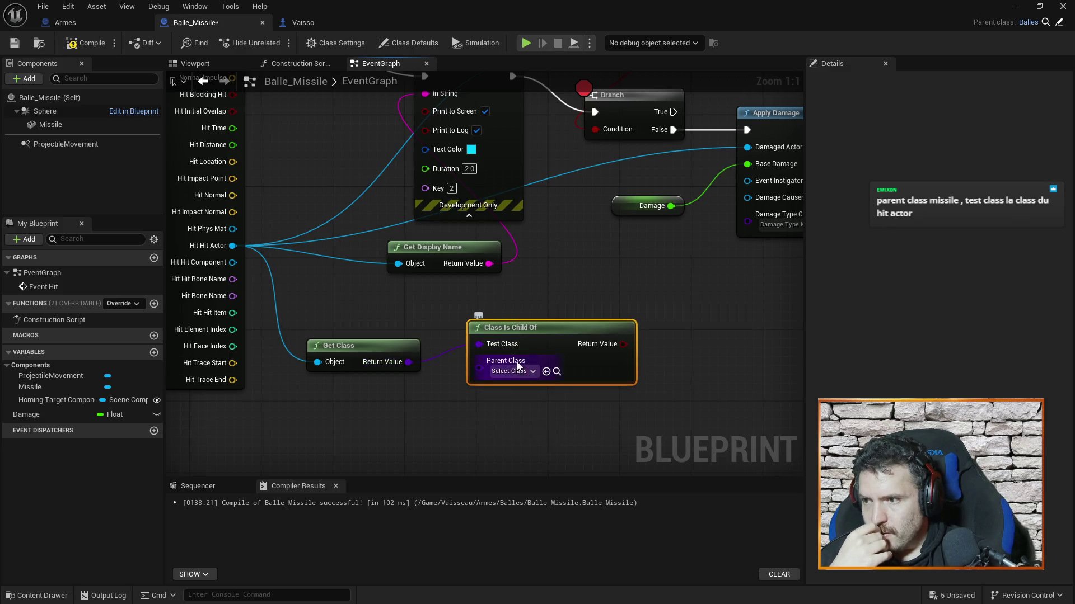
# Set Class Is Child Of's Parent Class to Balles and select both class-check nodes.
pyautogui.click(520, 373)
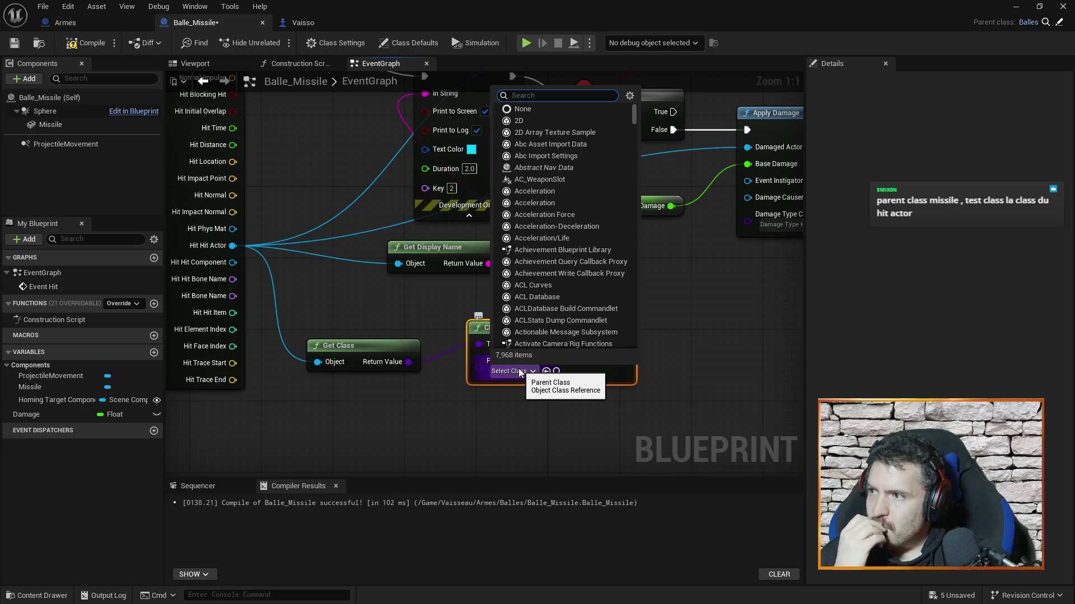
pyautogui.write('ball')
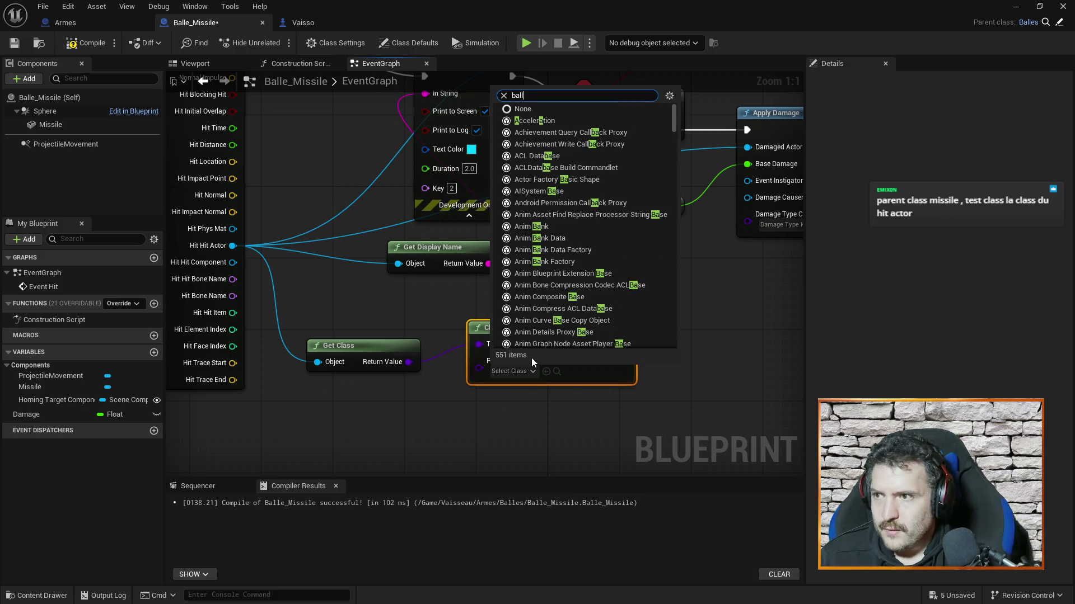
pyautogui.write('e mi')
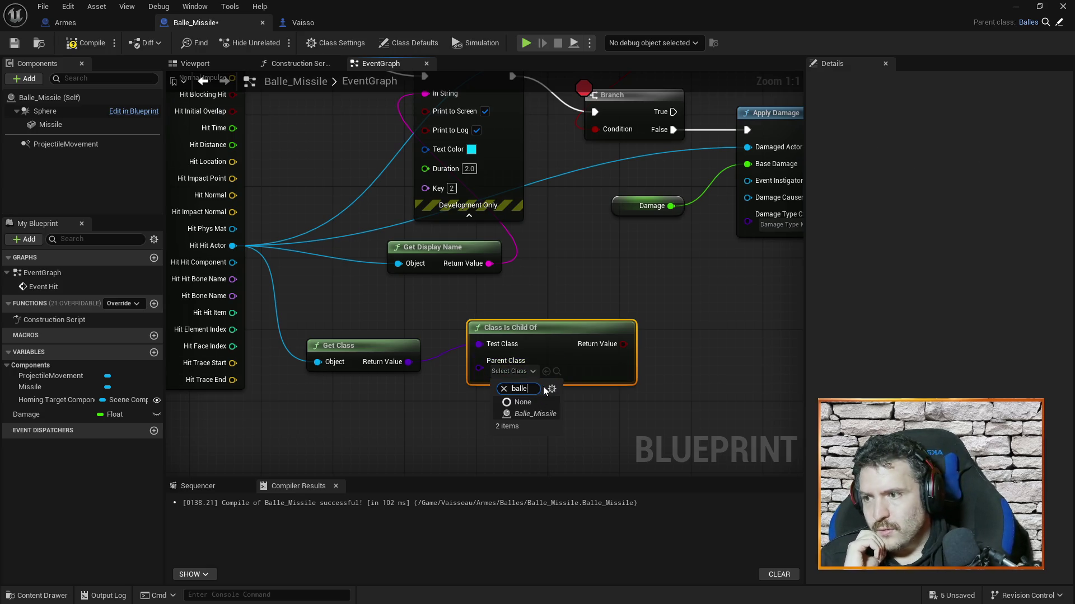
pyautogui.press('BackSpace')
pyautogui.press('BackSpace')
pyautogui.press('BackSpace')
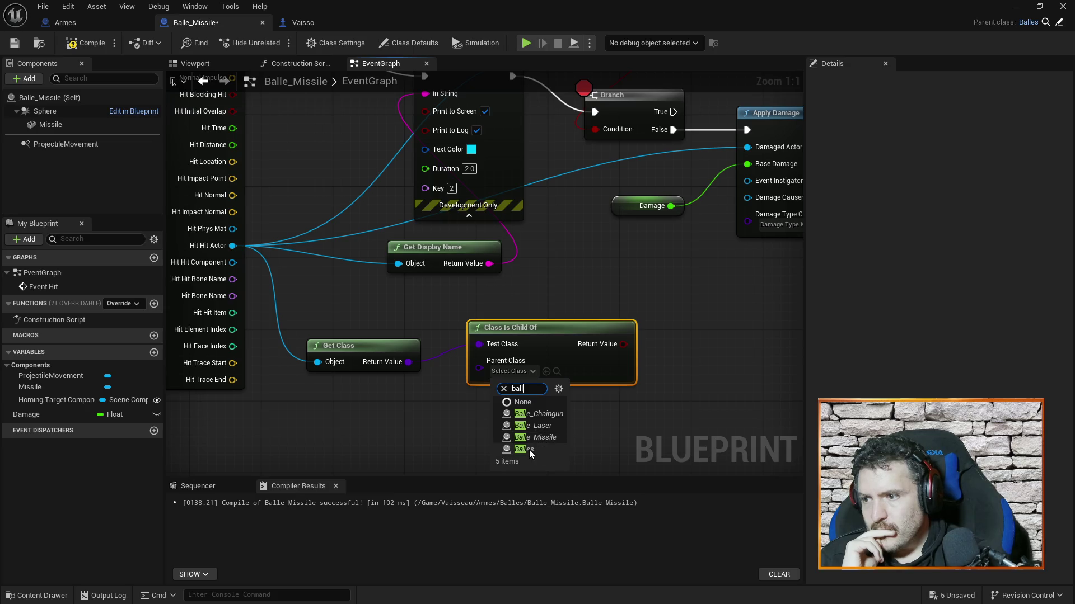
pyautogui.click(529, 448)
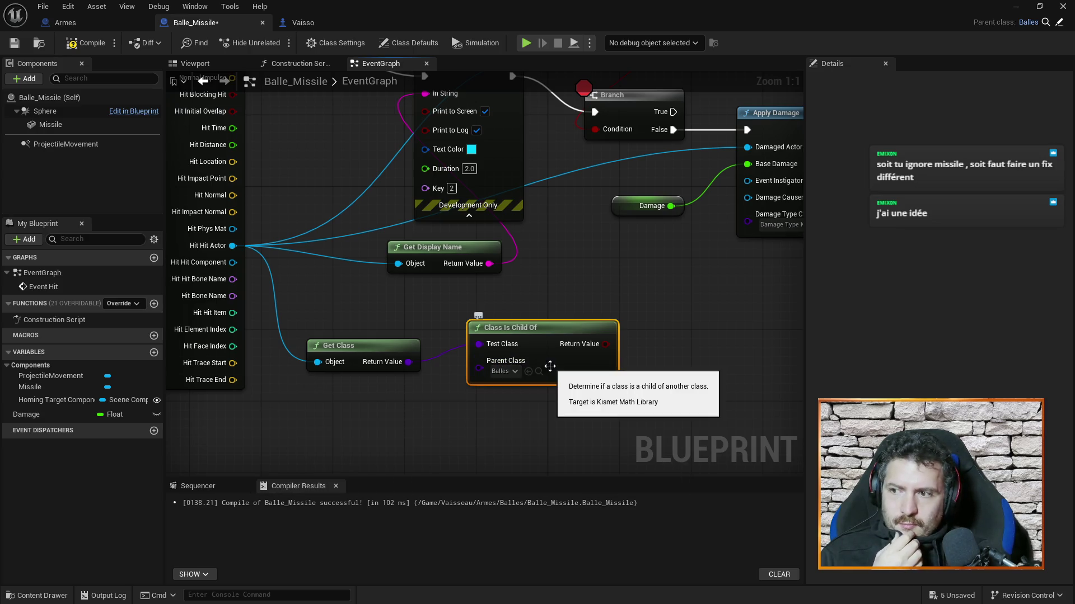
pyautogui.moveTo(361, 309); pyautogui.dragTo(547, 434)
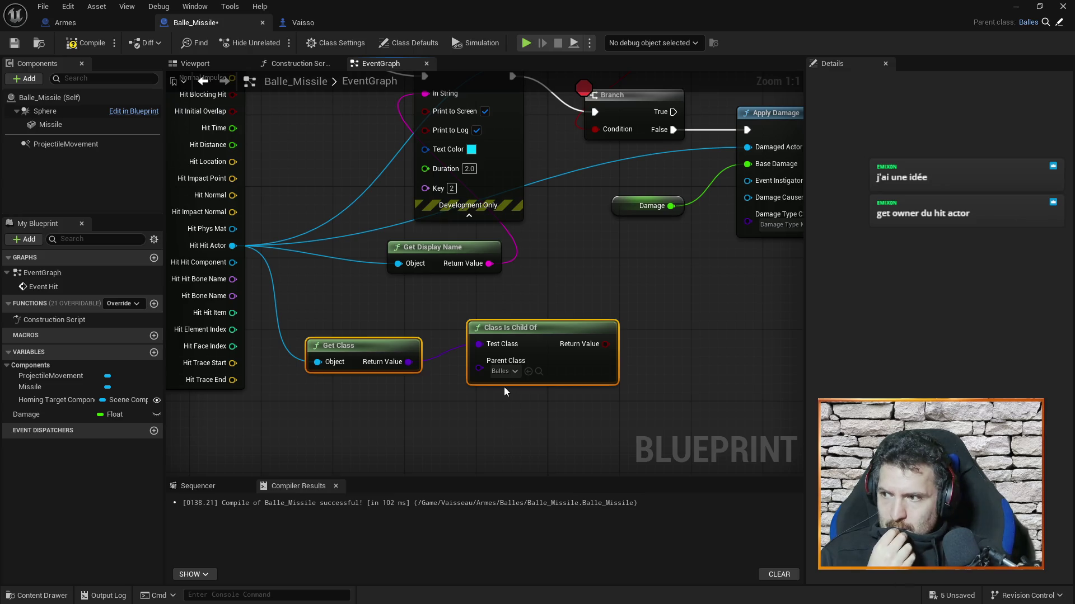
# Delete the class-check nodes and add a Get Owner node fed by Hit Actor.
pyautogui.press('Delete')
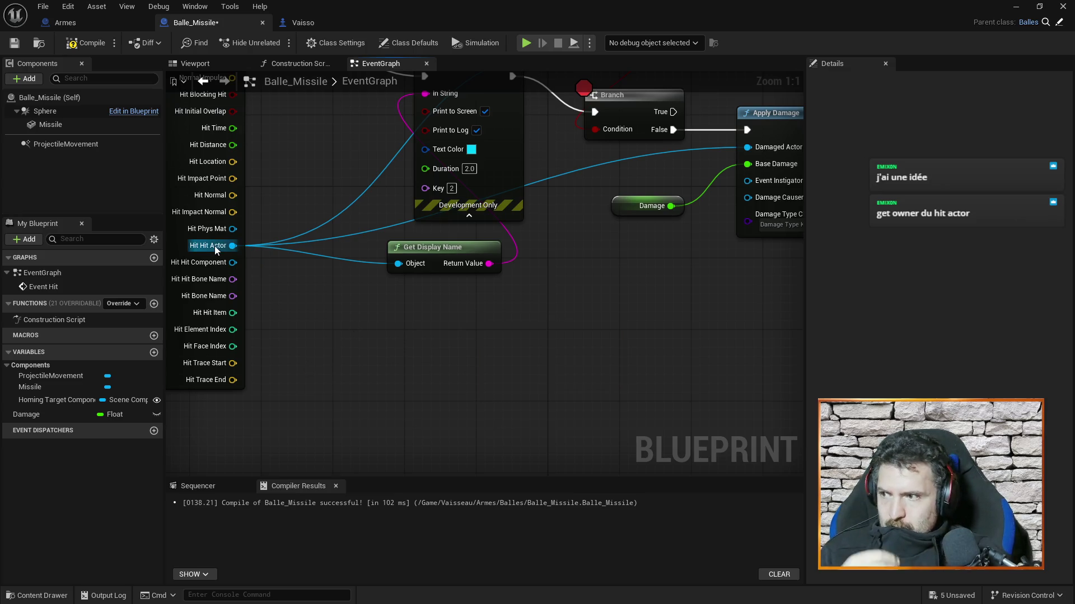
pyautogui.moveTo(232, 246); pyautogui.dragTo(329, 315)
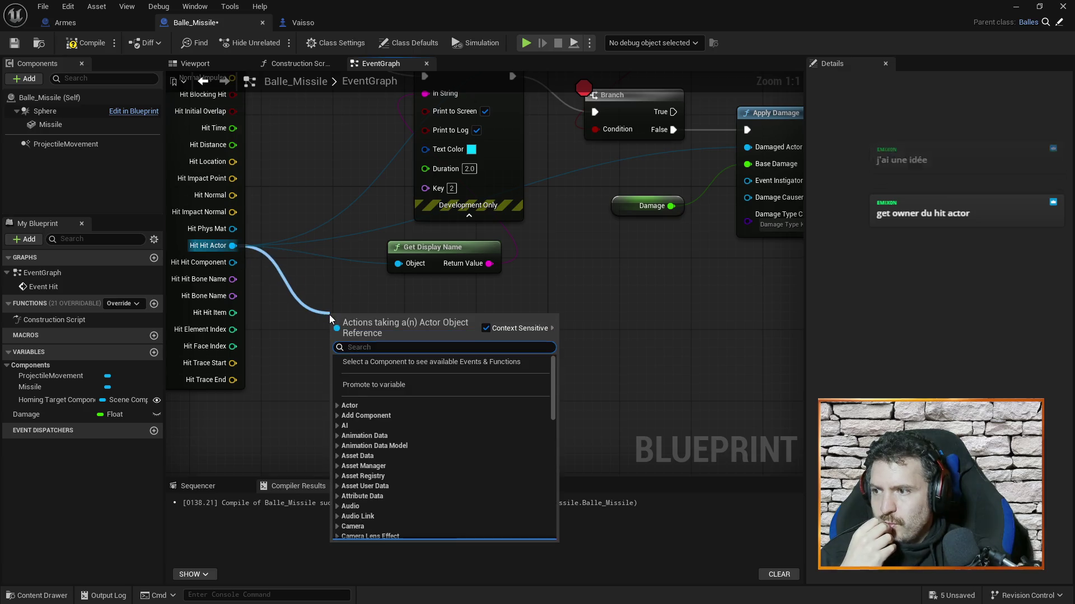
pyautogui.write('get owner')
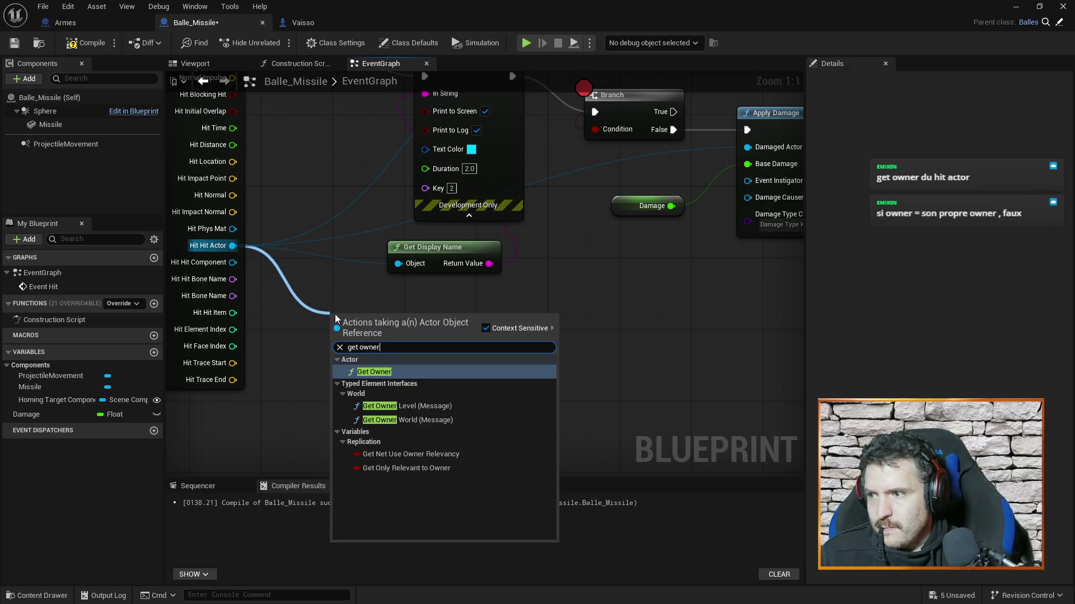
pyautogui.click(393, 372)
pyautogui.moveTo(393, 372)
pyautogui.mouseDown()
pyautogui.moveTo(456, 401)
pyautogui.moveTo(452, 426)
pyautogui.moveTo(452, 363)
pyautogui.moveTo(443, 374)
pyautogui.mouseUp()
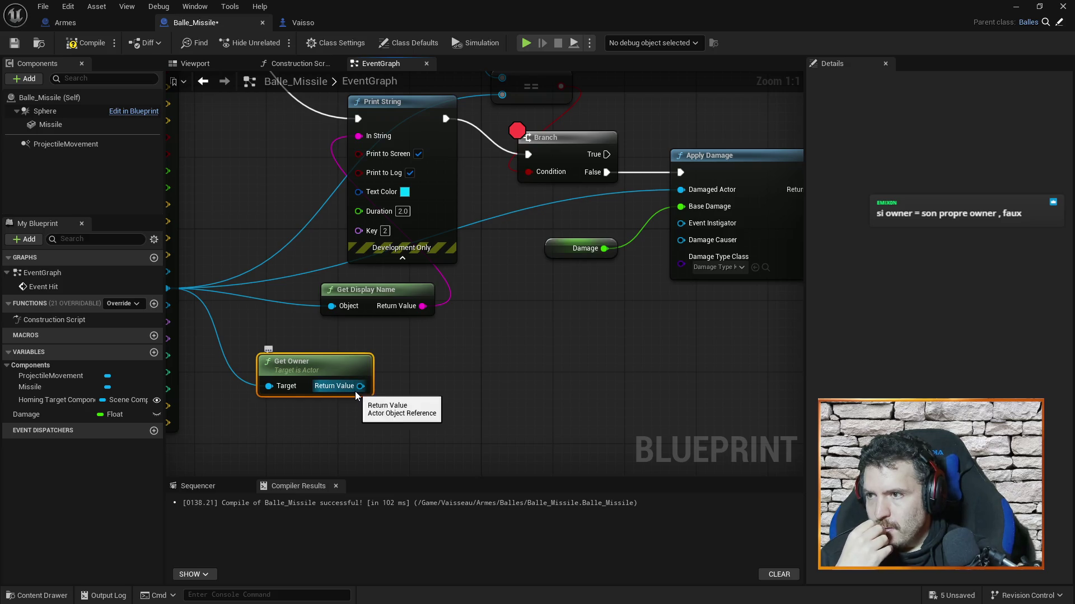
pyautogui.click(526, 370)
pyautogui.moveTo(529, 414)
pyautogui.mouseDown()
pyautogui.moveTo(559, 559)
pyautogui.moveTo(555, 478)
pyautogui.mouseUp()
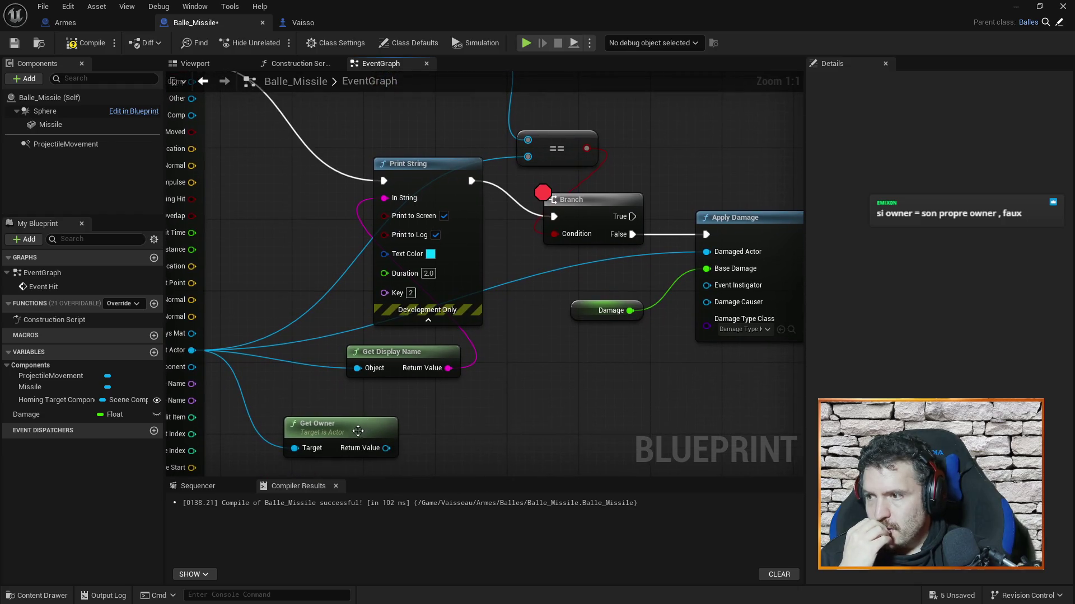
# Wire the new Get Owner's Return Value into the == node's second input.
pyautogui.moveTo(342, 432); pyautogui.dragTo(280, 209)
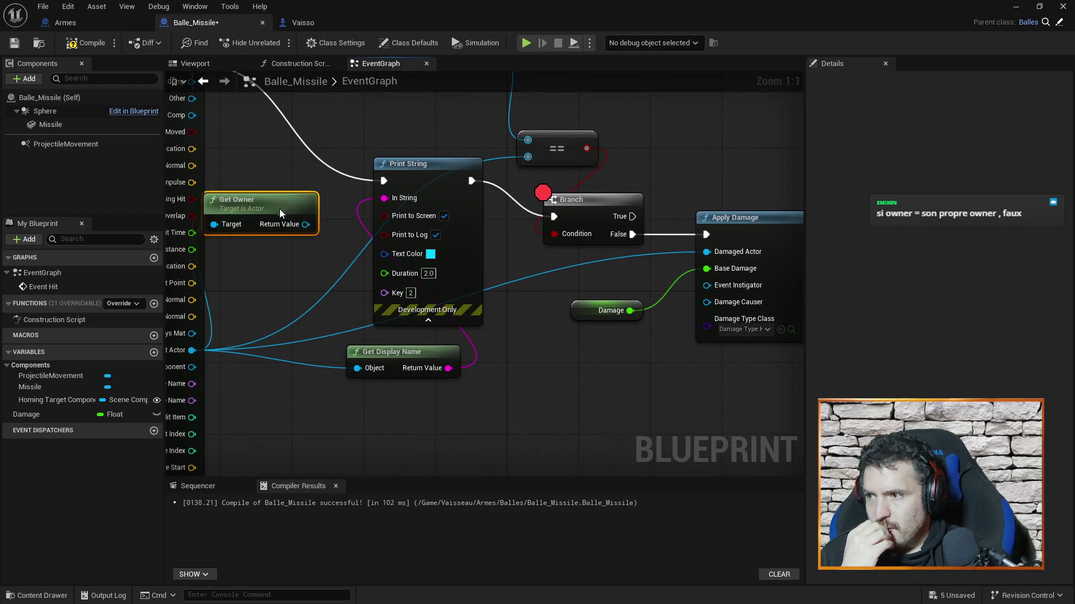
pyautogui.keyDown('alt'); pyautogui.click(526, 158); pyautogui.keyUp('alt')
pyautogui.moveTo(323, 224)
pyautogui.mouseDown()
pyautogui.moveTo(535, 167)
pyautogui.moveTo(527, 161)
pyautogui.mouseUp()
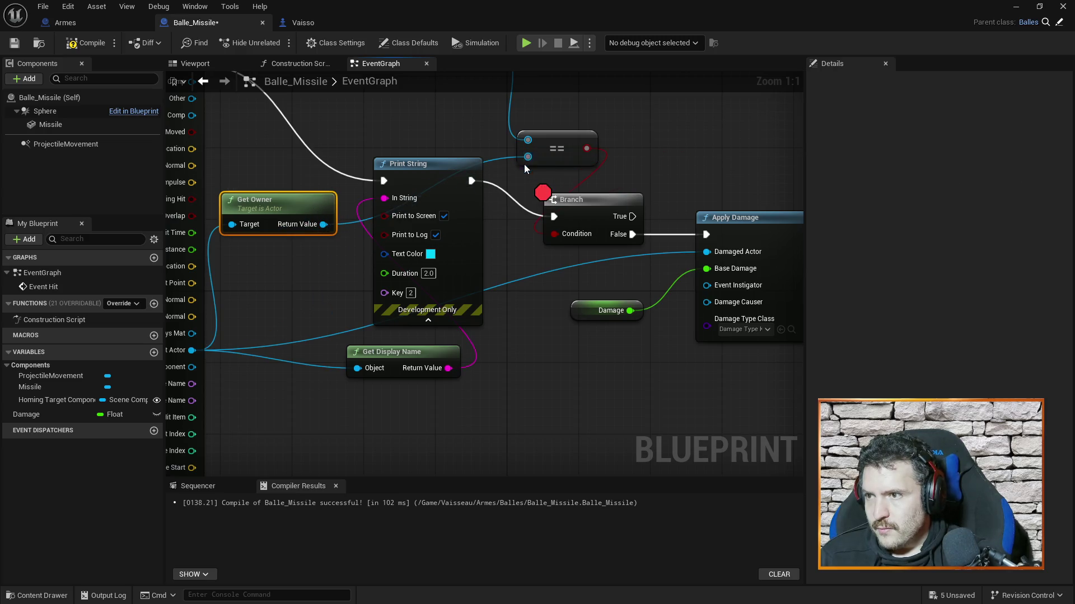
pyautogui.moveTo(262, 200)
pyautogui.mouseDown()
pyautogui.moveTo(287, 174)
pyautogui.moveTo(280, 191)
pyautogui.mouseUp()
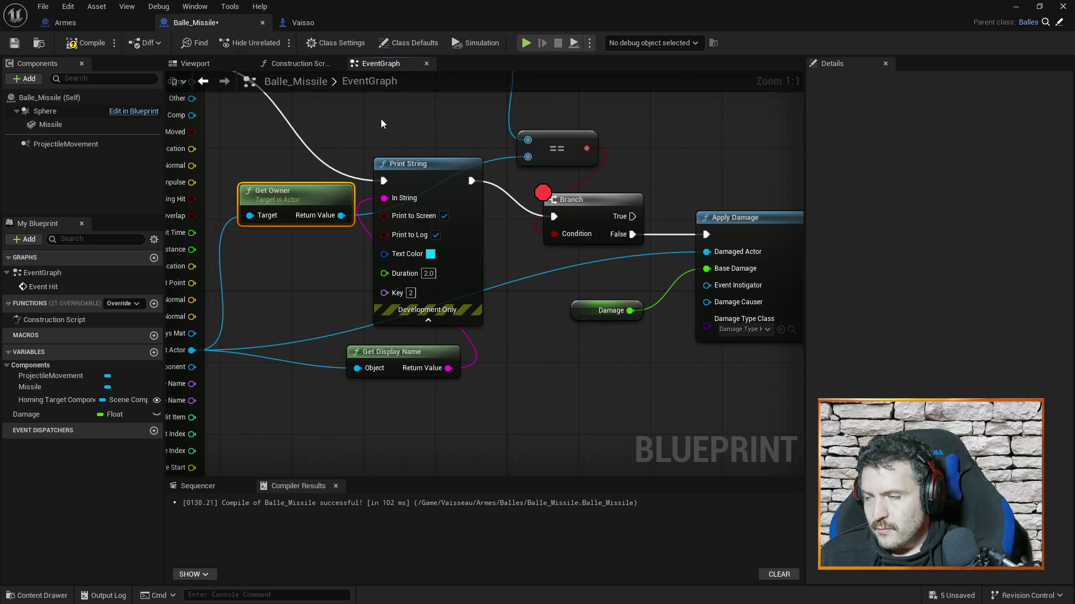
pyautogui.moveTo(353, 114); pyautogui.dragTo(375, 163)
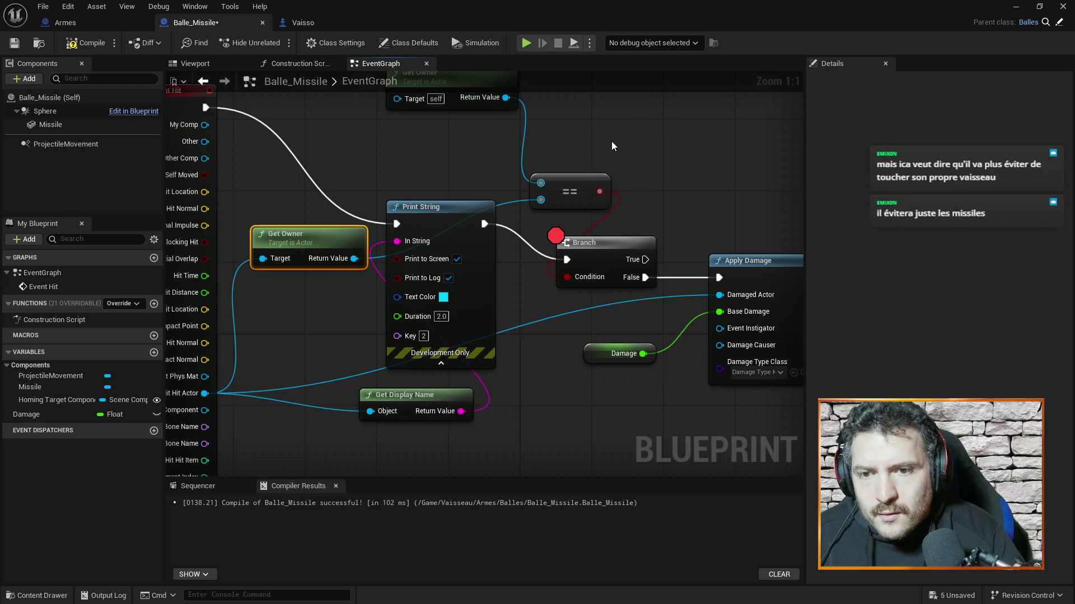
pyautogui.moveTo(616, 143); pyautogui.dragTo(626, 185)
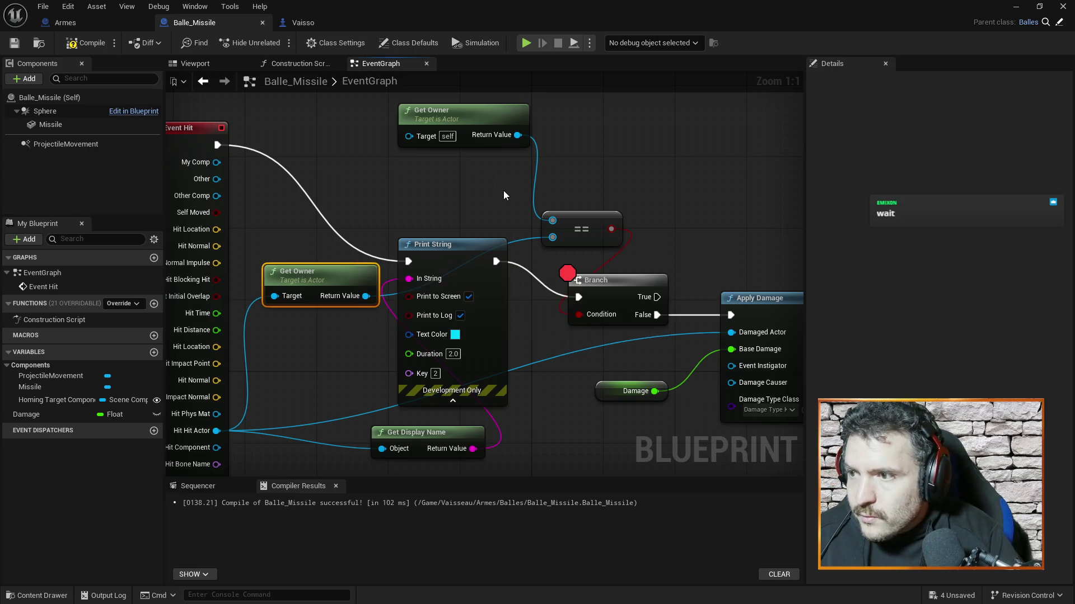
# Arrange the Get Owner, == and Branch nodes, then duplicate the owner-check group.
pyautogui.moveTo(327, 275)
pyautogui.mouseDown()
pyautogui.moveTo(434, 185)
pyautogui.moveTo(460, 185)
pyautogui.mouseUp()
pyautogui.moveTo(476, 110); pyautogui.dragTo(466, 91)
pyautogui.moveTo(577, 216); pyautogui.dragTo(595, 153)
pyautogui.moveTo(640, 295); pyautogui.dragTo(748, 161)
pyautogui.moveTo(448, 95)
pyautogui.mouseDown()
pyautogui.moveTo(734, 210)
pyautogui.moveTo(454, 121)
pyautogui.moveTo(456, 104)
pyautogui.mouseUp()
pyautogui.moveTo(386, 98)
pyautogui.mouseDown()
pyautogui.moveTo(709, 216)
pyautogui.moveTo(795, 218)
pyautogui.mouseUp()
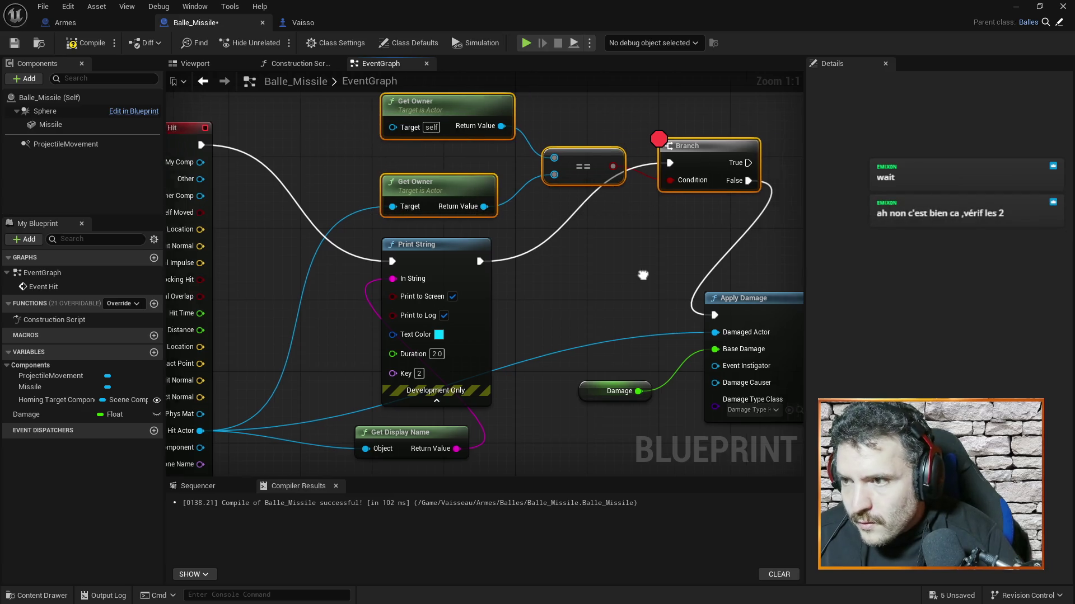
pyautogui.hotkey('ctrl', 'v')
# Shift the damage chain right and place the duplicated check below the first Branch.
pyautogui.scroll(-6, 728, 366)
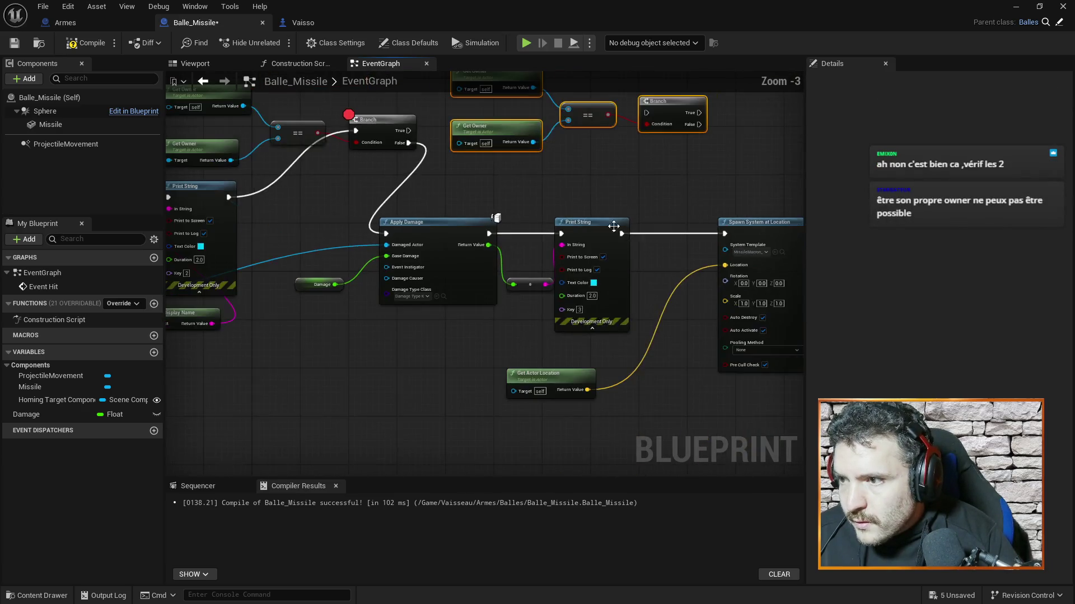
pyautogui.moveTo(727, 366); pyautogui.dragTo(608, 359)
pyautogui.moveTo(424, 228); pyautogui.dragTo(713, 348)
pyautogui.moveTo(617, 262); pyautogui.dragTo(745, 247)
pyautogui.scroll(2, 453, 235)
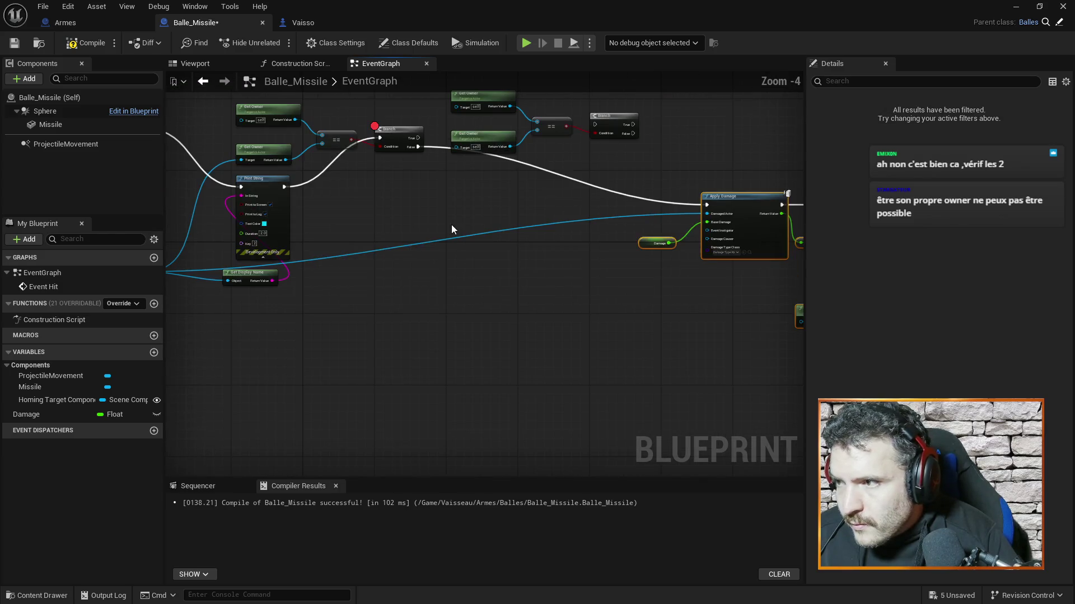
pyautogui.moveTo(545, 163)
pyautogui.mouseDown()
pyautogui.moveTo(610, 182)
pyautogui.moveTo(697, 121)
pyautogui.mouseUp()
pyautogui.moveTo(606, 162)
pyautogui.mouseDown()
pyautogui.moveTo(566, 227)
pyautogui.moveTo(537, 238)
pyautogui.mouseUp()
pyautogui.click(535, 241)
pyautogui.scroll(2, 521, 240)
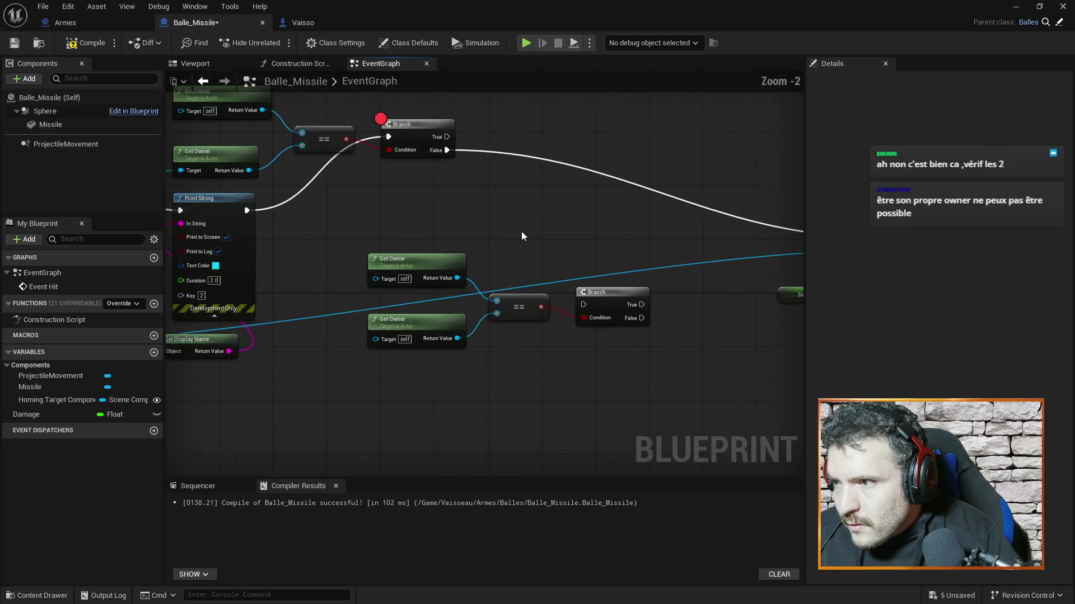
# Chain the second Branch from the first Branch's False and wire Hit Actor into its ==.
pyautogui.moveTo(446, 150)
pyautogui.mouseDown()
pyautogui.moveTo(574, 304)
pyautogui.moveTo(764, 213)
pyautogui.mouseUp()
pyautogui.moveTo(529, 268); pyautogui.dragTo(581, 193)
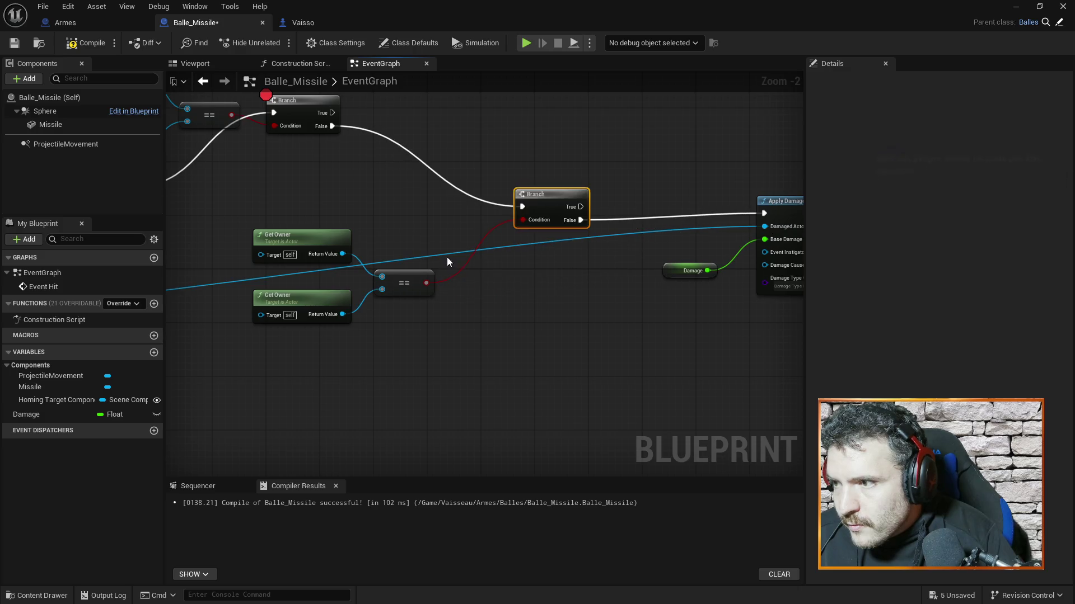
pyautogui.moveTo(421, 267); pyautogui.dragTo(455, 226)
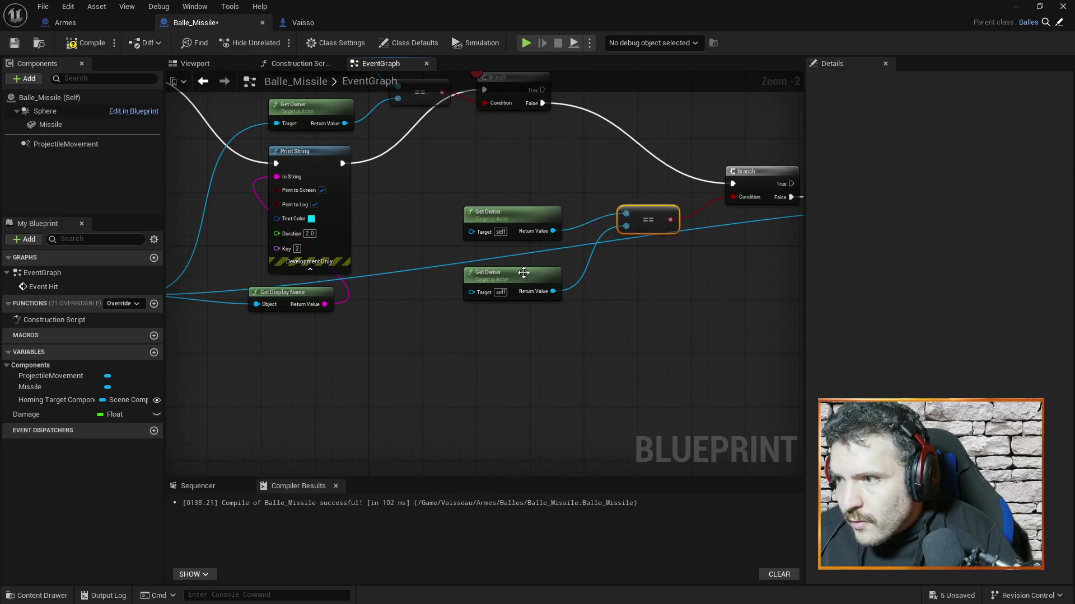
pyautogui.click(503, 277)
pyautogui.scroll(-3, 416, 268)
pyautogui.scroll(2, 349, 395)
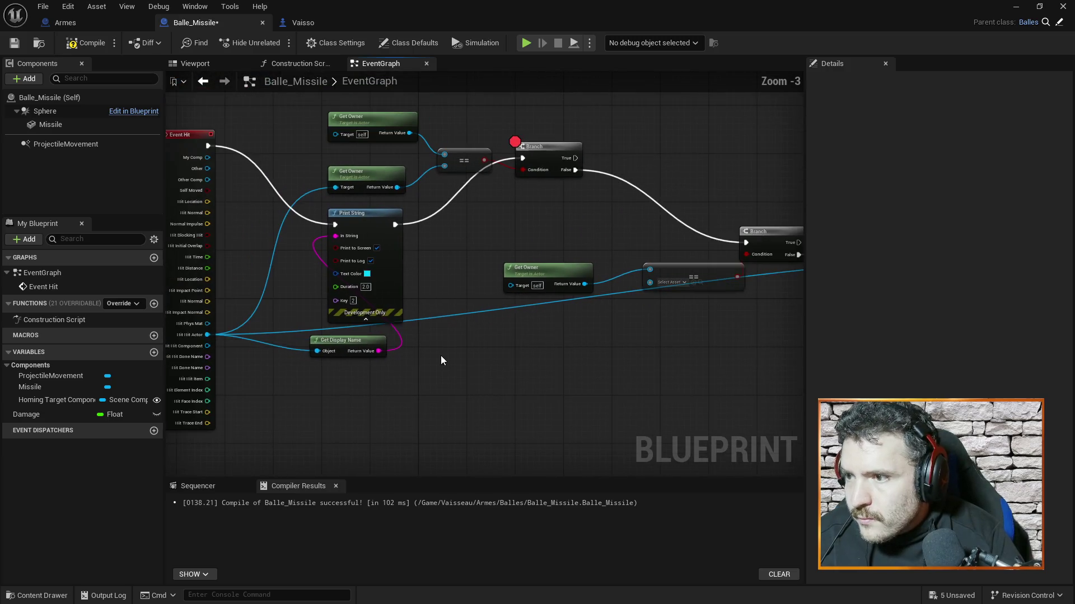
pyautogui.moveTo(207, 335)
pyautogui.mouseDown()
pyautogui.moveTo(537, 320)
pyautogui.moveTo(652, 284)
pyautogui.mouseUp()
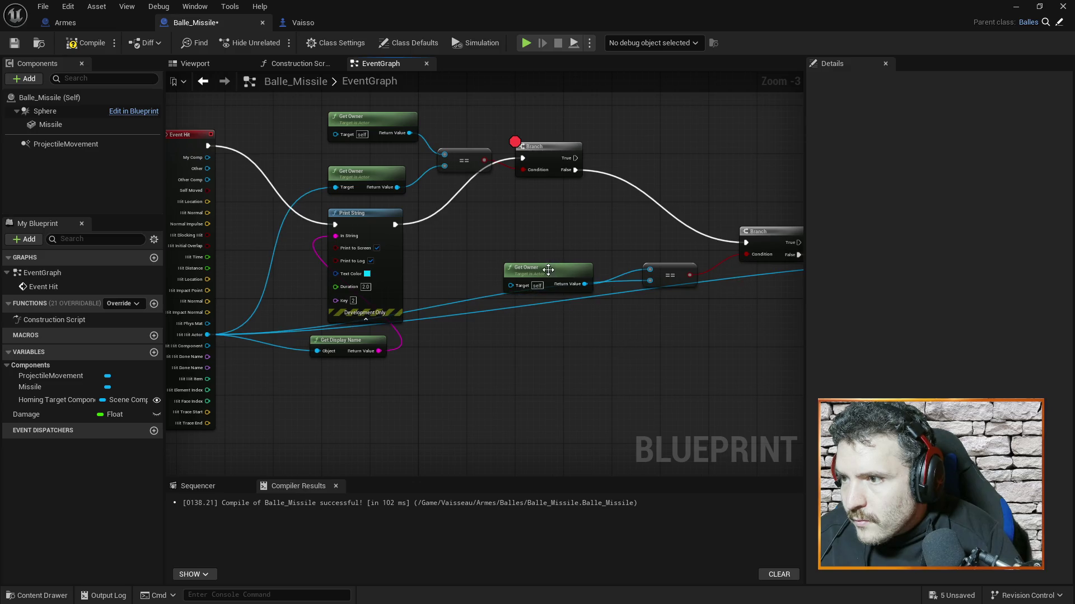
pyautogui.moveTo(546, 268); pyautogui.dragTo(522, 232)
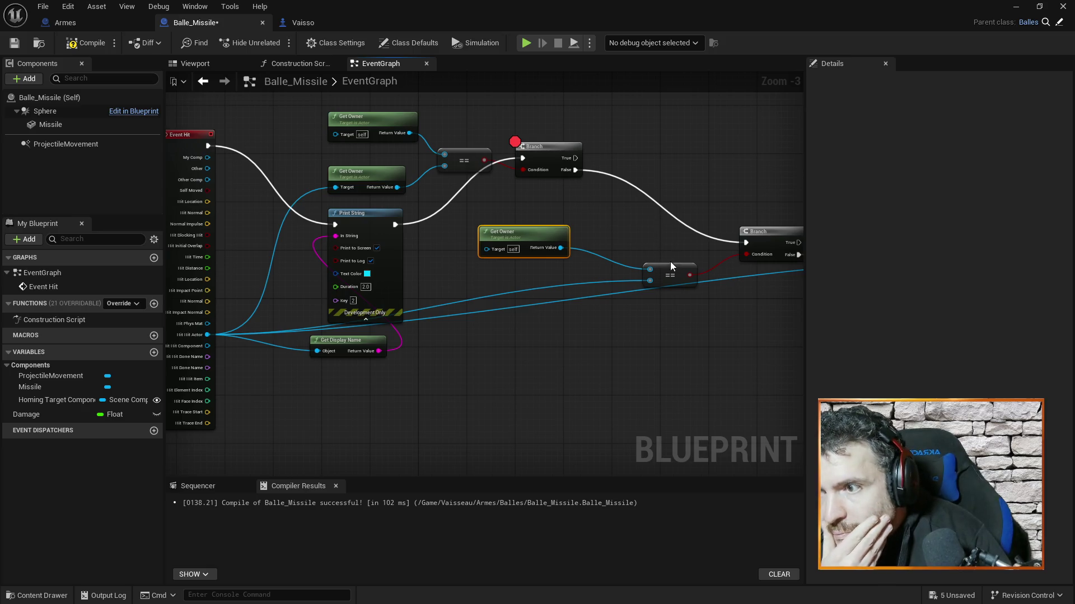
pyautogui.moveTo(674, 273); pyautogui.dragTo(643, 255)
# Save and compile the Balle_Missile blueprint, then return to the level editor.
pyautogui.hotkey('ctrl', 's')
pyautogui.click(106, 43)
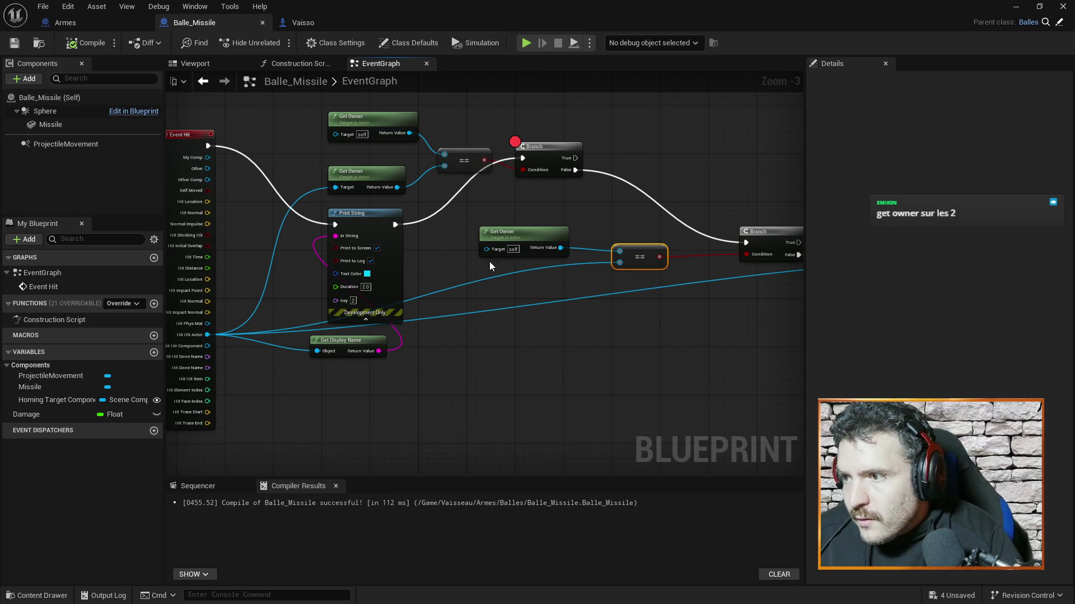
pyautogui.moveTo(452, 263)
pyautogui.mouseDown()
pyautogui.moveTo(508, 263)
pyautogui.moveTo(476, 259)
pyautogui.mouseUp()
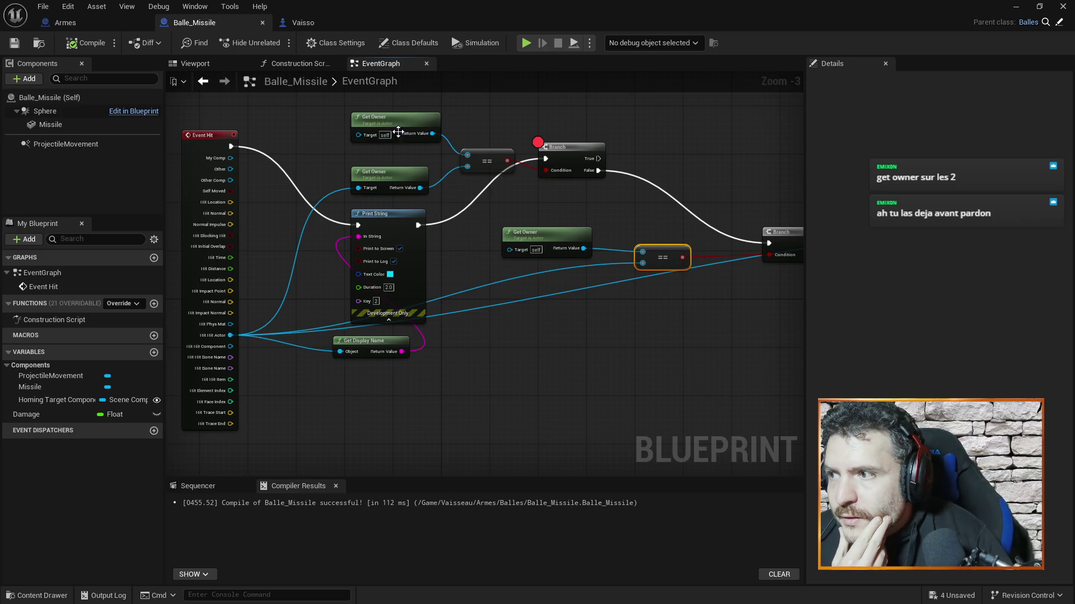
pyautogui.moveTo(673, 348); pyautogui.dragTo(583, 360)
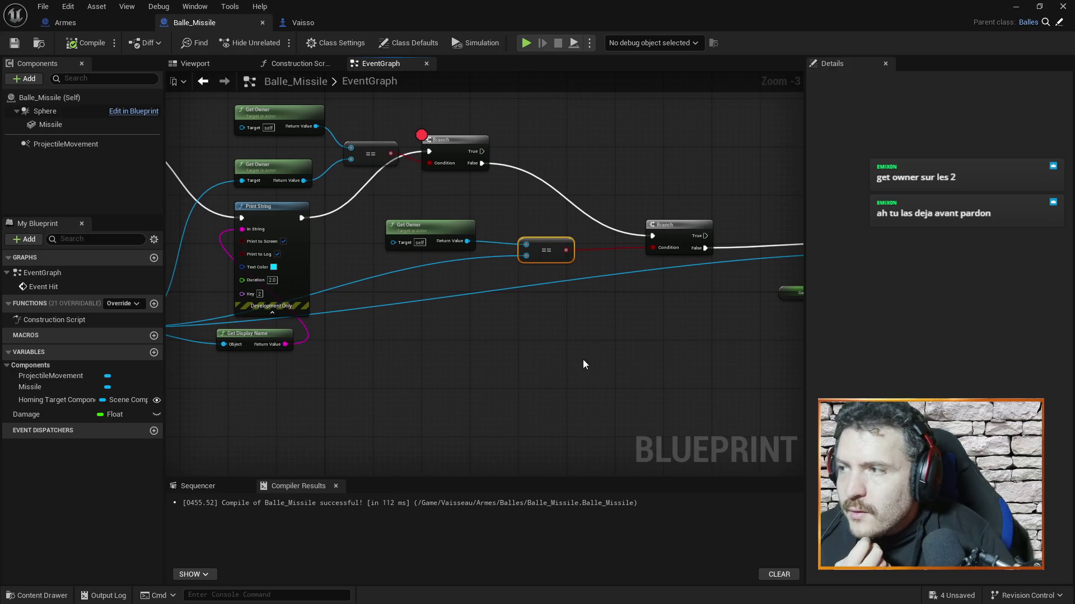
pyautogui.click(1015, 6)
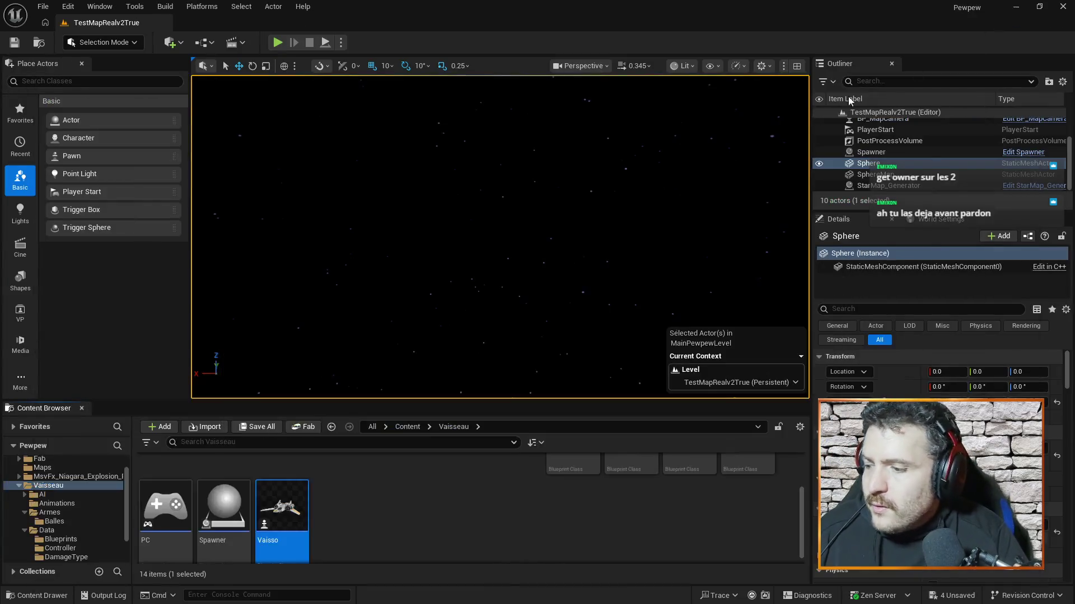
# Play the level, remove the Branch breakpoint when it triggers, and resume the game.
pyautogui.click(278, 43)
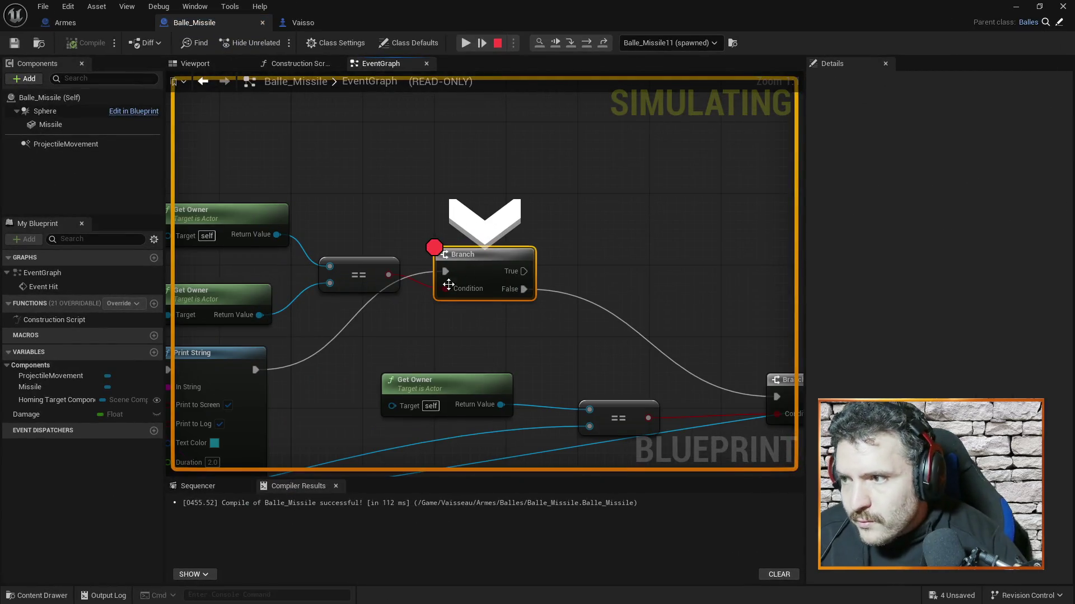
pyautogui.press('F9')
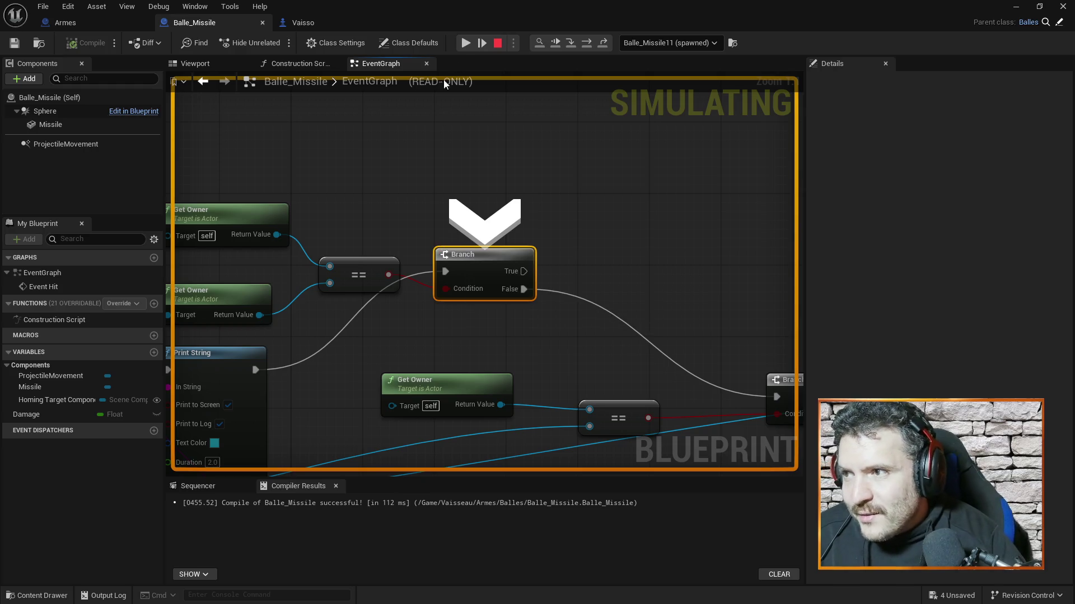
pyautogui.click(464, 48)
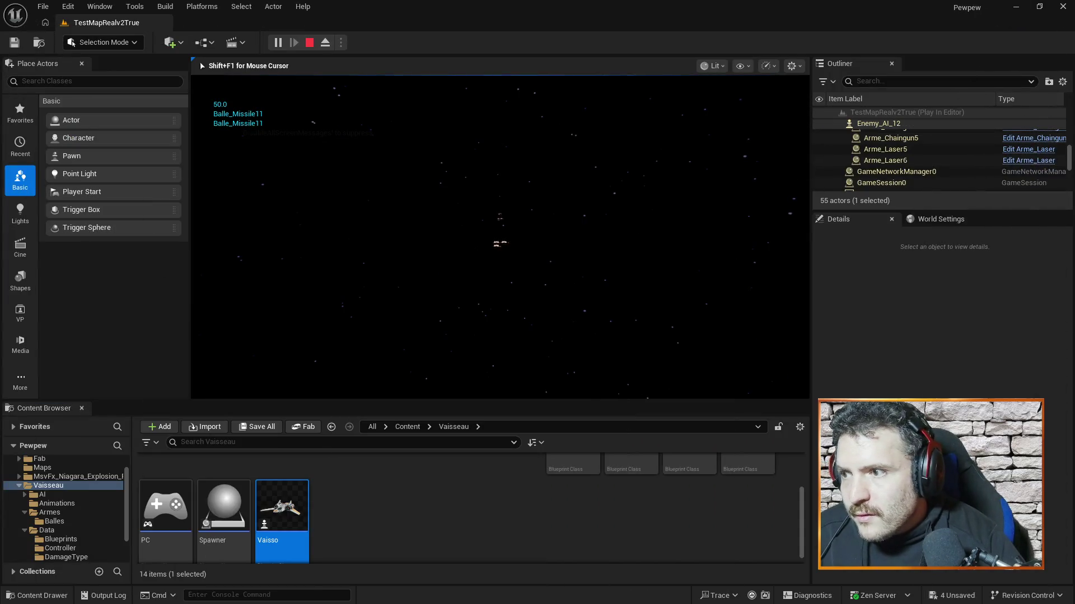
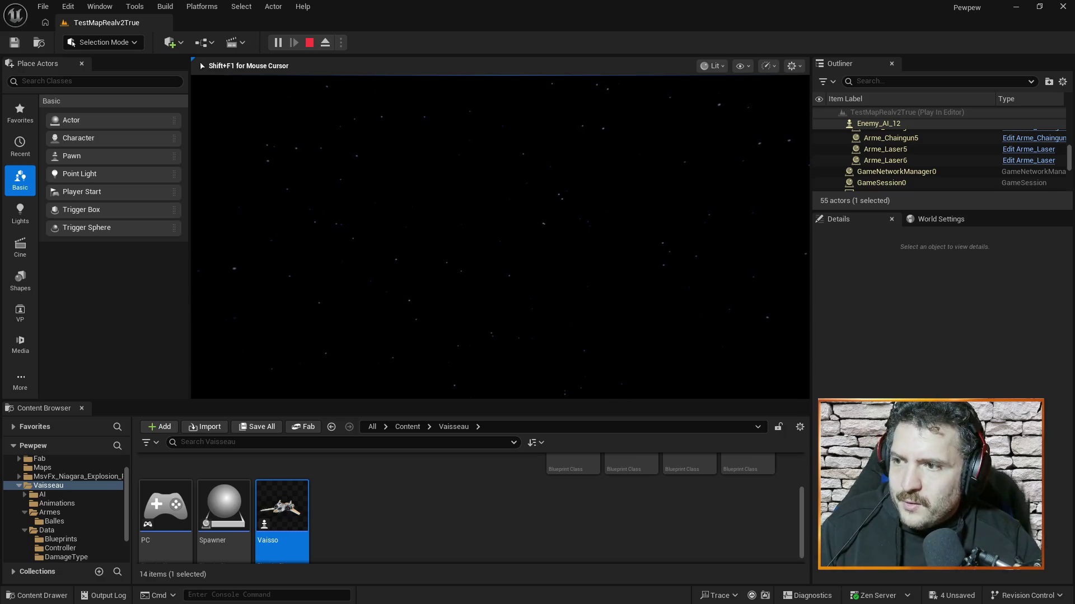
# End Play In Editor, re-maximize the editor window, and switch to the Balle_Missile Blueprint.
pyautogui.press('Escape')
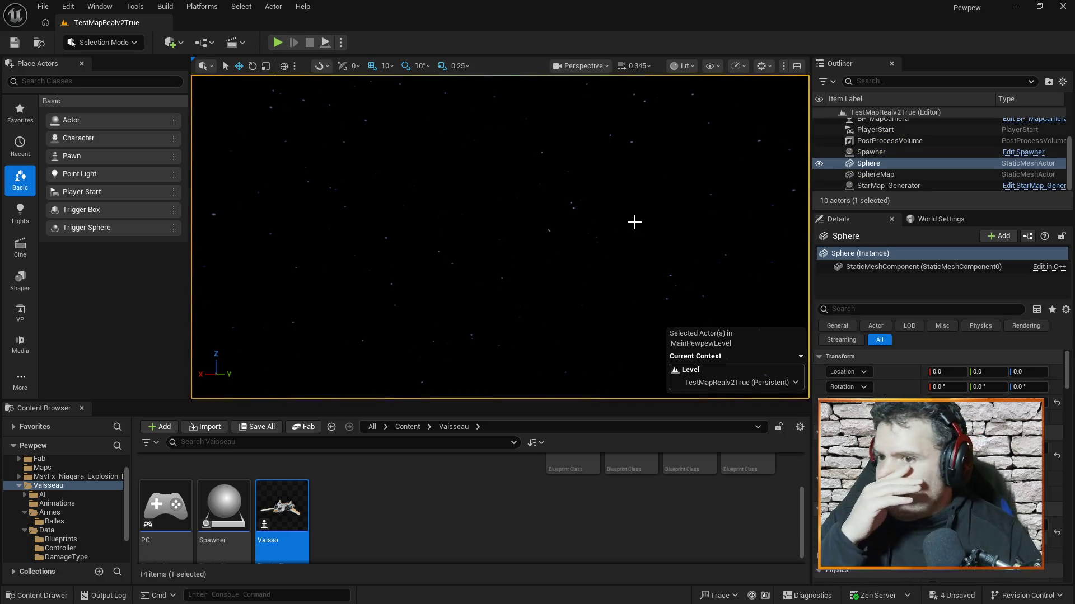
pyautogui.doubleClick(717, 13)
pyautogui.doubleClick(736, 24)
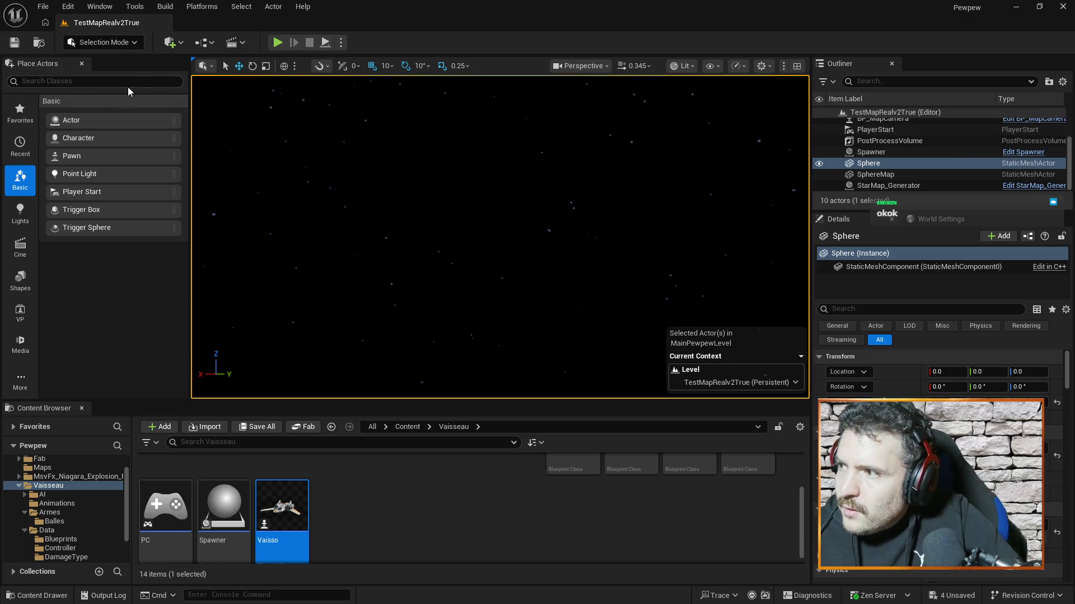
pyautogui.hotkey('alt', 'Tab')
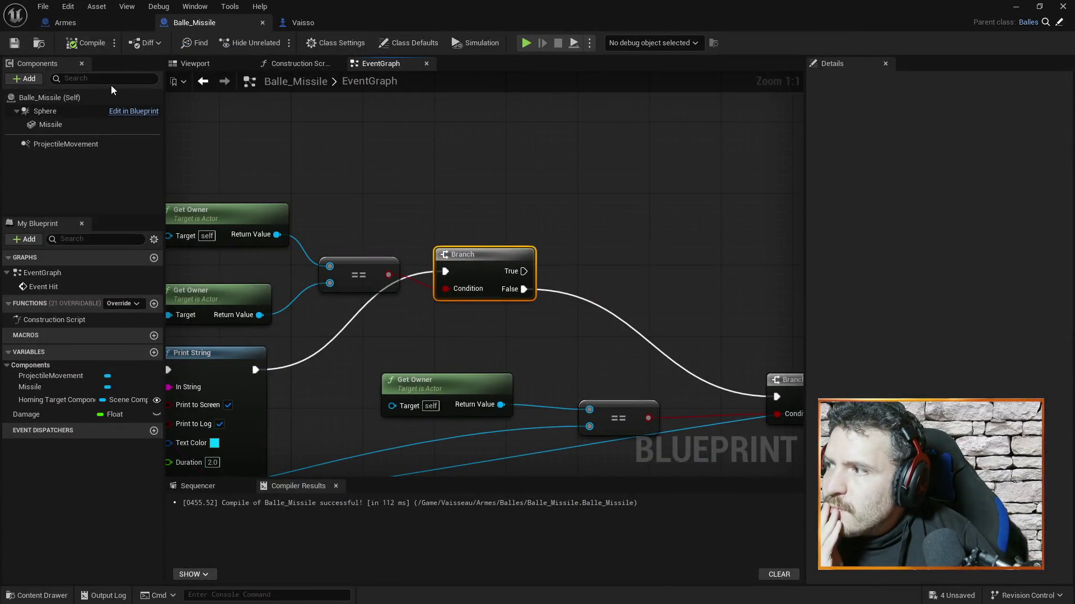
# Set the Sphere's Collision Enabled to Query Only (No Physics Collision) and compile Balle_Missile.
pyautogui.click(70, 125)
pyautogui.click(45, 111)
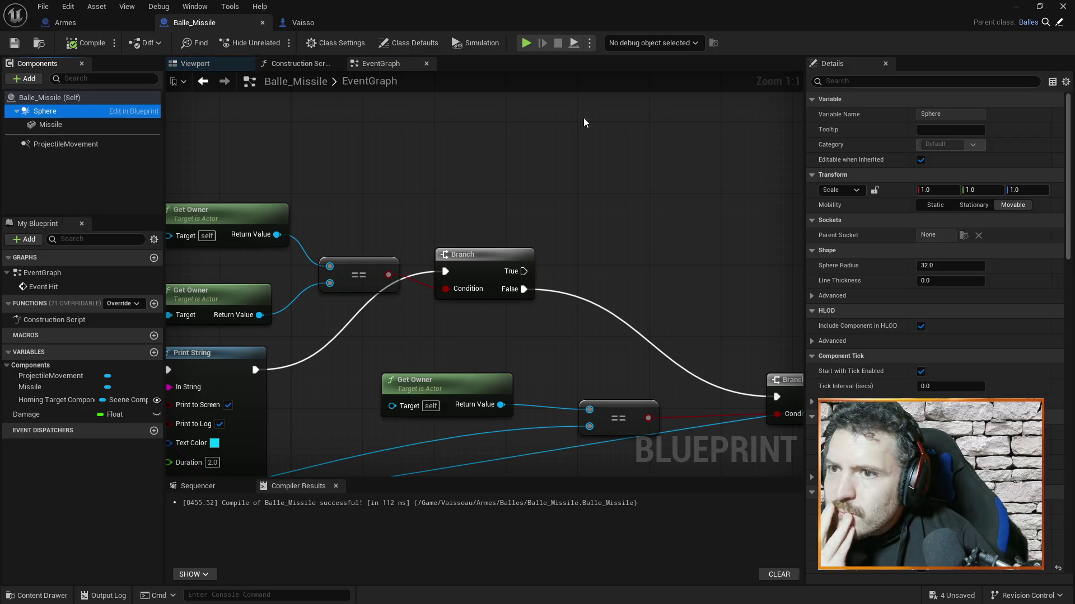
pyautogui.moveTo(1071, 178); pyautogui.dragTo(1071, 371)
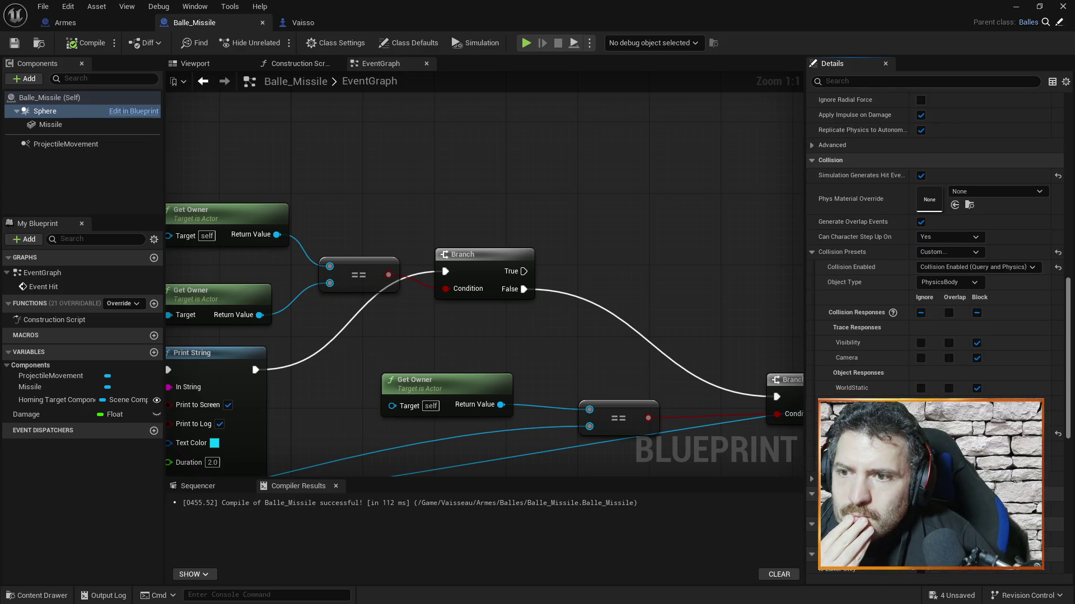
pyautogui.click(1000, 271)
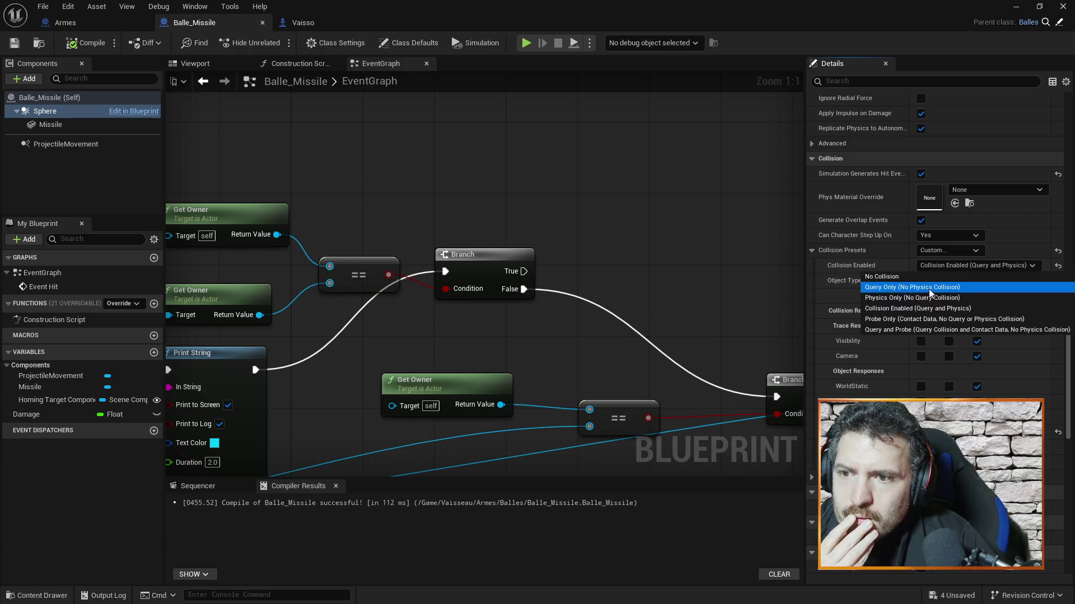
pyautogui.click(941, 288)
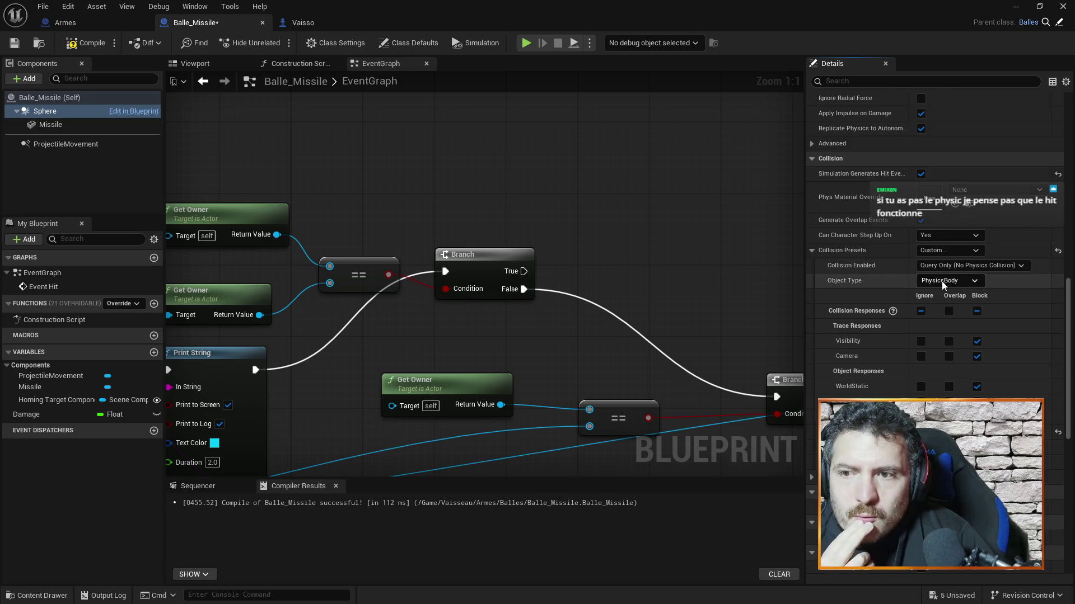
pyautogui.click(951, 266)
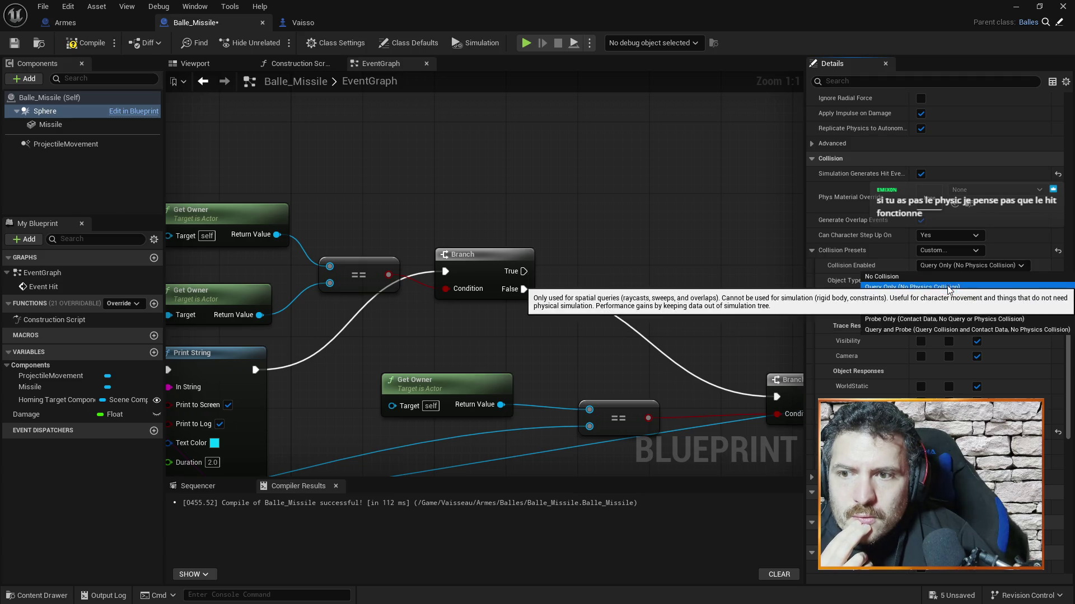
pyautogui.click(946, 287)
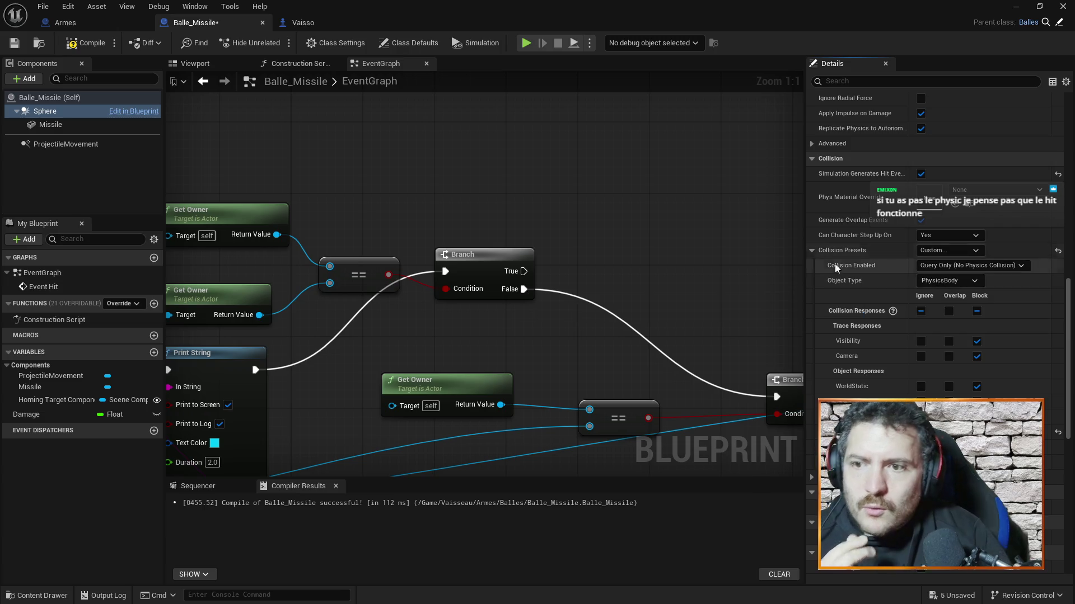
pyautogui.click(96, 37)
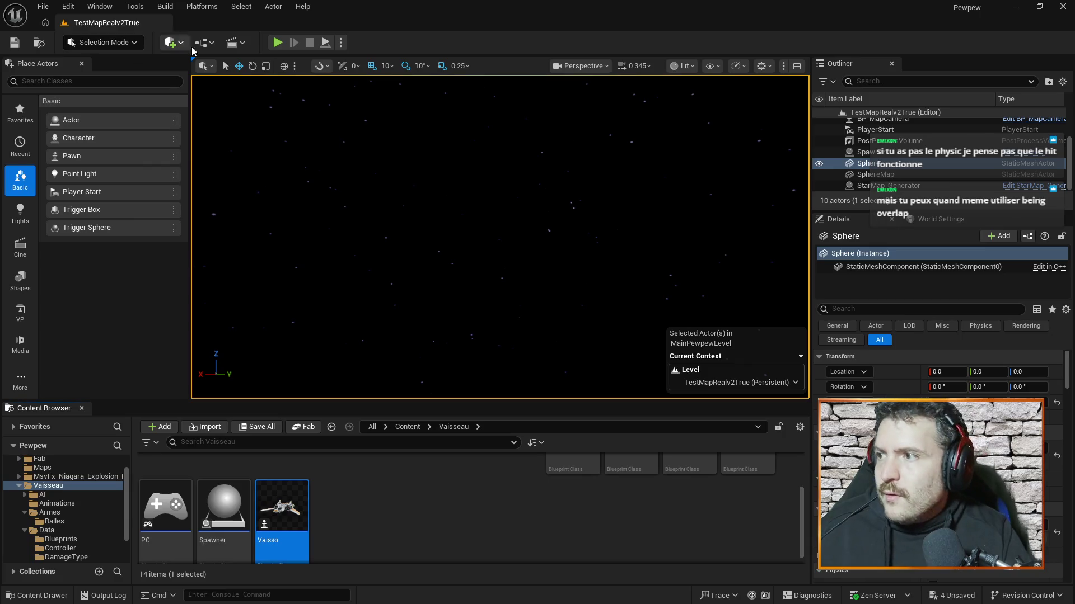
pyautogui.click(278, 43)
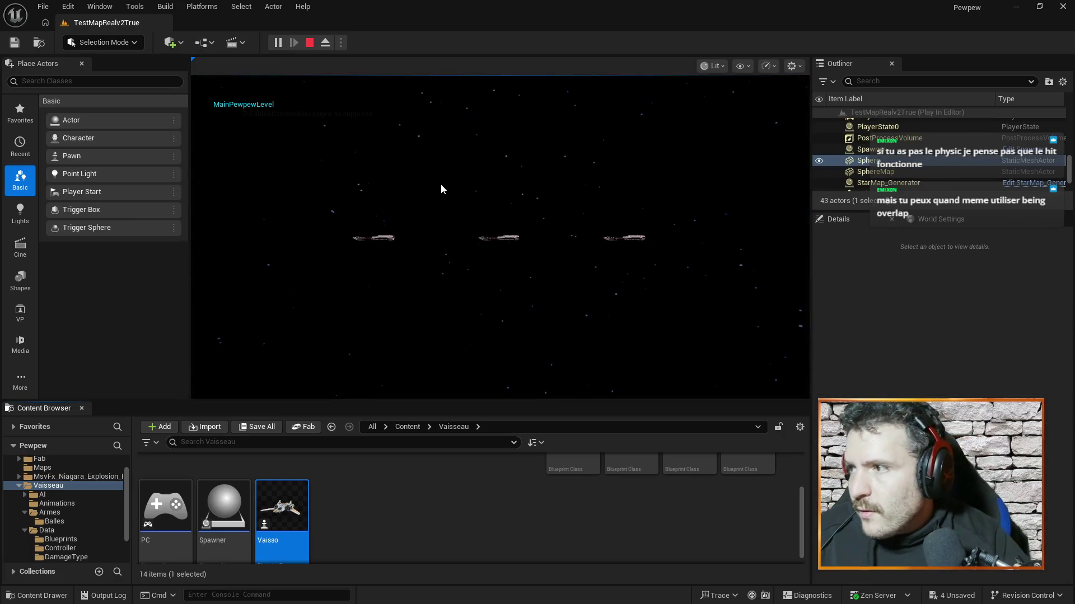
pyautogui.click(441, 185)
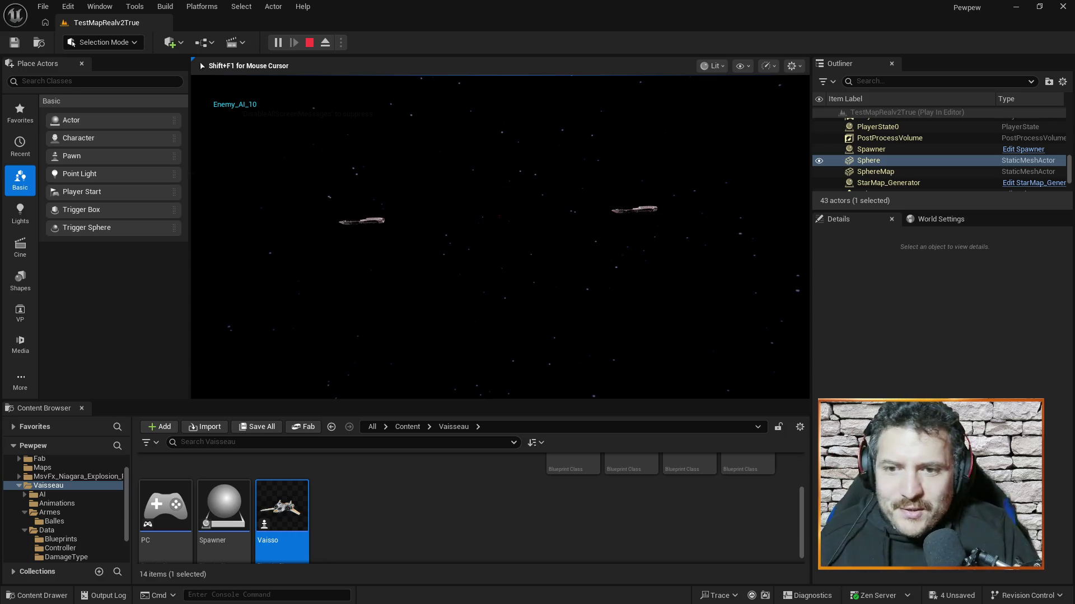
pyautogui.press('Escape')
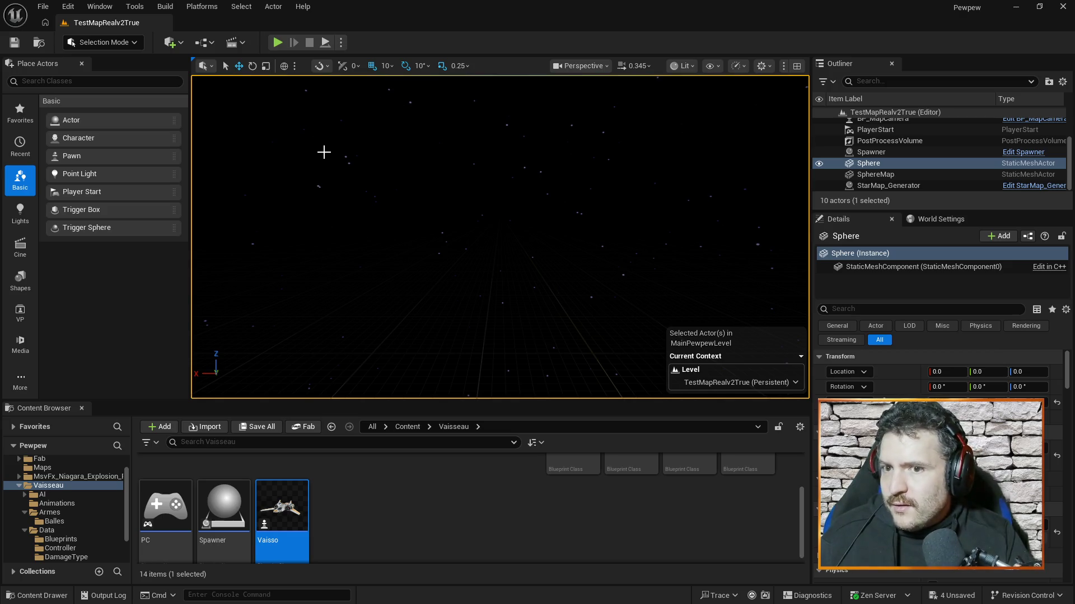
pyautogui.click(277, 43)
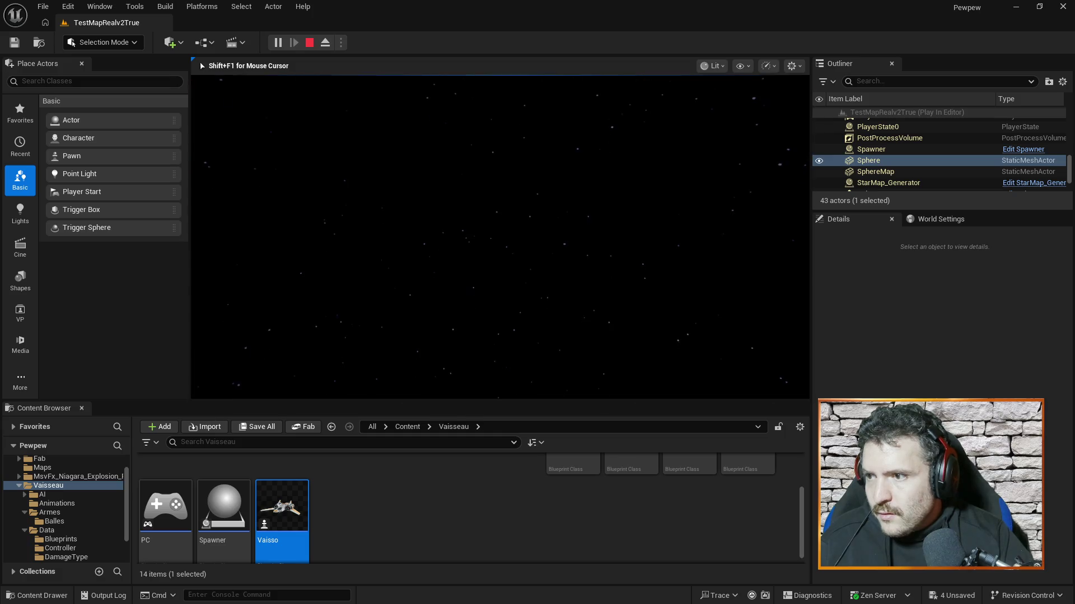
pyautogui.press('Escape')
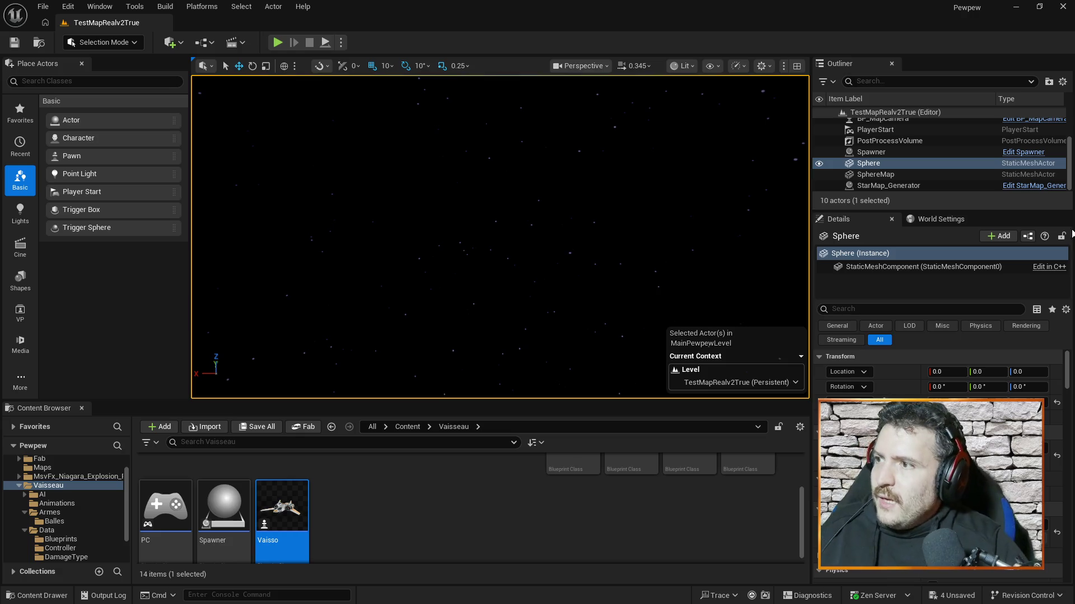
pyautogui.click(277, 42)
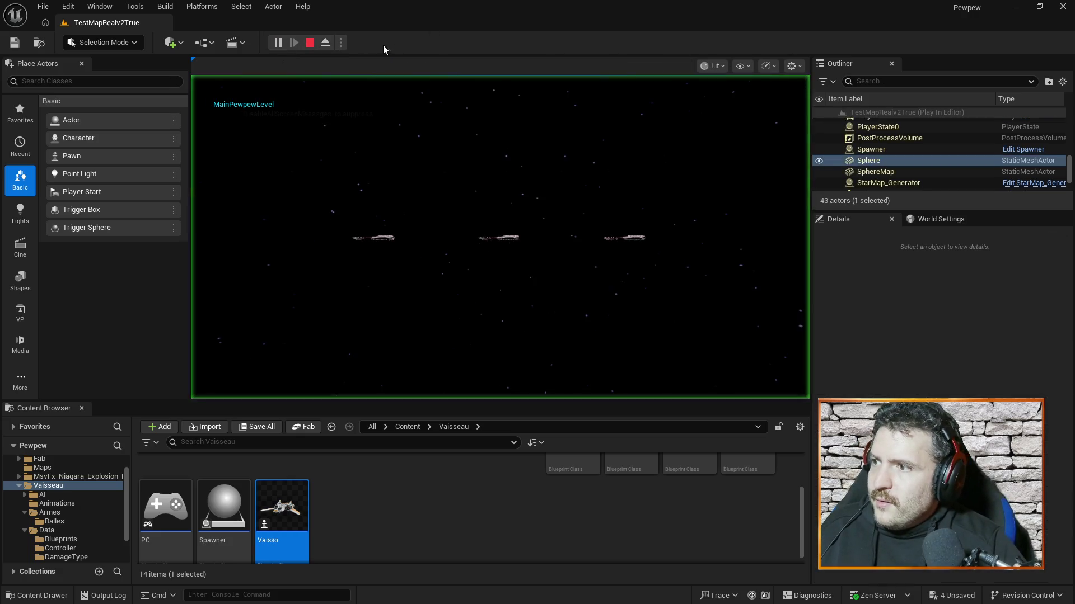
pyautogui.click(385, 74)
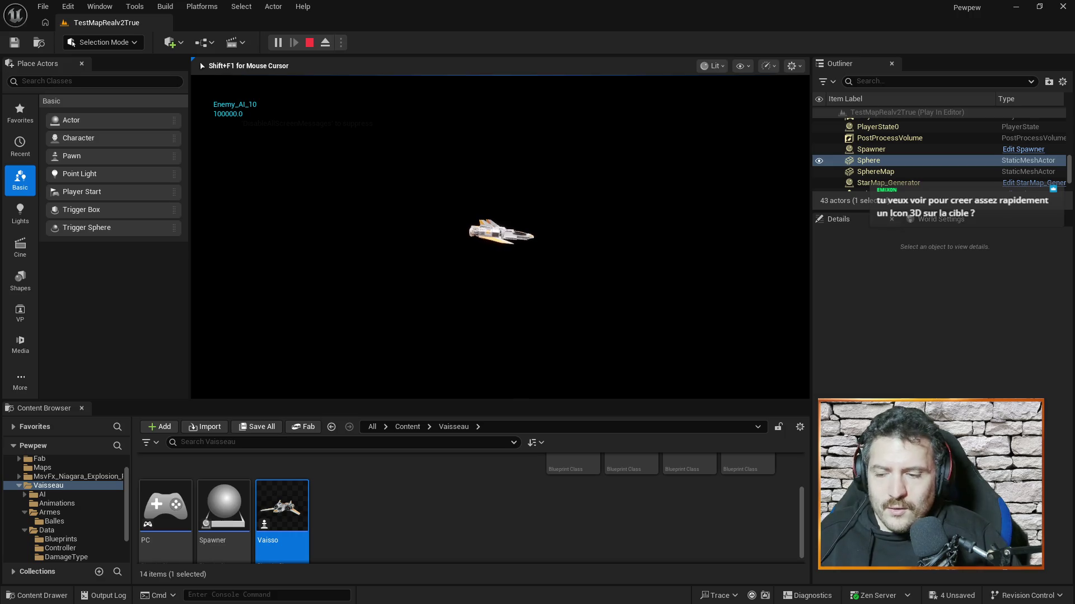
pyautogui.press('Escape')
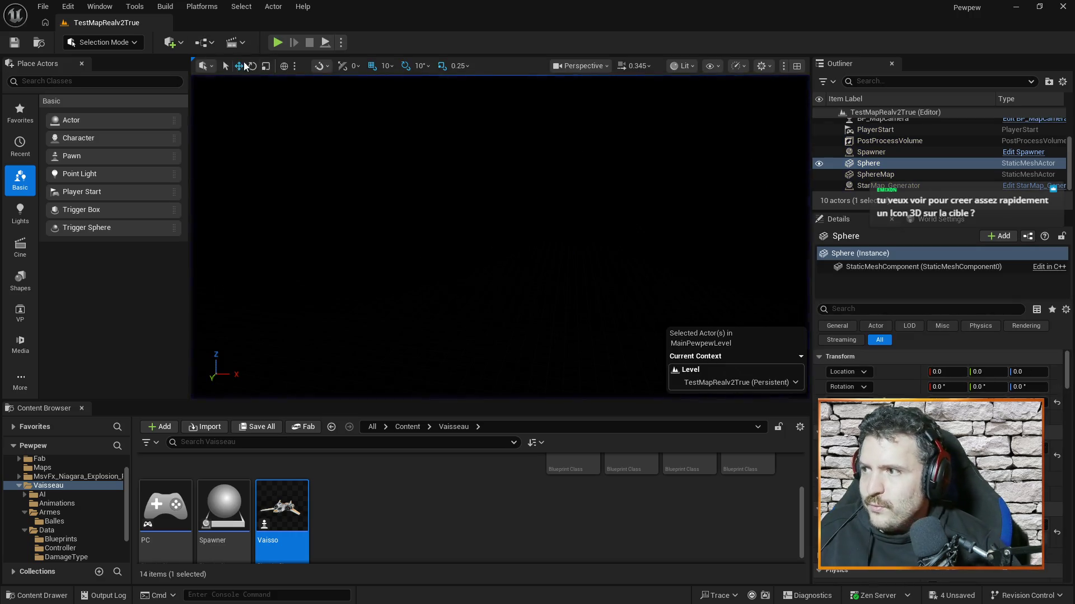
# Play-test the level once more, stop it, and return to the Balle_Missile Blueprint.
pyautogui.click(276, 43)
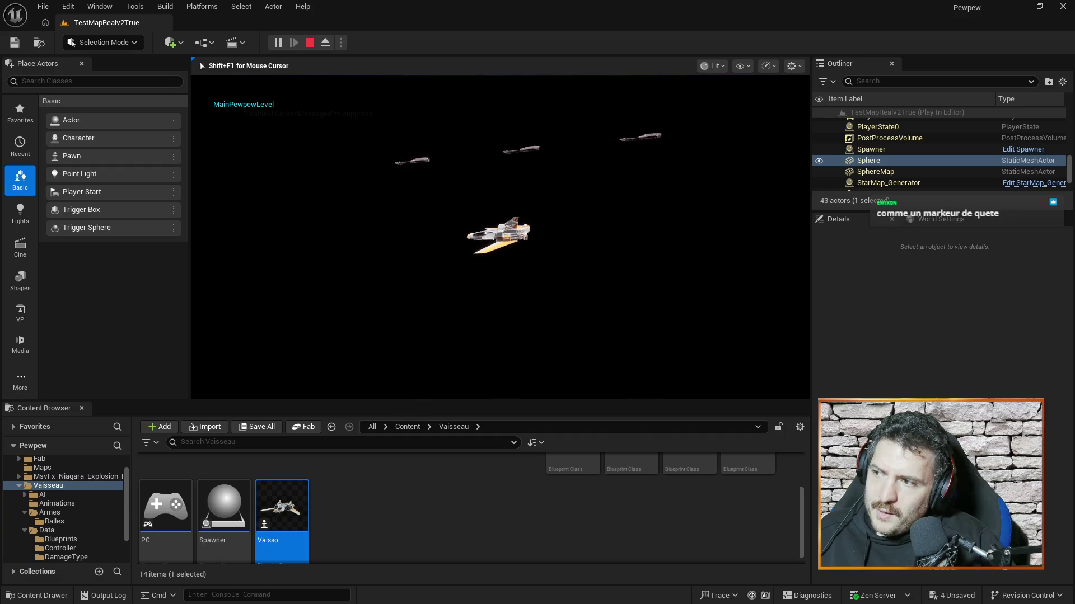
pyautogui.press('Escape')
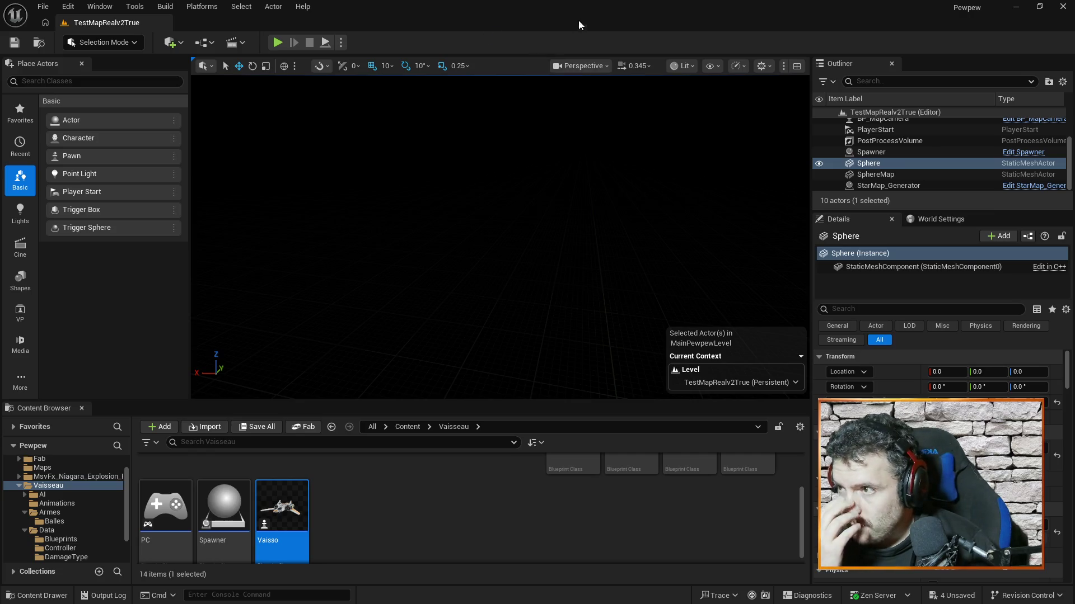
pyautogui.hotkey('alt', 'Tab')
pyautogui.hotkey('alt', 'Tab')
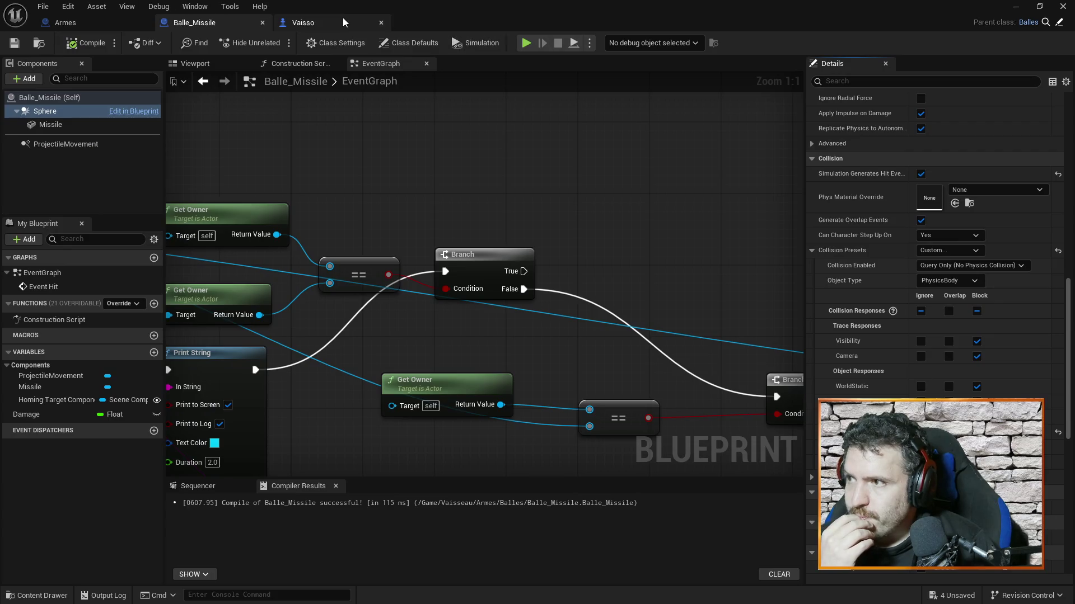
# Open the Spawner Blueprint from the Content Browser.
pyautogui.click(346, 17)
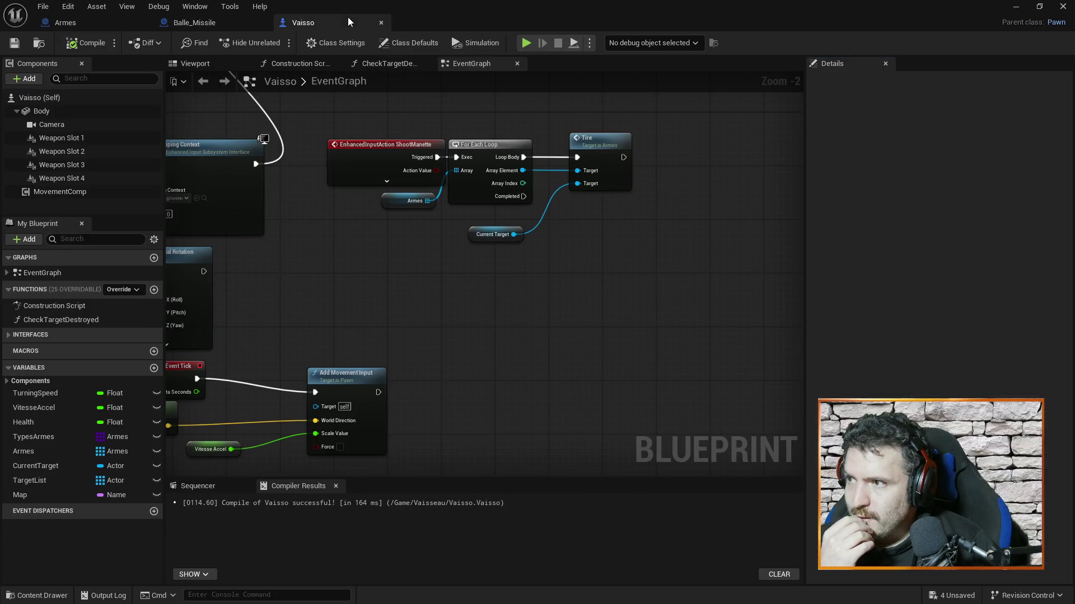
pyautogui.click(1012, 8)
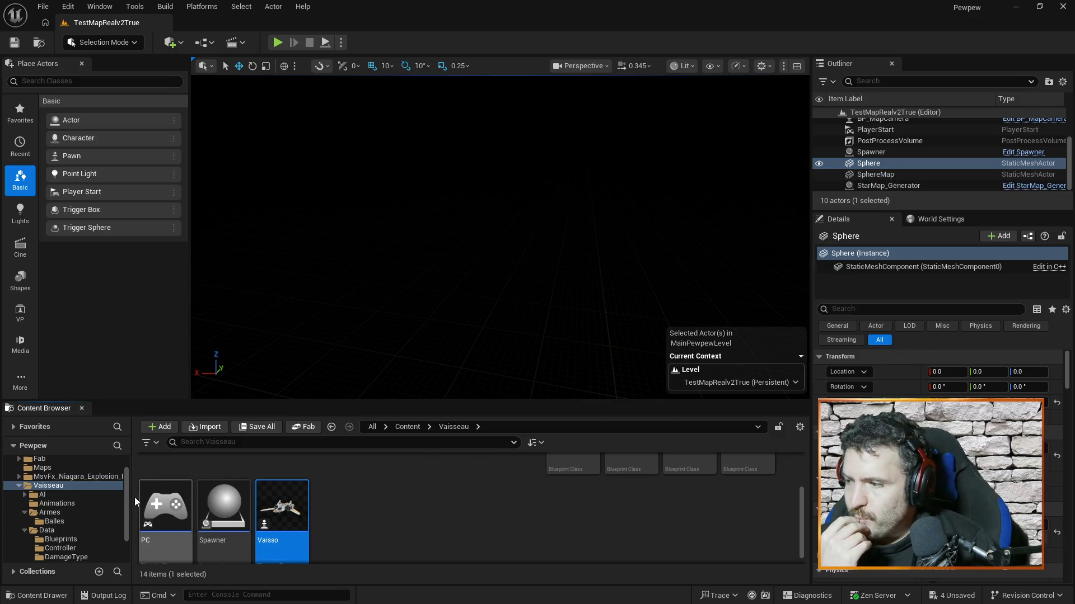
pyautogui.doubleClick(216, 498)
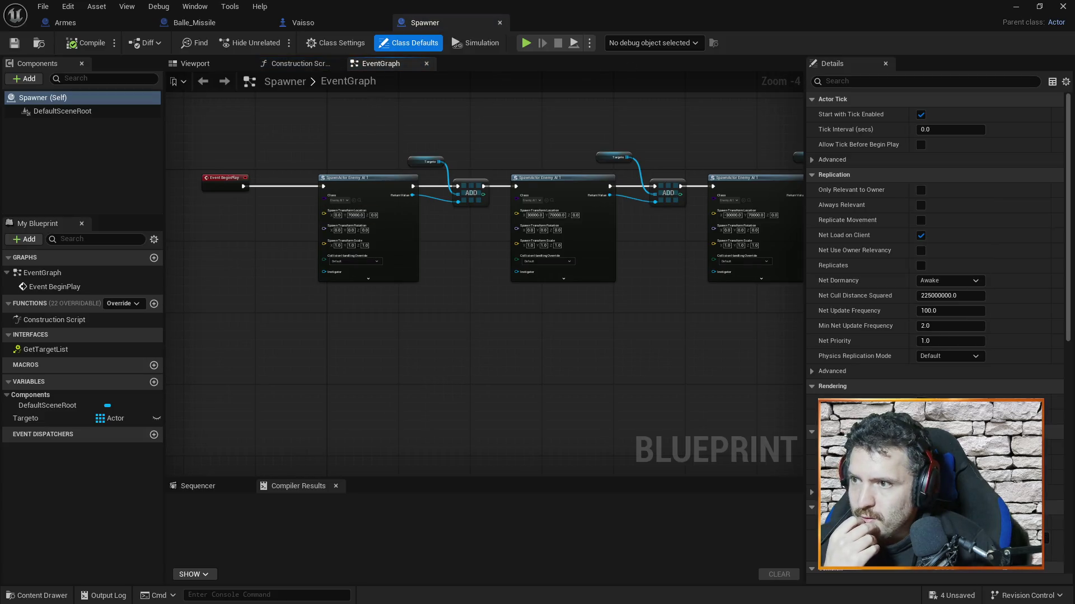
pyautogui.scroll(5, 442, 211)
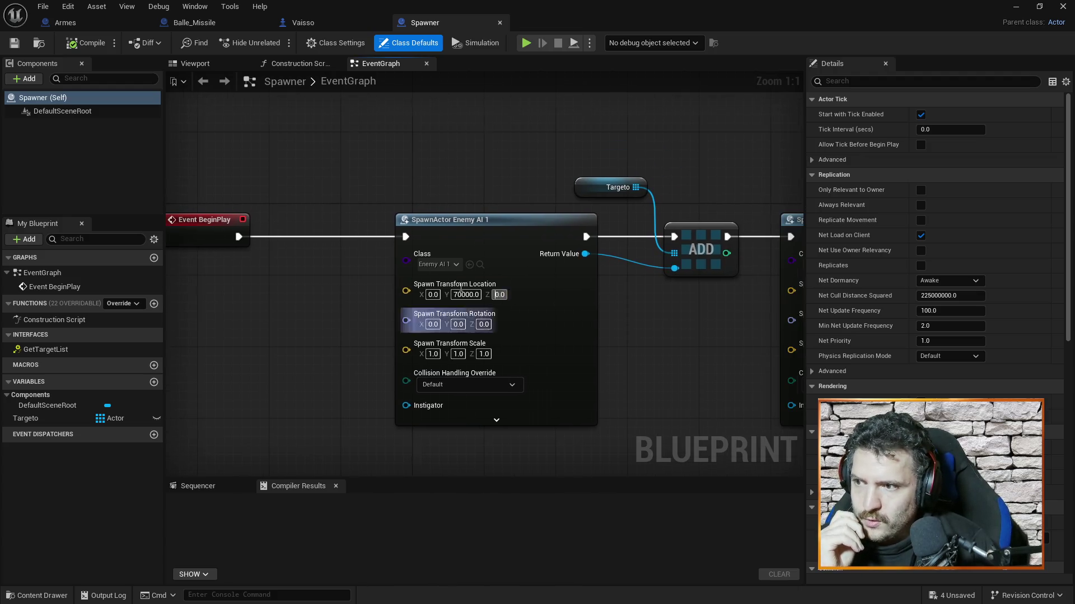
pyautogui.scroll(-2, 518, 310)
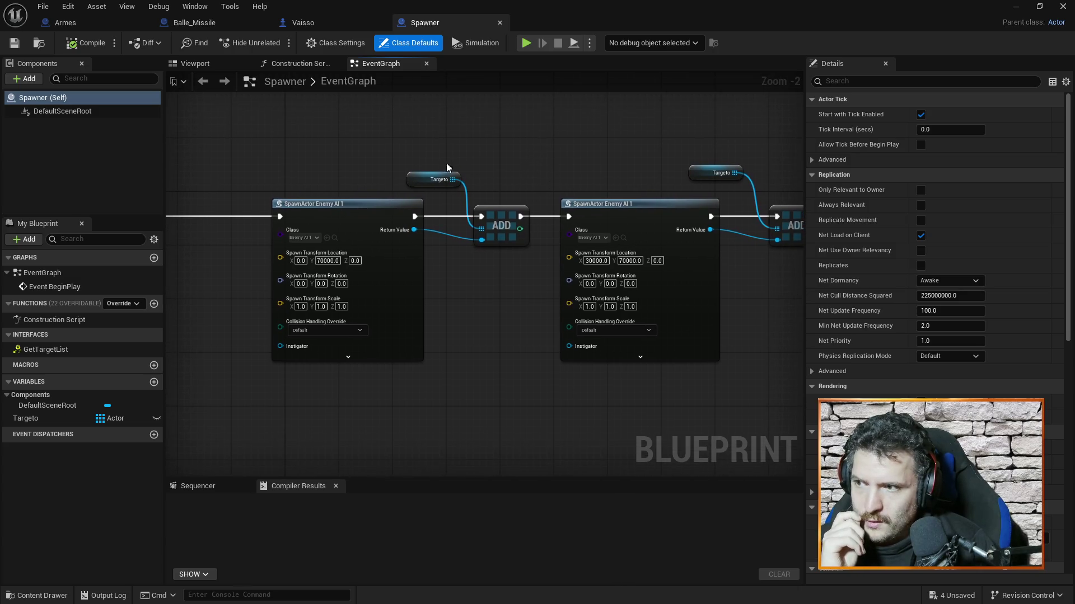
# Pan the Spawner event graph across its SpawnActor and Get Target List nodes.
pyautogui.rightClick(518, 221)
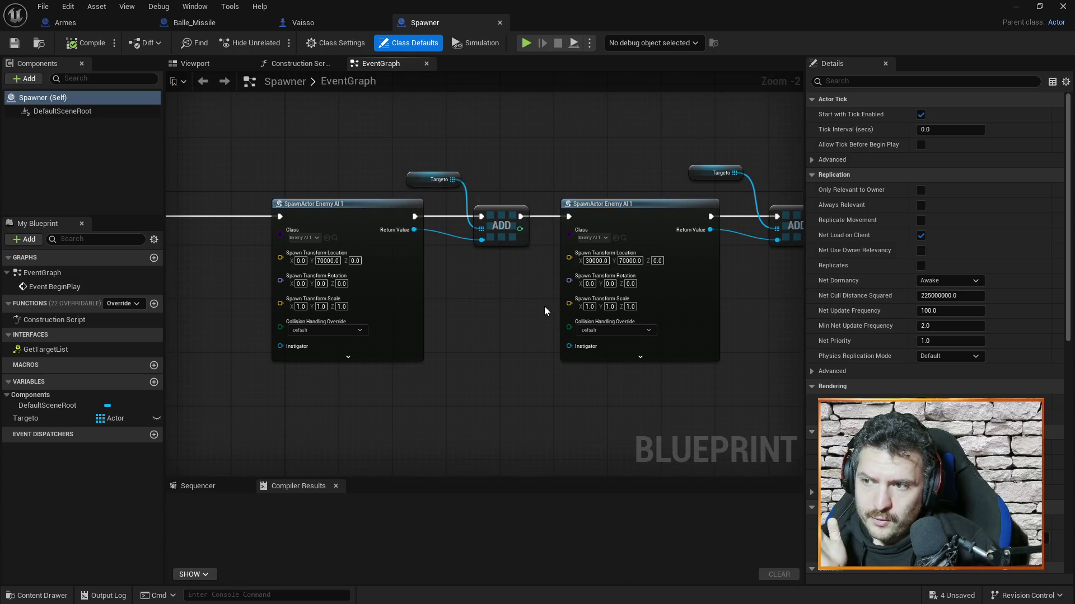
pyautogui.moveTo(547, 307); pyautogui.dragTo(346, 270)
pyautogui.moveTo(662, 294)
pyautogui.mouseDown()
pyautogui.moveTo(343, 306)
pyautogui.moveTo(578, 291)
pyautogui.mouseUp()
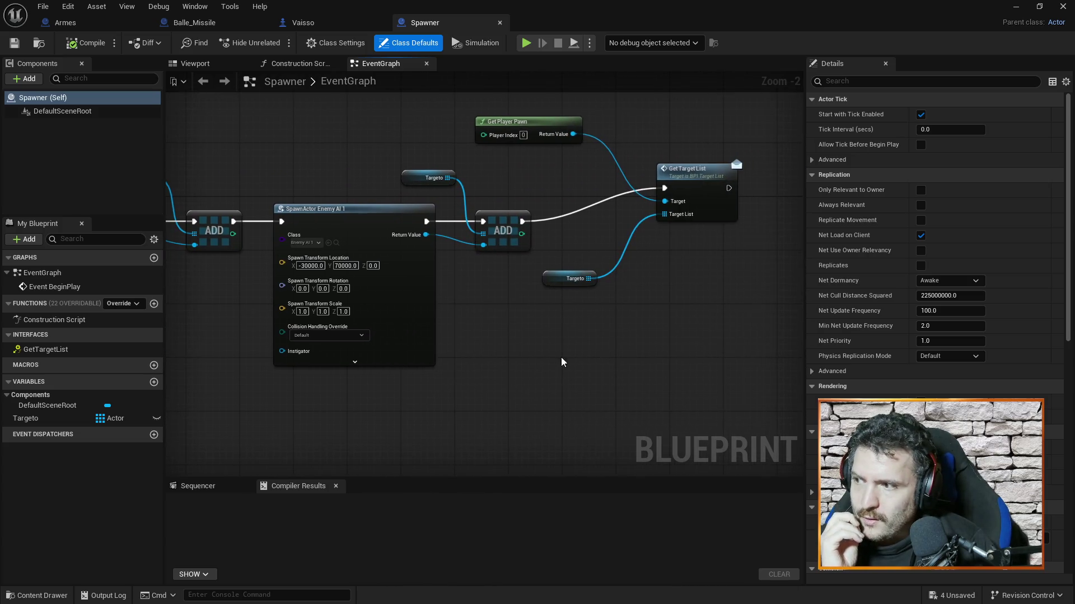
pyautogui.moveTo(319, 175); pyautogui.dragTo(470, 168)
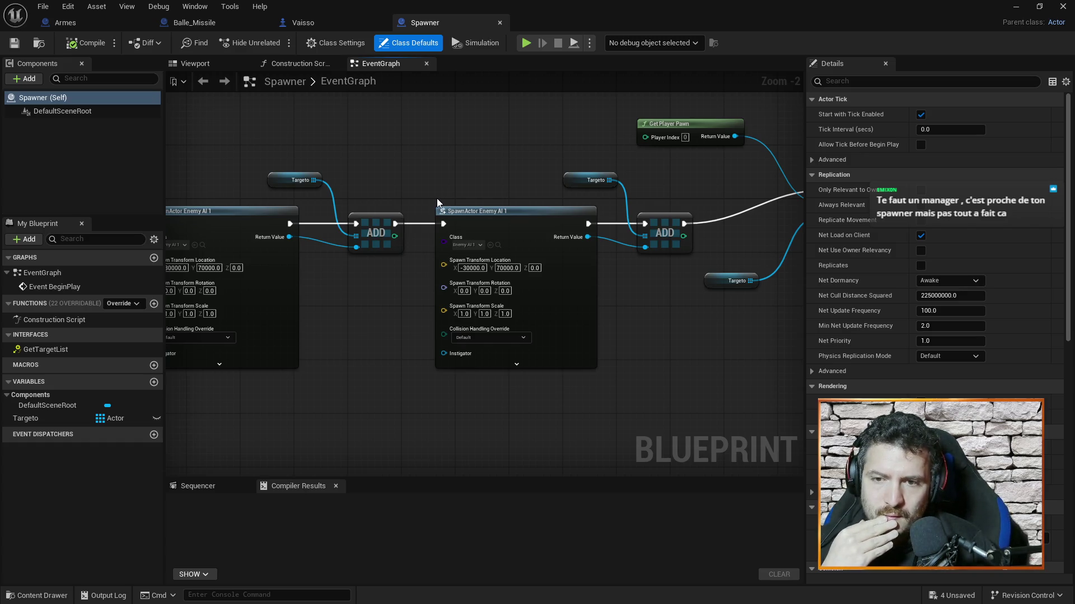
pyautogui.moveTo(417, 170)
pyautogui.mouseDown()
pyautogui.moveTo(468, 158)
pyautogui.moveTo(476, 184)
pyautogui.moveTo(600, 183)
pyautogui.moveTo(642, 168)
pyautogui.moveTo(515, 145)
pyautogui.moveTo(662, 144)
pyautogui.mouseUp()
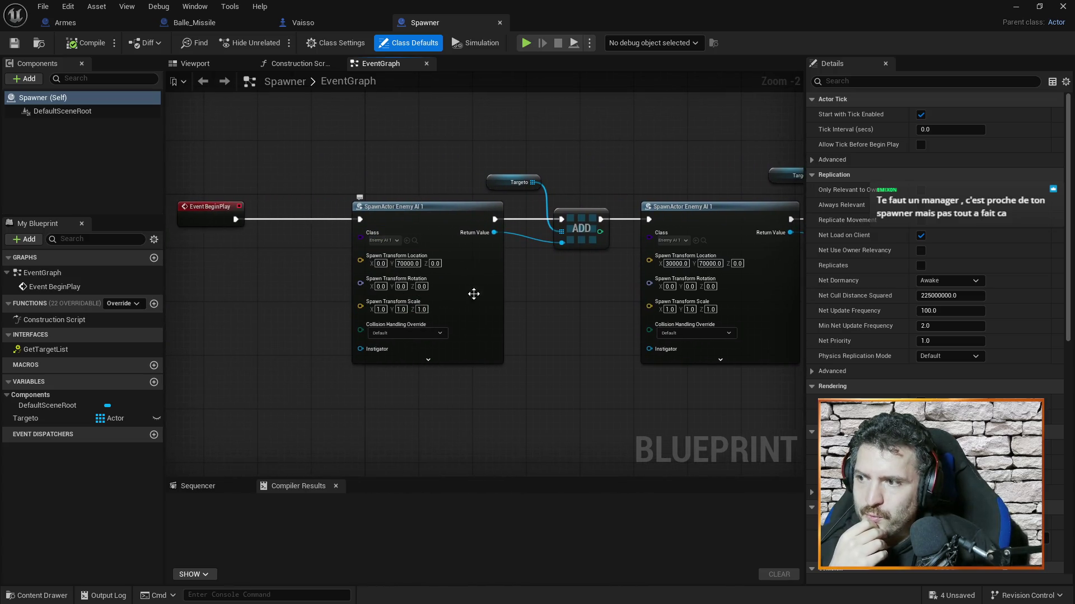
pyautogui.moveTo(492, 297)
pyautogui.mouseDown()
pyautogui.moveTo(609, 172)
pyautogui.moveTo(659, 230)
pyautogui.moveTo(715, 337)
pyautogui.moveTo(543, 318)
pyautogui.mouseUp()
# Review the Get Player Pawn and Get Target List nodes, then minimize the Spawner editor.
pyautogui.scroll(-1, 511, 377)
pyautogui.moveTo(693, 308); pyautogui.dragTo(649, 331)
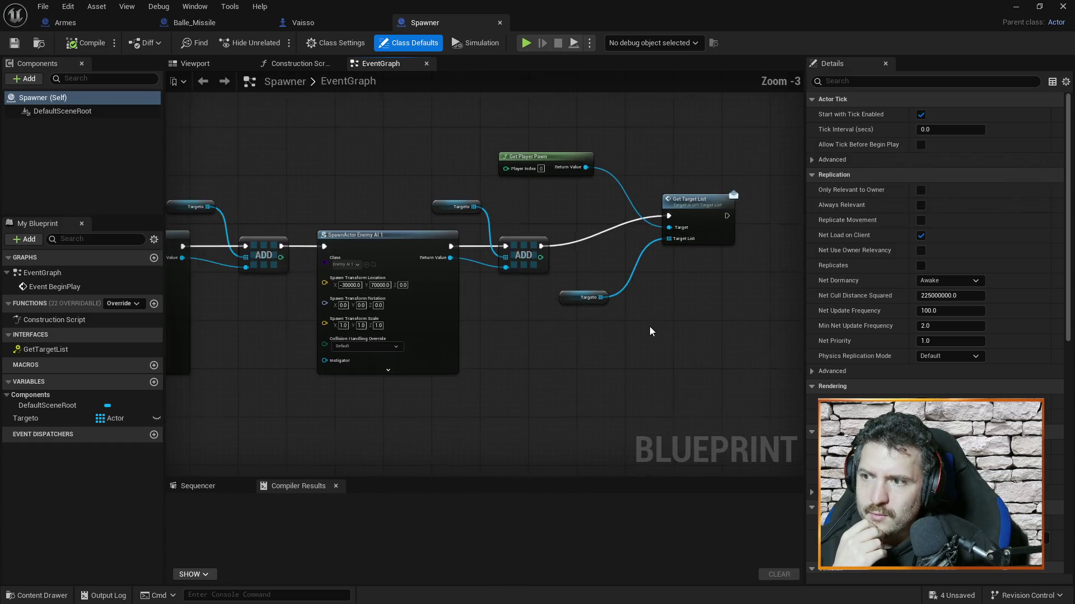
pyautogui.scroll(-1, 649, 327)
pyautogui.scroll(2, 476, 227)
pyautogui.moveTo(666, 385); pyautogui.dragTo(592, 304)
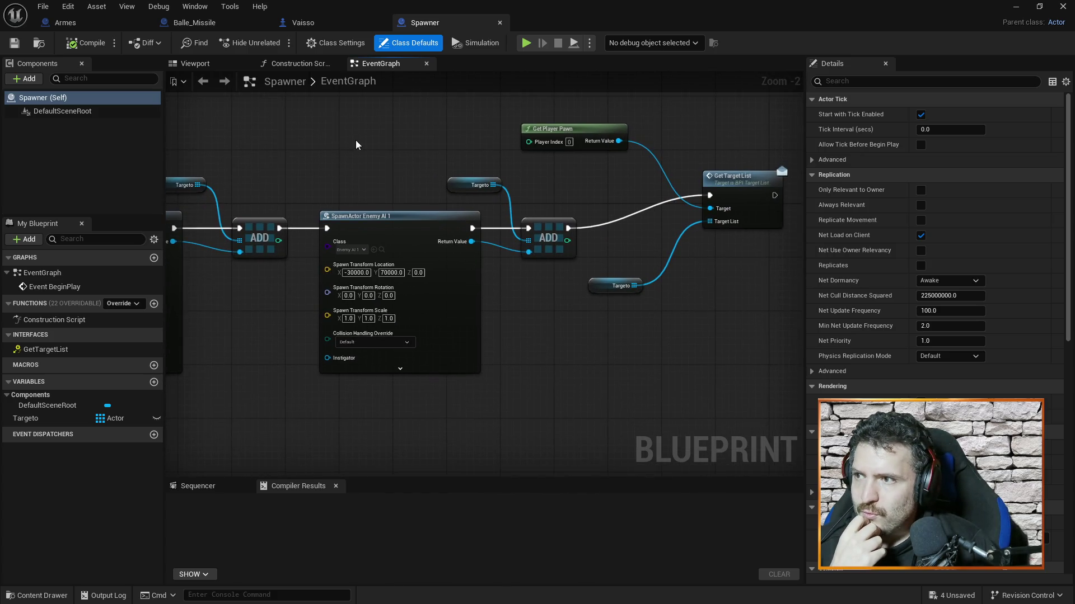
pyautogui.moveTo(356, 144); pyautogui.dragTo(382, 143)
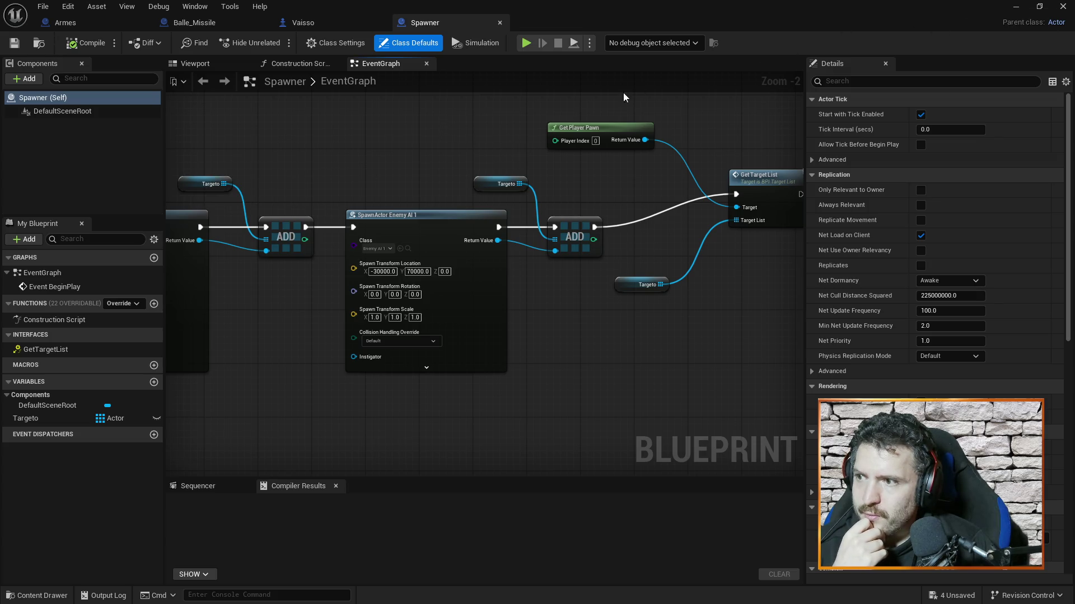
pyautogui.click(1015, 8)
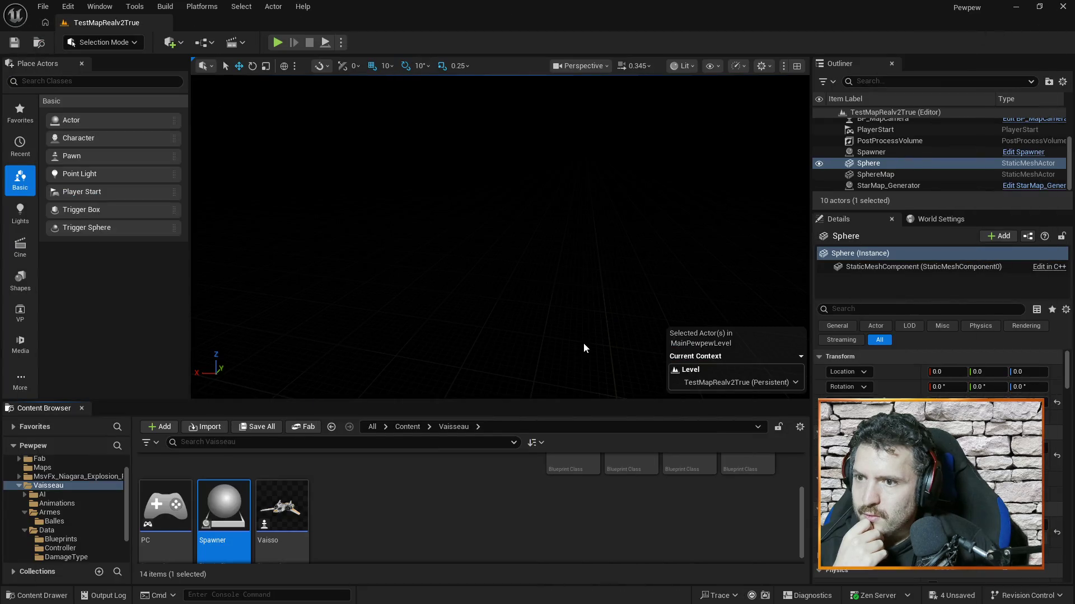
# Check the SphereMap actor's Location in Details, then return to the Vaisso Blueprint.
pyautogui.click(898, 175)
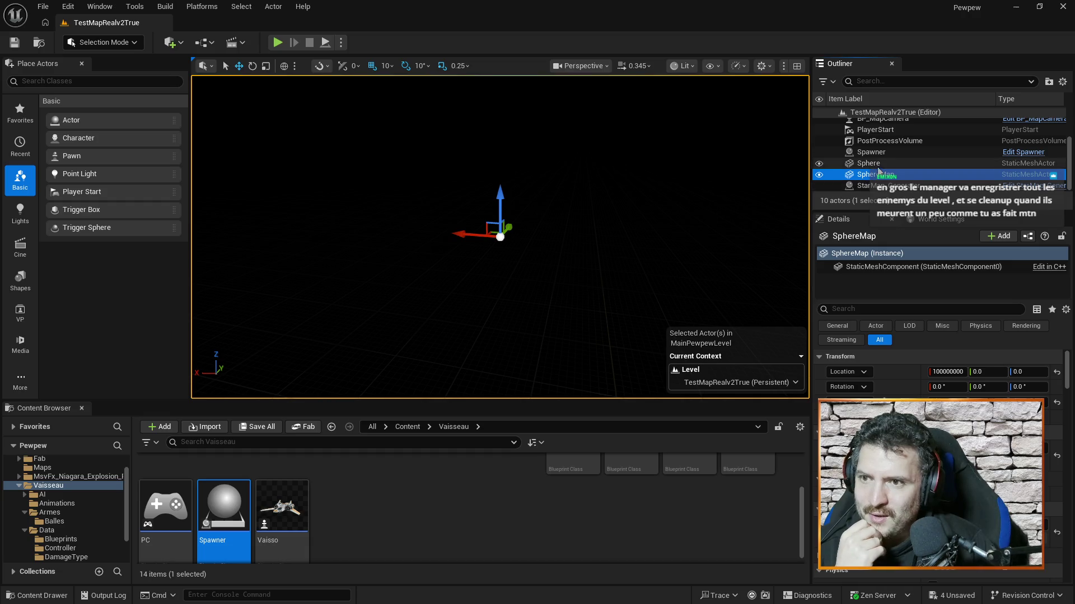
pyautogui.click(877, 167)
pyautogui.click(876, 171)
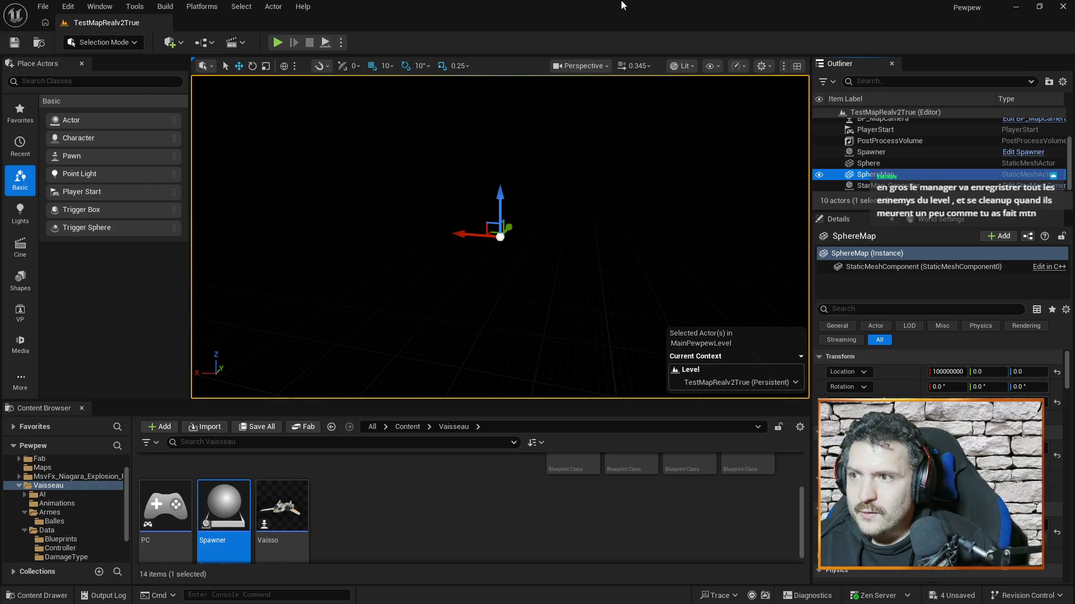
pyautogui.hotkey('alt', 'Tab')
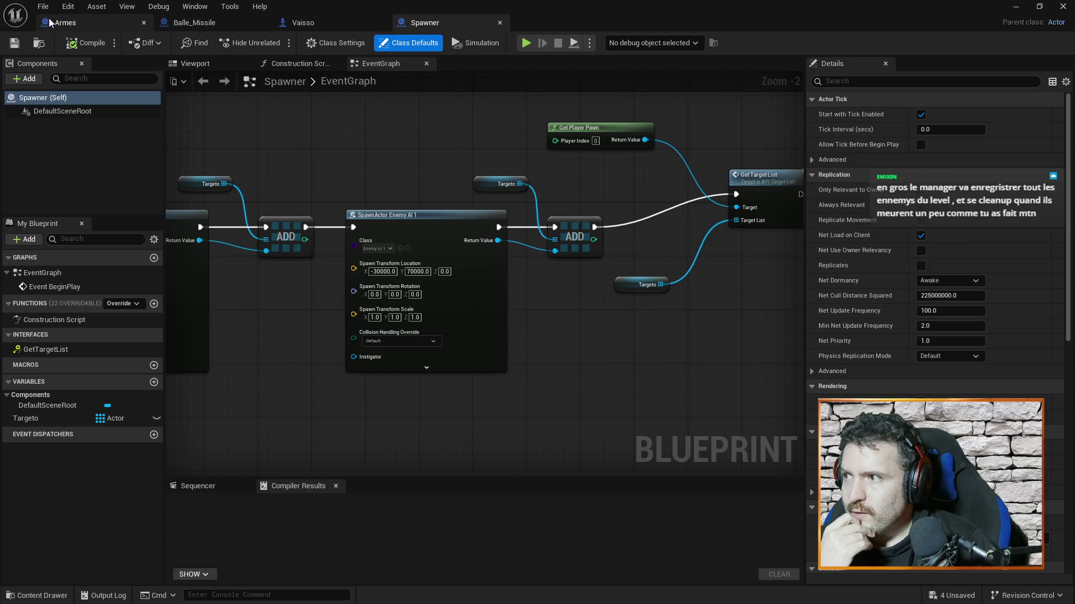
pyautogui.click(313, 22)
# Center Vaisso's OpenMap input, Get Actor Of Class and Open Map nodes, then minimize the editor.
pyautogui.scroll(-5, 638, 269)
pyautogui.scroll(4, 632, 325)
pyautogui.scroll(3, 592, 348)
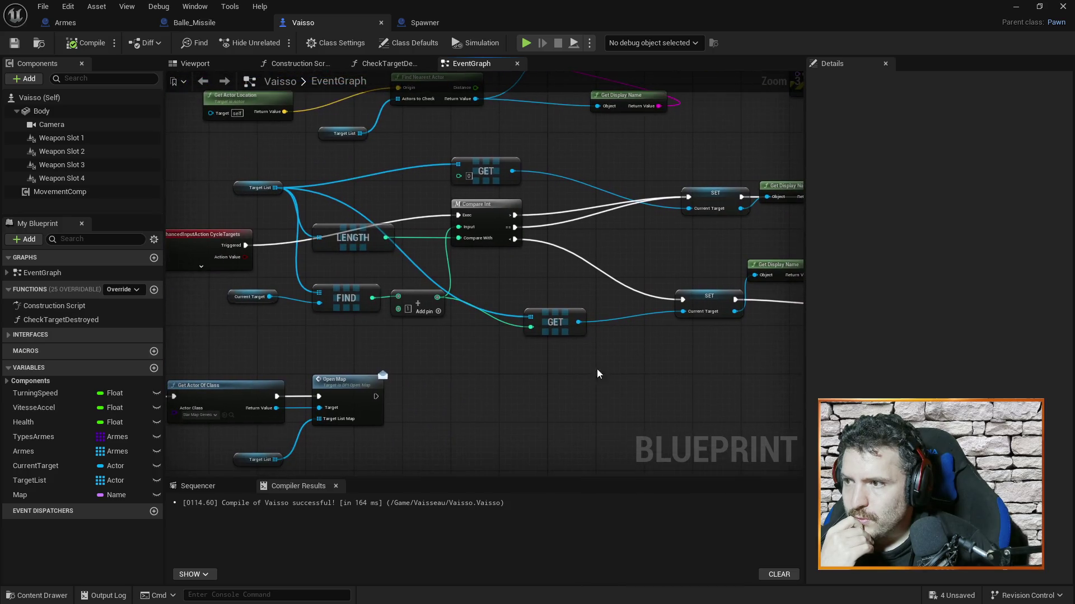
pyautogui.moveTo(456, 372)
pyautogui.mouseDown()
pyautogui.moveTo(531, 307)
pyautogui.moveTo(636, 309)
pyautogui.mouseUp()
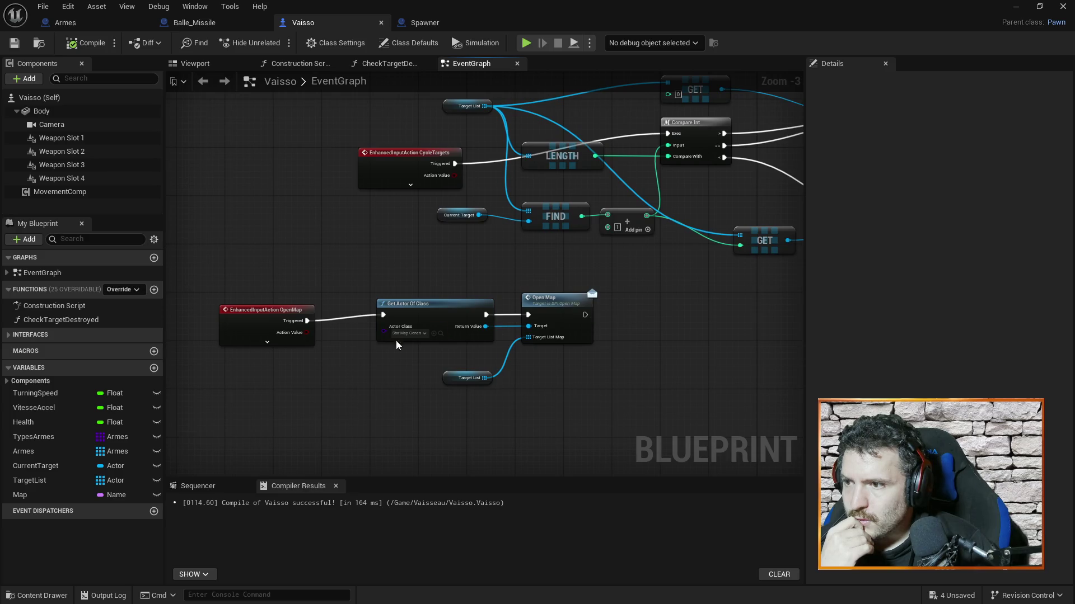
pyautogui.moveTo(453, 270)
pyautogui.mouseDown()
pyautogui.moveTo(428, 237)
pyautogui.moveTo(408, 249)
pyautogui.mouseUp()
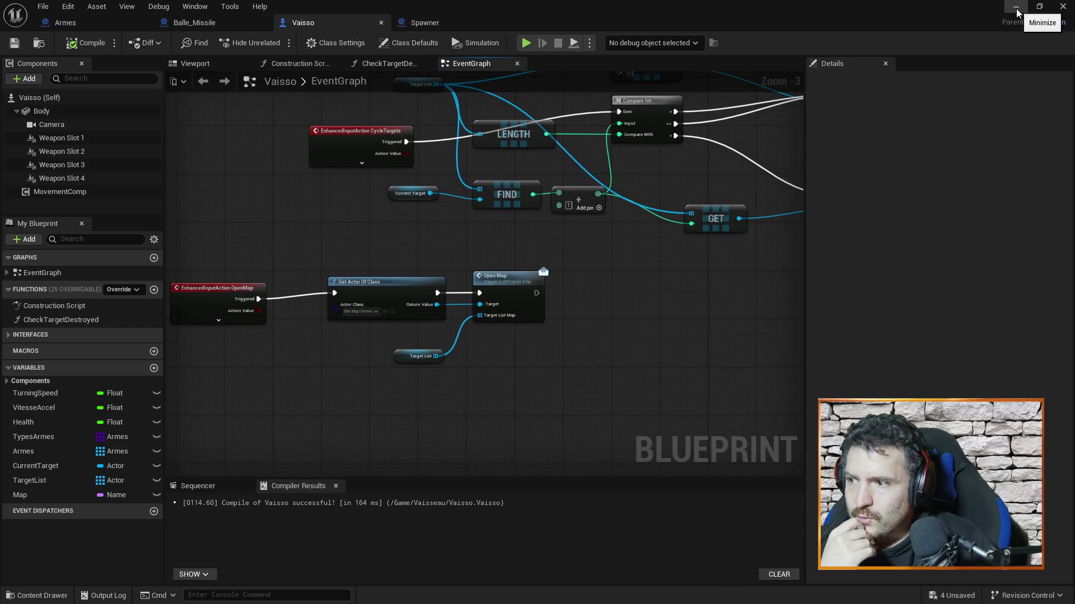
pyautogui.click(1014, 7)
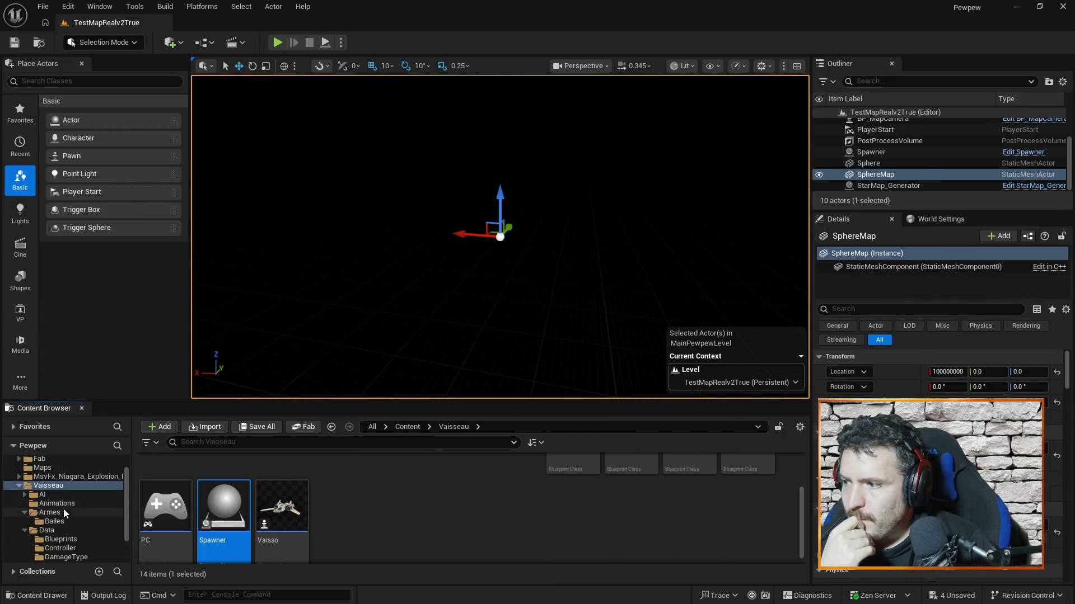
# Navigate the Content Browser to Vaisseau > StarMap and open BP_MapCamera.
pyautogui.scroll(-1, 67, 513)
pyautogui.click(75, 520)
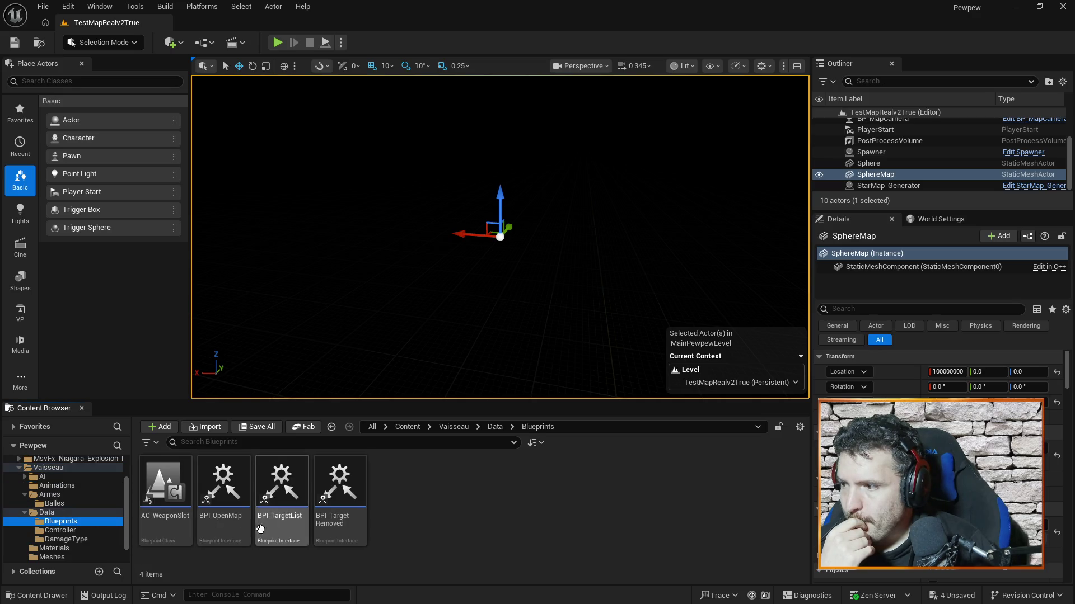
pyautogui.click(62, 468)
pyautogui.scroll(-2, 356, 489)
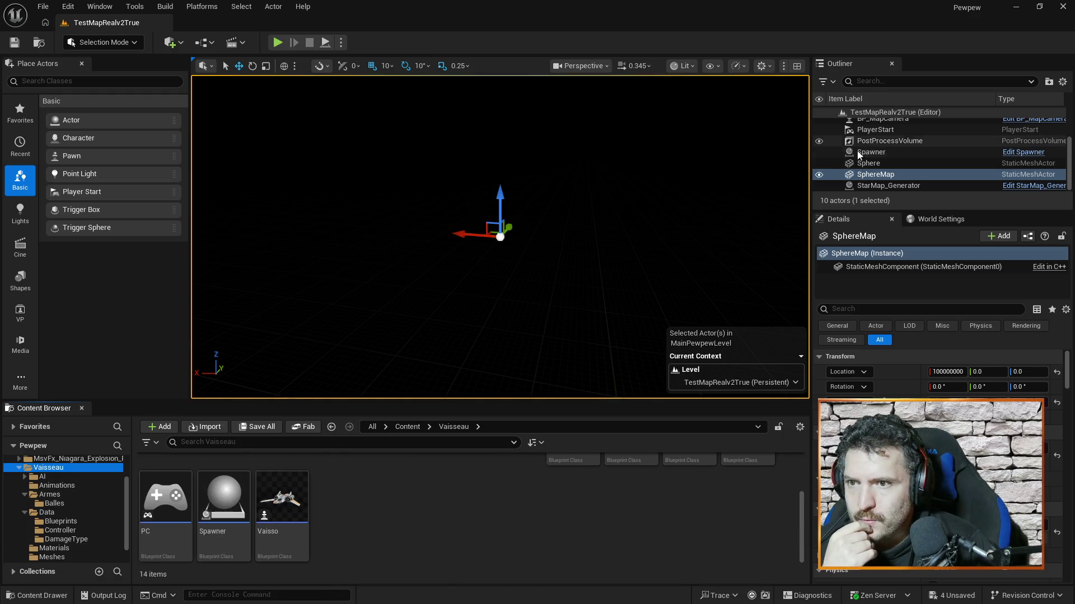
pyautogui.scroll(-2, 69, 504)
pyautogui.click(53, 548)
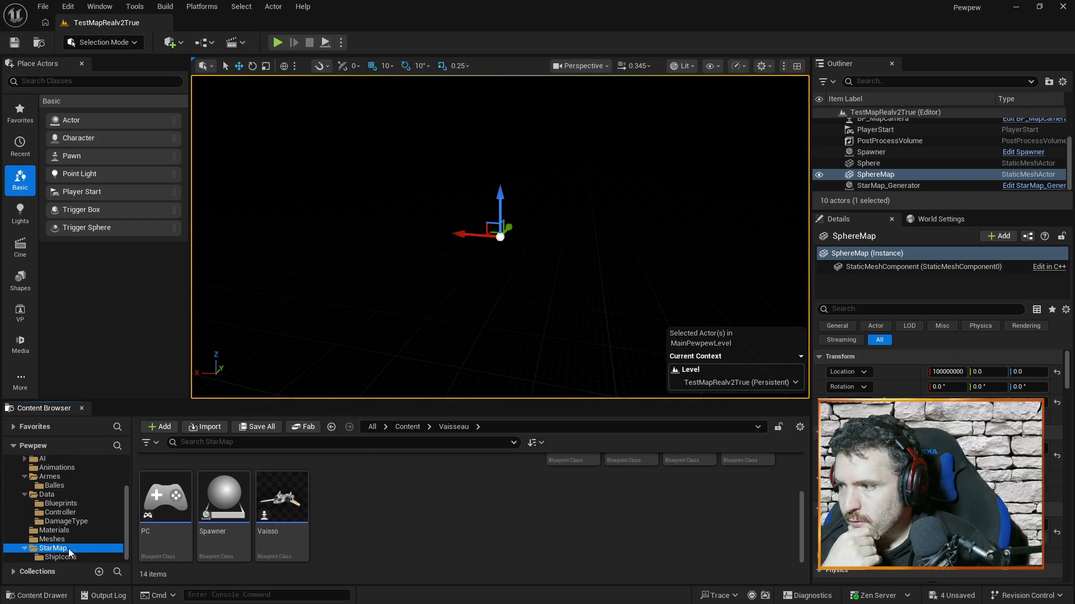
pyautogui.doubleClick(224, 486)
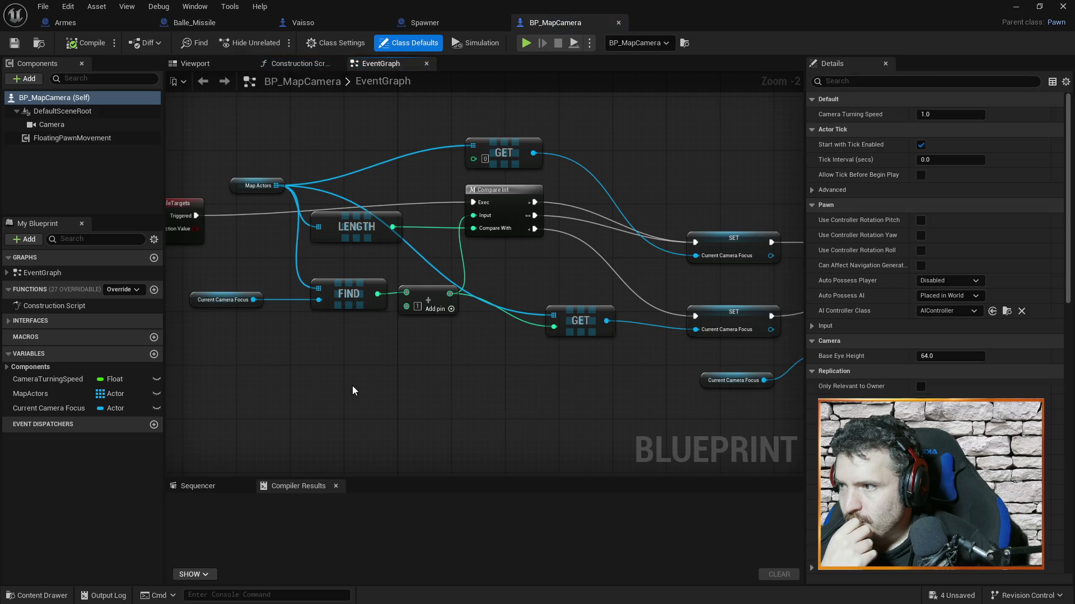
# Pan BP_MapCamera's graph to the actor location nodes, then minimize its editor.
pyautogui.moveTo(356, 392)
pyautogui.mouseDown()
pyautogui.moveTo(511, 377)
pyautogui.moveTo(251, 372)
pyautogui.moveTo(533, 403)
pyautogui.moveTo(423, 397)
pyautogui.mouseUp()
pyautogui.moveTo(585, 419)
pyautogui.mouseDown()
pyautogui.moveTo(343, 408)
pyautogui.moveTo(570, 386)
pyautogui.mouseUp()
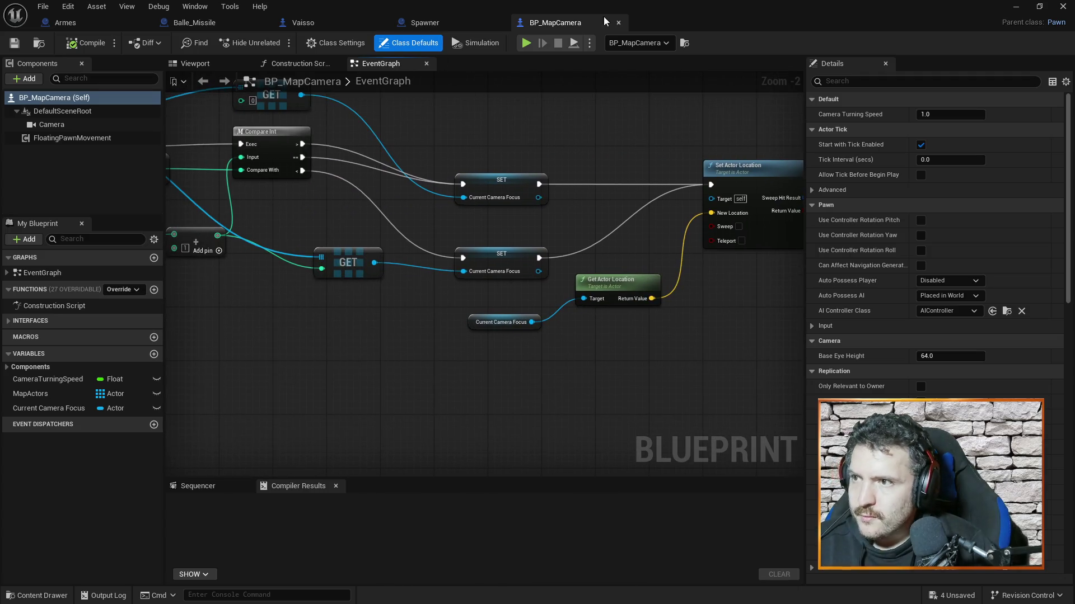
pyautogui.click(1015, 6)
# Open StarMap_Generator and locate Set Global Time Dilation, leaving its value at 0.001.
pyautogui.doubleClick(331, 475)
pyautogui.scroll(-4, 560, 358)
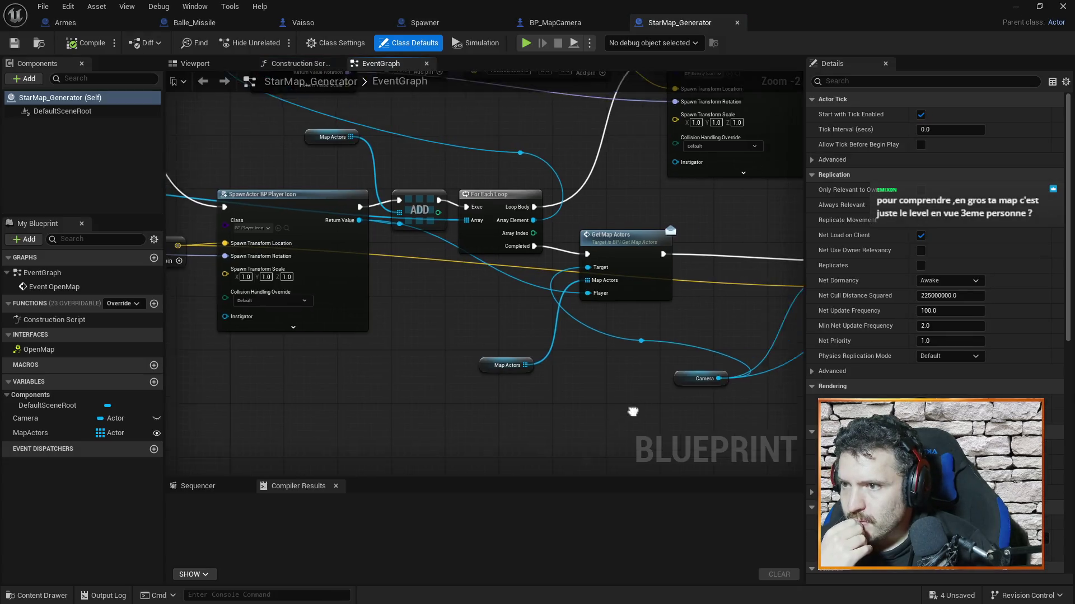
pyautogui.moveTo(616, 378)
pyautogui.mouseDown()
pyautogui.moveTo(535, 401)
pyautogui.moveTo(789, 386)
pyautogui.moveTo(784, 377)
pyautogui.mouseUp()
pyautogui.scroll(3, 534, 401)
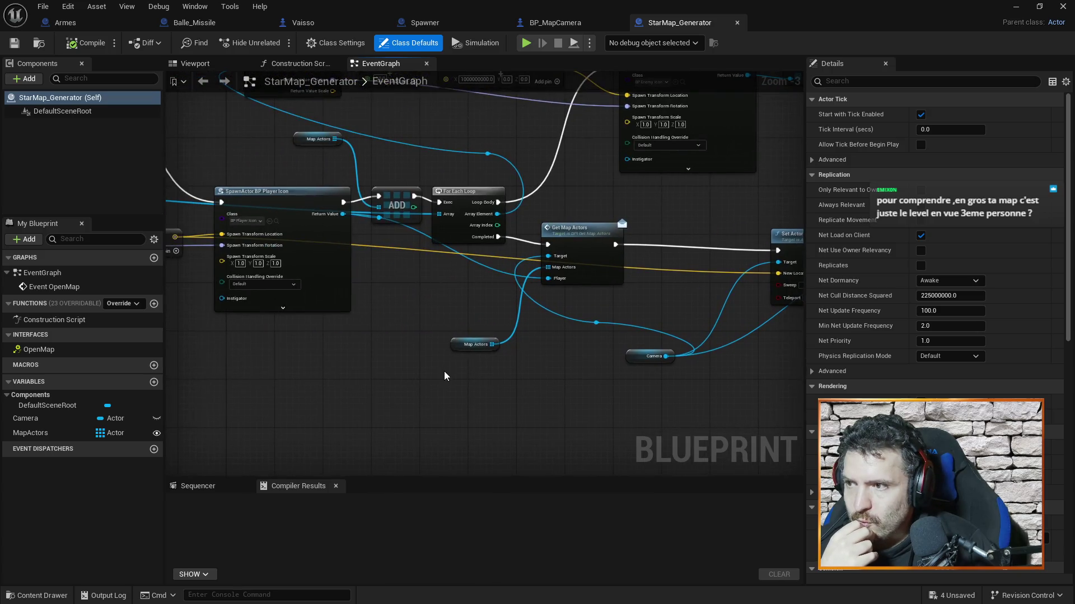
pyautogui.scroll(1, 480, 384)
pyautogui.moveTo(480, 384)
pyautogui.mouseDown()
pyautogui.moveTo(524, 375)
pyautogui.moveTo(512, 372)
pyautogui.mouseUp()
pyautogui.moveTo(402, 355); pyautogui.dragTo(612, 455)
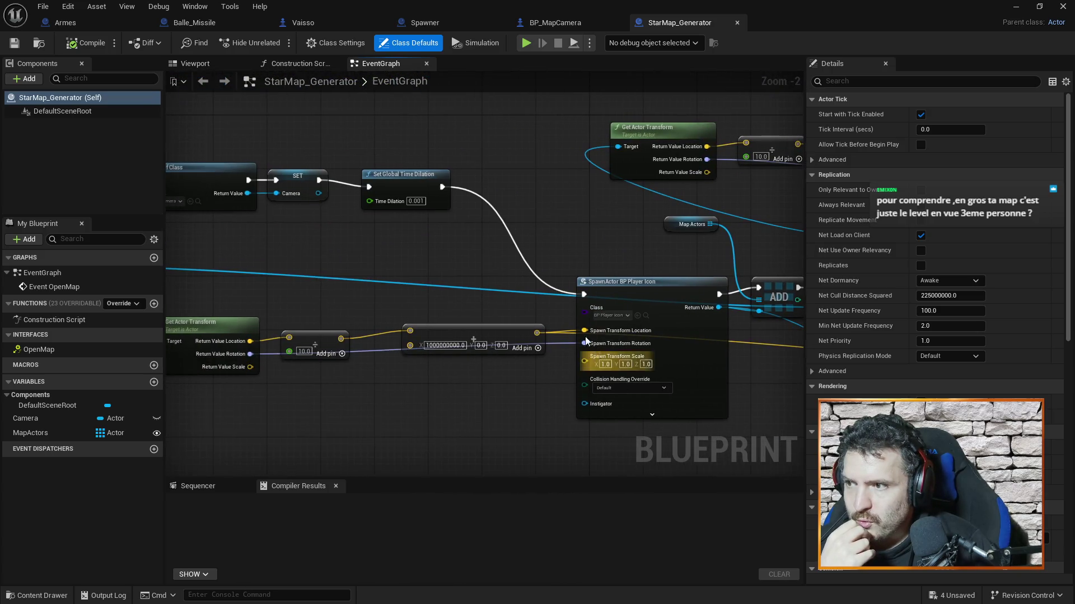
pyautogui.moveTo(558, 207); pyautogui.dragTo(614, 220)
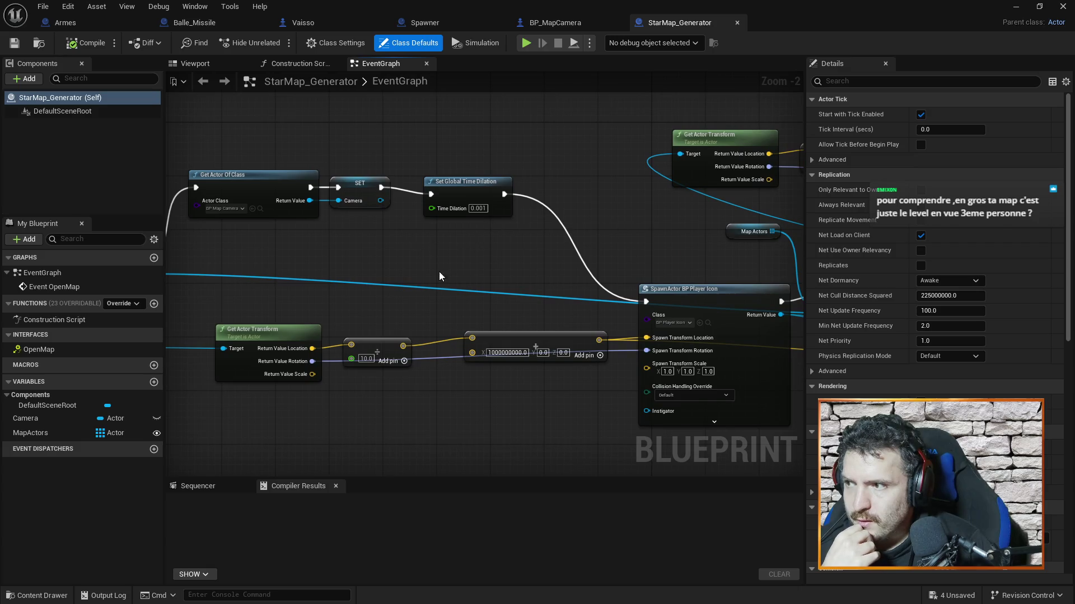
pyautogui.scroll(2, 392, 174)
pyautogui.click(506, 220)
pyautogui.click(597, 186)
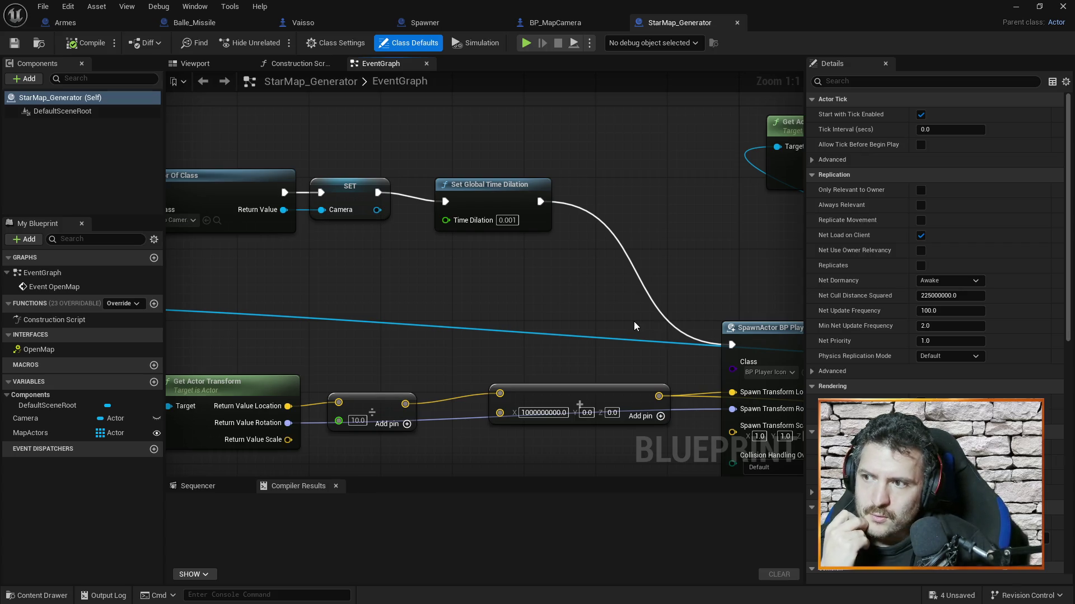
pyautogui.moveTo(539, 293)
pyautogui.mouseDown()
pyautogui.moveTo(599, 288)
pyautogui.moveTo(565, 287)
pyautogui.mouseUp()
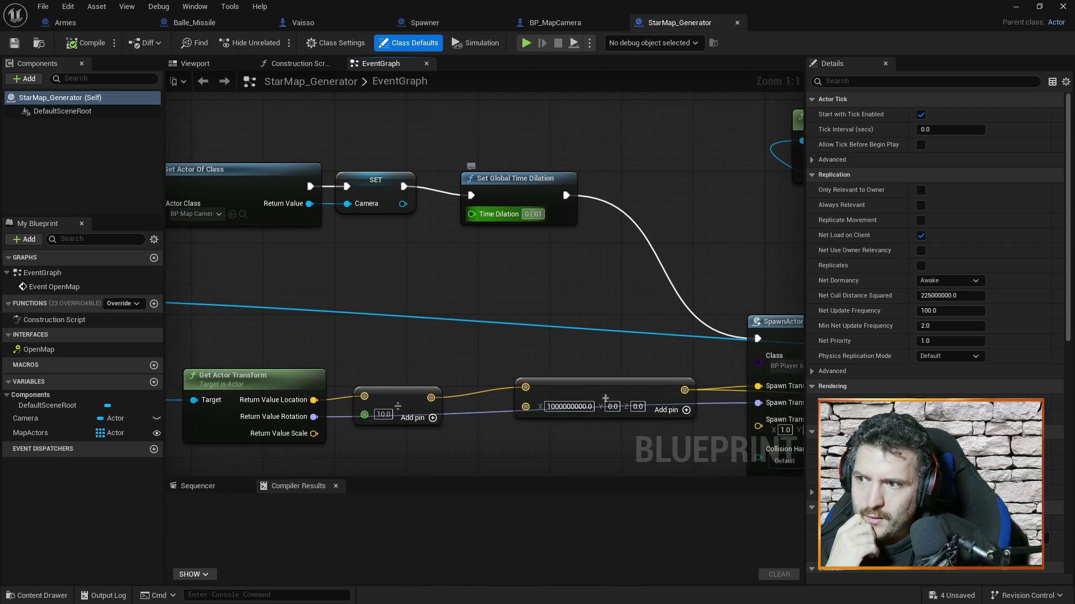
# Pull a wire from the Time Dilation pin, dismiss the action menu, and pan to Event OpenMap.
pyautogui.moveTo(471, 214); pyautogui.dragTo(549, 217)
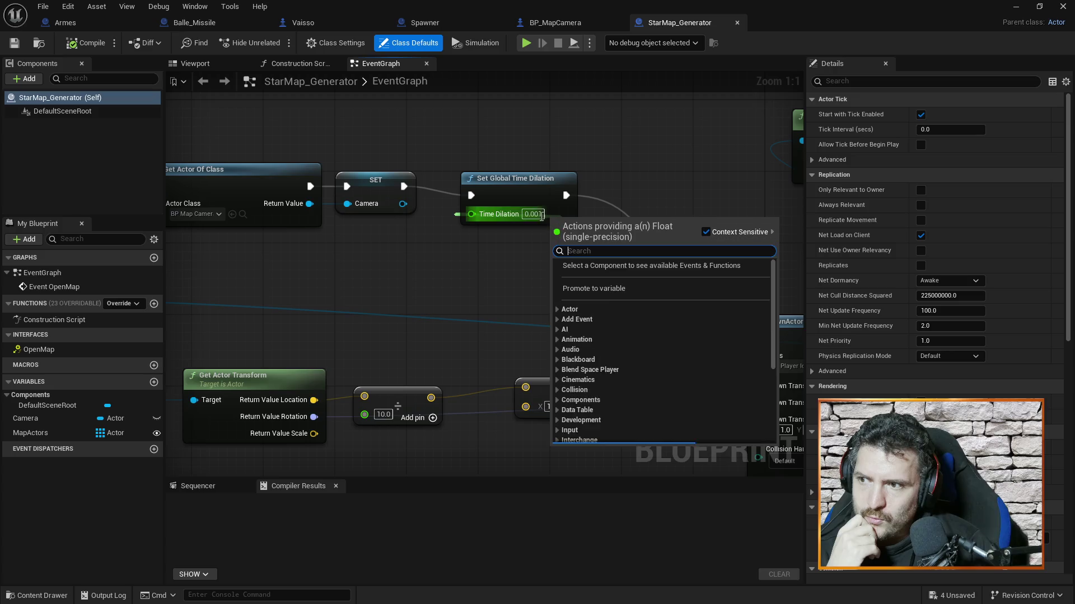
pyautogui.rightClick(492, 278)
pyautogui.click(536, 214)
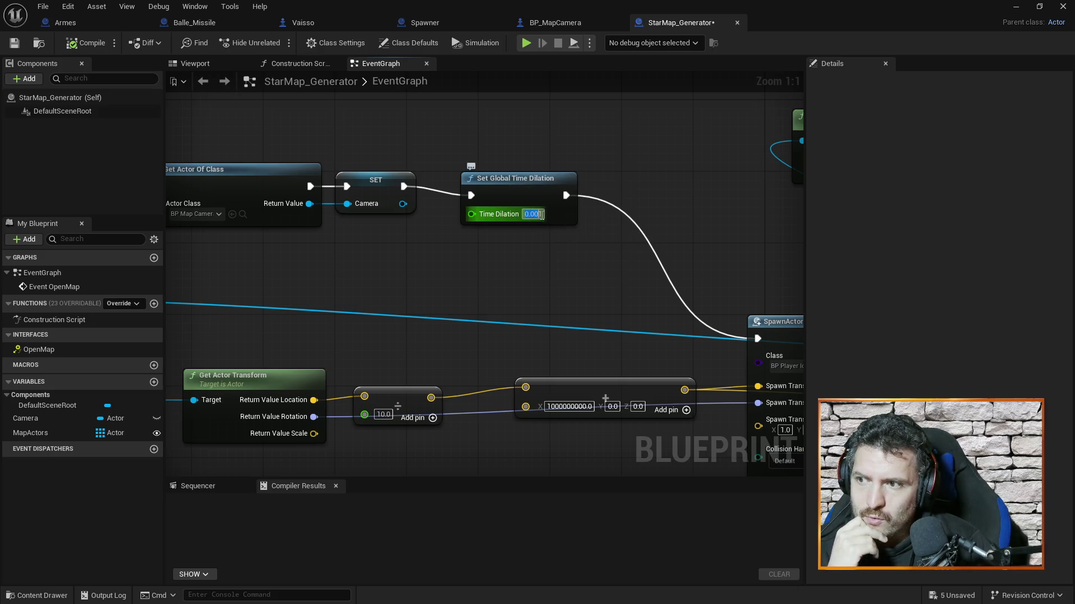
pyautogui.moveTo(475, 286)
pyautogui.mouseDown()
pyautogui.moveTo(555, 310)
pyautogui.moveTo(389, 294)
pyautogui.mouseUp()
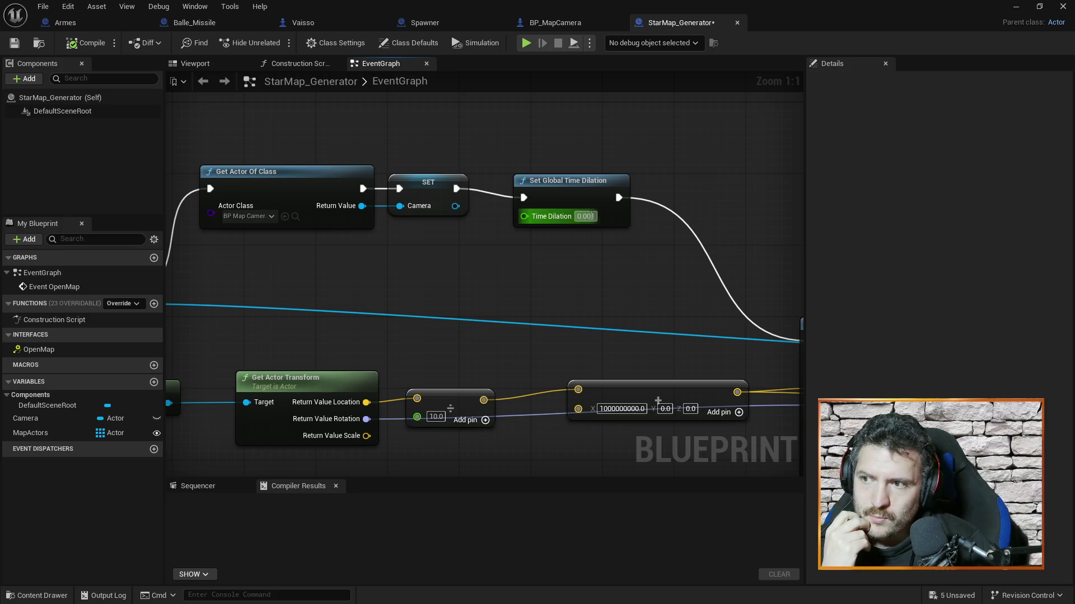
pyautogui.moveTo(402, 273); pyautogui.dragTo(614, 276)
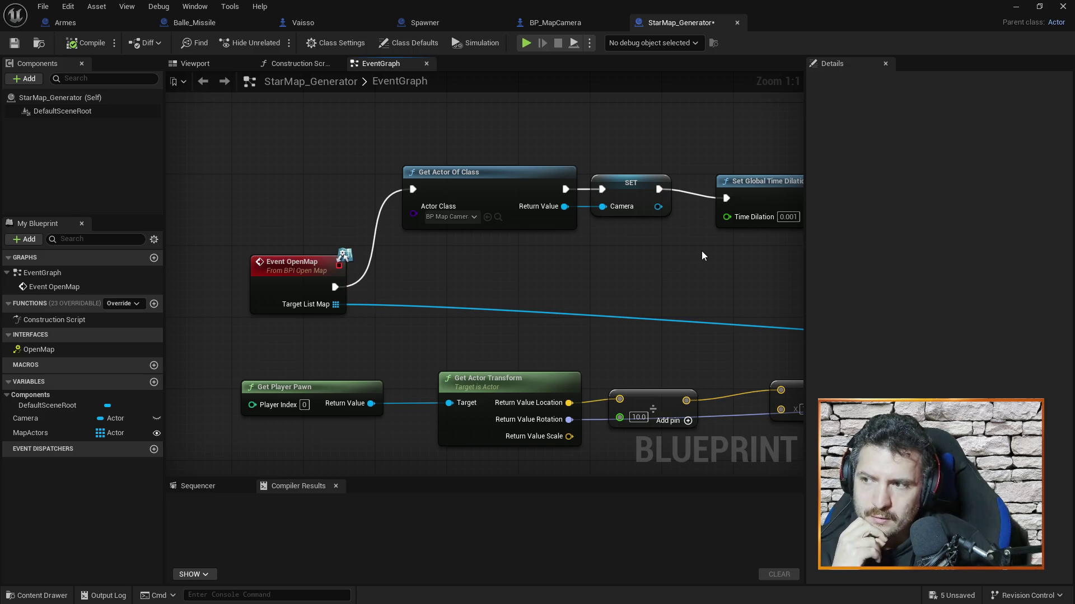
# Pan across Event OpenMap, Get Actor Of Class, the Camera set and the spawn loop nodes.
pyautogui.moveTo(695, 261); pyautogui.dragTo(480, 262)
pyautogui.moveTo(705, 280)
pyautogui.mouseDown()
pyautogui.moveTo(709, 179)
pyautogui.moveTo(660, 168)
pyautogui.moveTo(791, 180)
pyautogui.mouseUp()
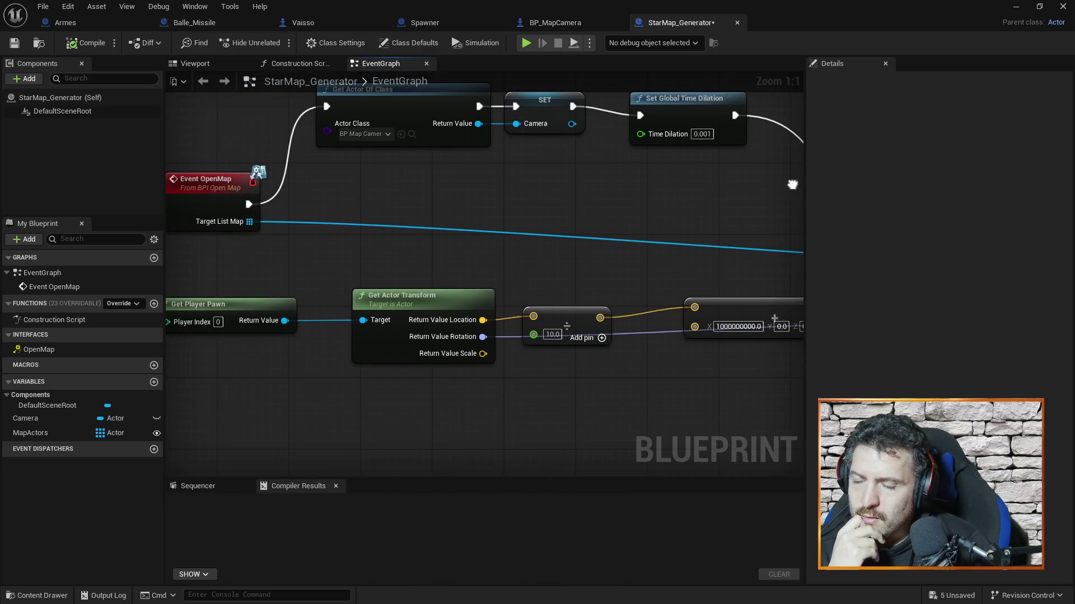
pyautogui.moveTo(681, 208)
pyautogui.mouseDown()
pyautogui.moveTo(614, 201)
pyautogui.moveTo(477, 284)
pyautogui.mouseUp()
pyautogui.moveTo(709, 274); pyautogui.dragTo(477, 285)
pyautogui.moveTo(651, 256)
pyautogui.mouseDown()
pyautogui.moveTo(598, 275)
pyautogui.moveTo(644, 273)
pyautogui.moveTo(563, 281)
pyautogui.mouseUp()
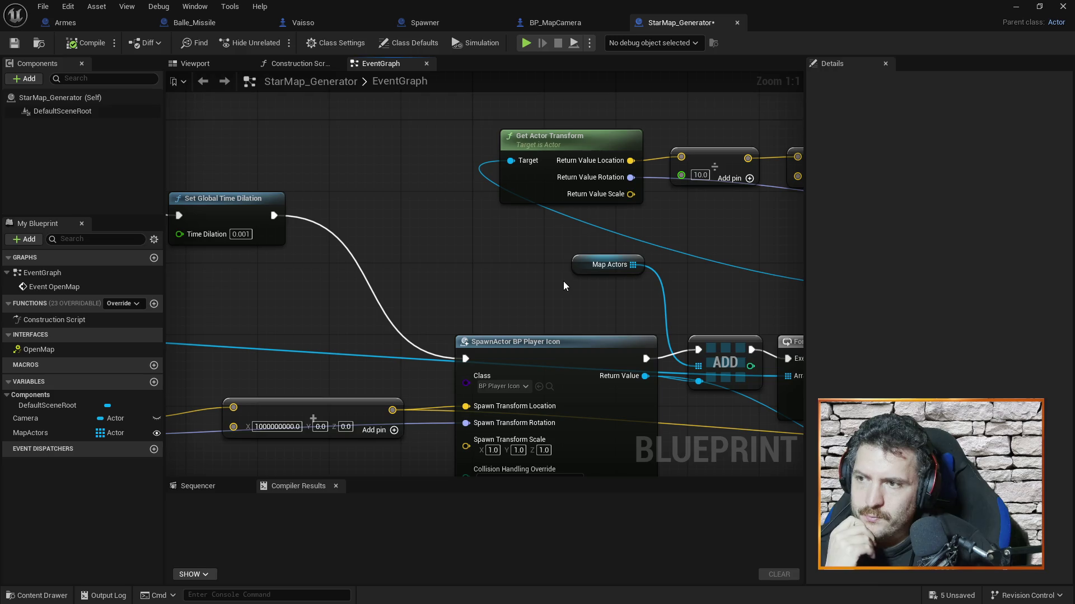
pyautogui.moveTo(488, 292); pyautogui.dragTo(687, 262)
pyautogui.moveTo(473, 276); pyautogui.dragTo(567, 269)
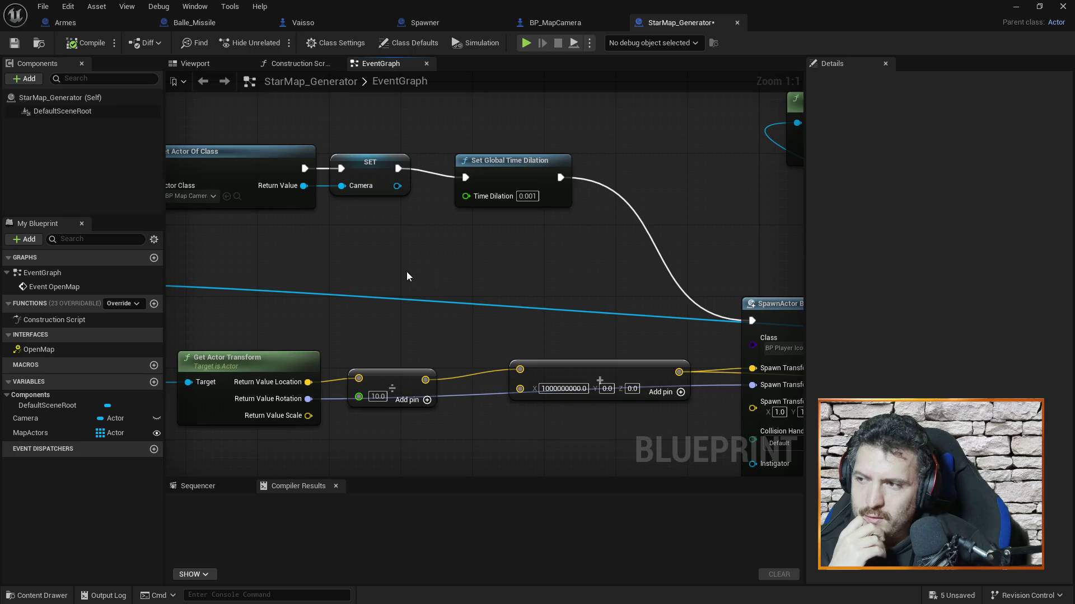
pyautogui.moveTo(354, 244)
pyautogui.mouseDown()
pyautogui.moveTo(436, 245)
pyautogui.moveTo(425, 278)
pyautogui.mouseUp()
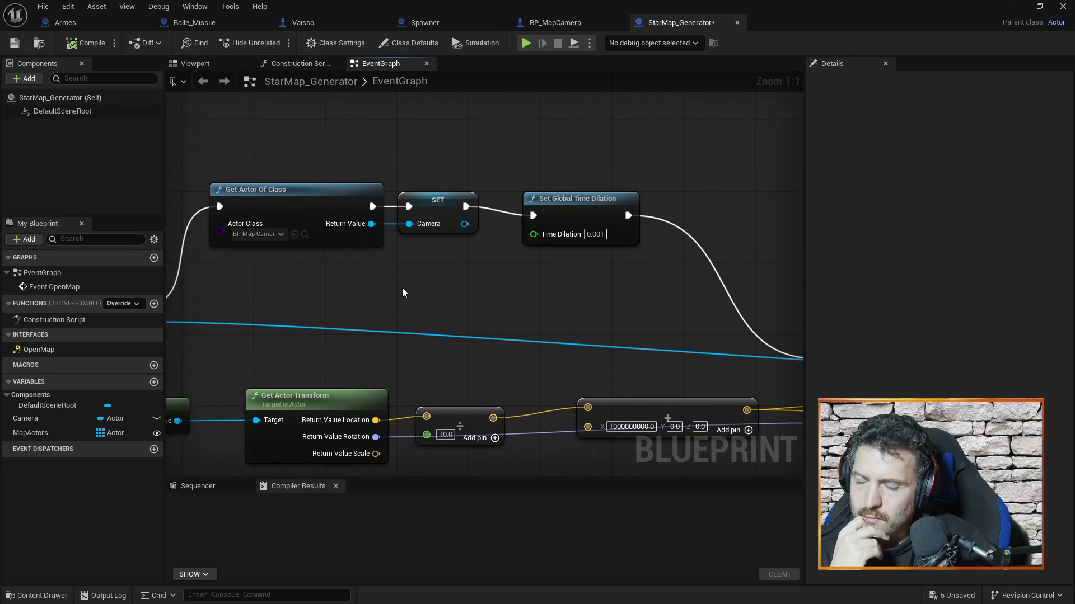
pyautogui.moveTo(525, 305); pyautogui.dragTo(446, 295)
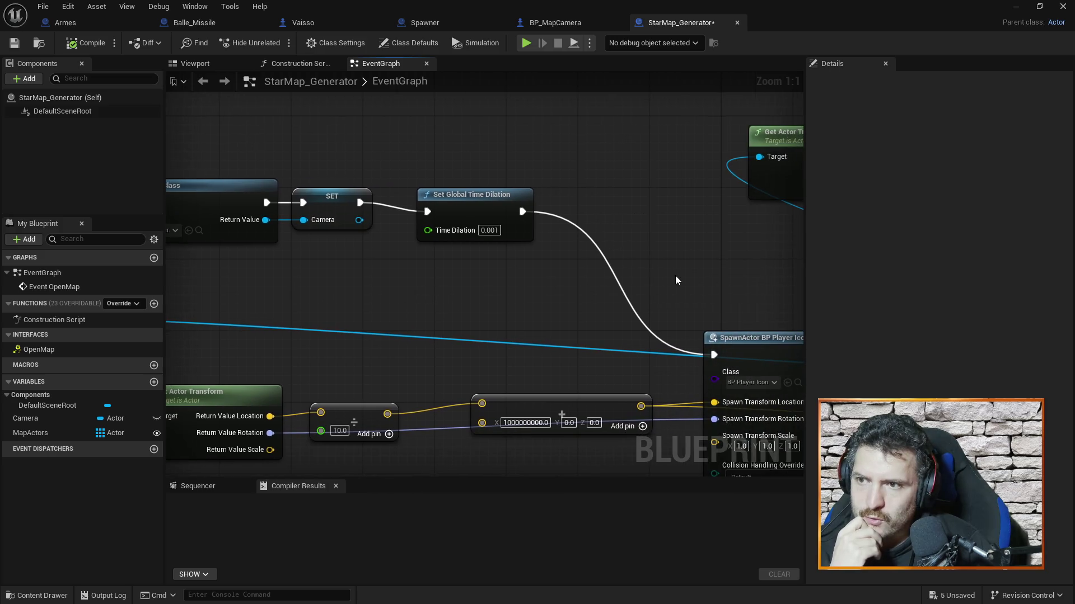
pyautogui.moveTo(675, 276); pyautogui.dragTo(587, 280)
pyautogui.moveTo(581, 278); pyautogui.dragTo(529, 282)
pyautogui.moveTo(647, 277)
pyautogui.mouseDown()
pyautogui.moveTo(549, 268)
pyautogui.moveTo(626, 273)
pyautogui.moveTo(504, 280)
pyautogui.moveTo(802, 257)
pyautogui.mouseUp()
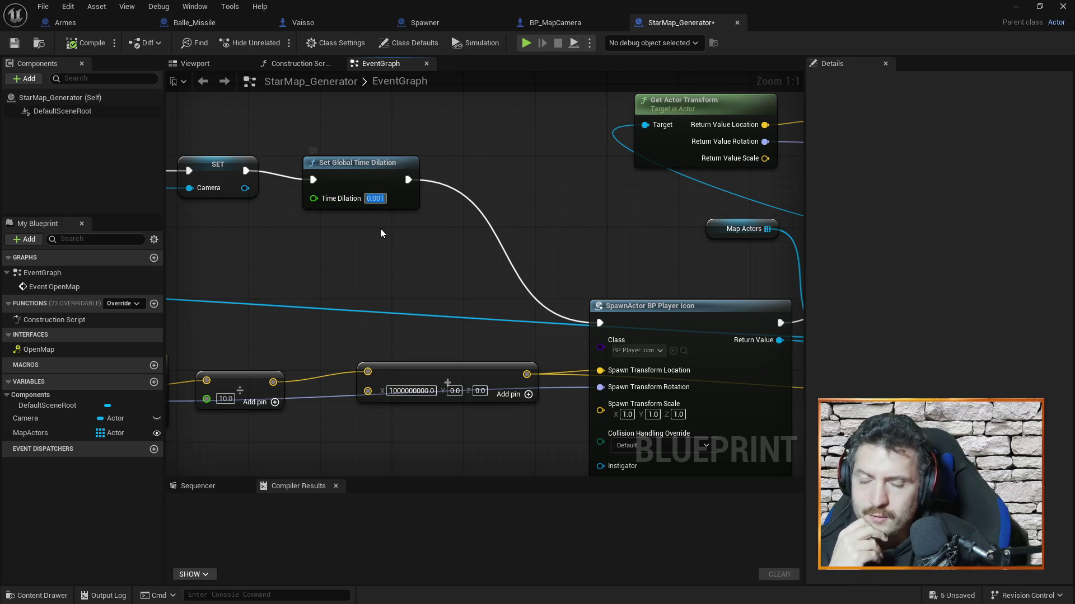
# Change the Set Global Time Dilation value to 0.000001.
pyautogui.click(380, 199)
pyautogui.click(434, 259)
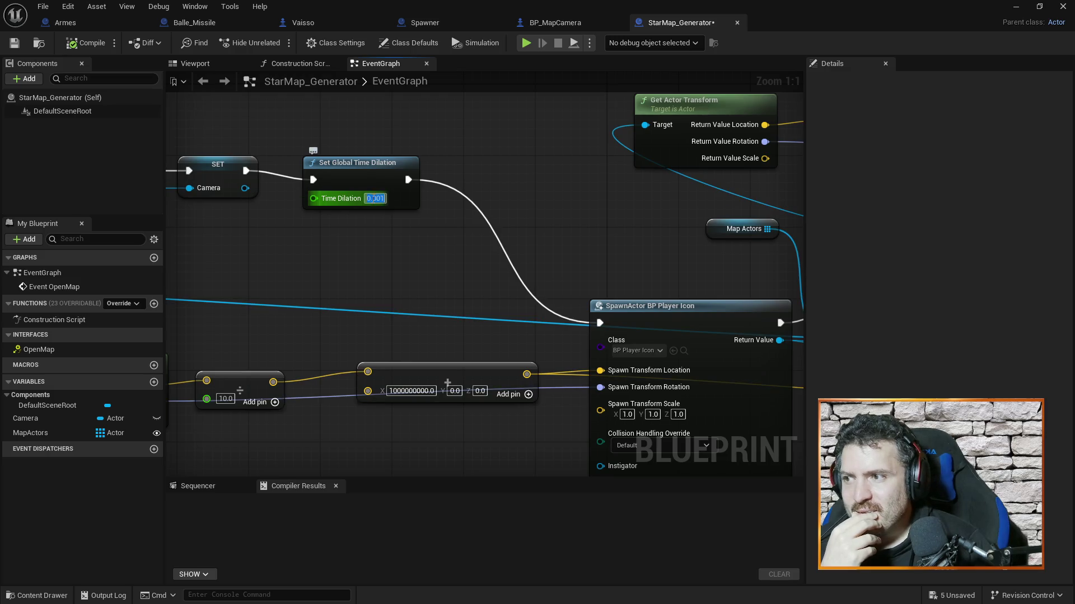
pyautogui.click(376, 199)
pyautogui.write('0000.0')
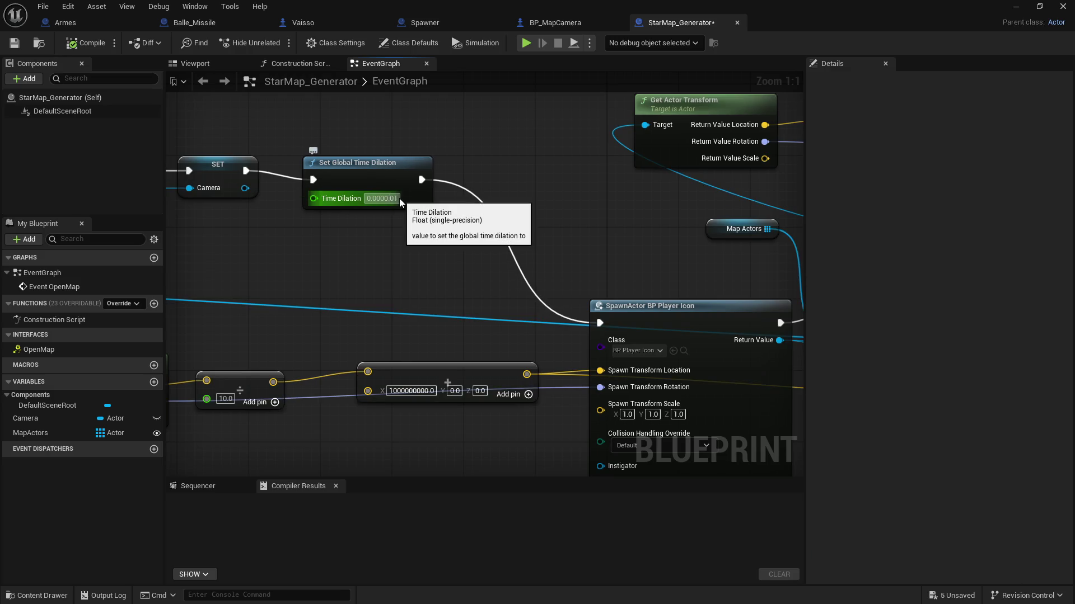
pyautogui.press('BackSpace')
pyautogui.press('Return')
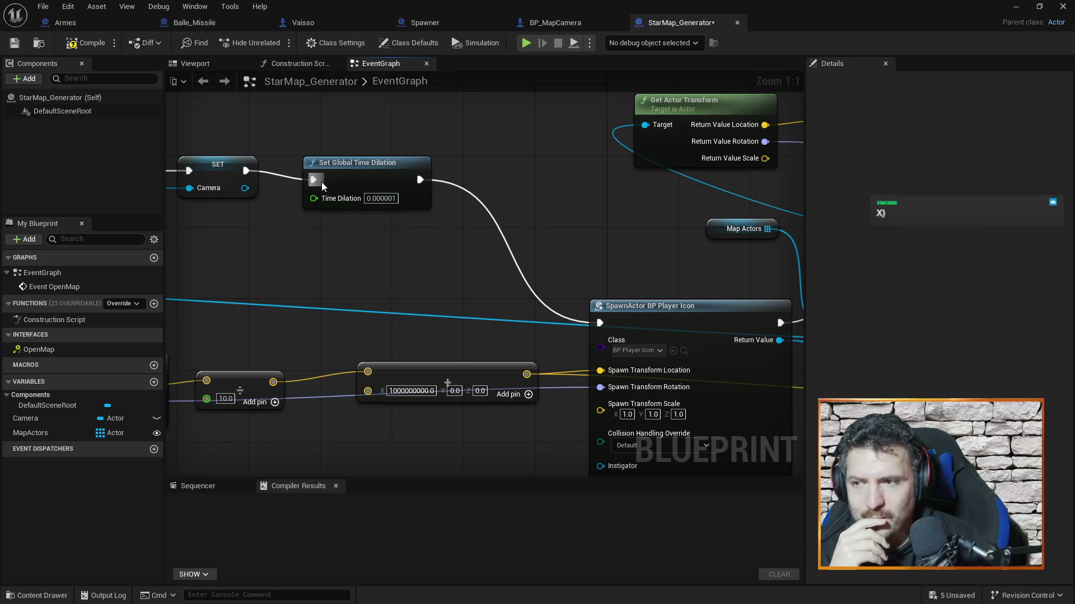
# Review the SET Camera, SpawnActor, ADD and For Each Loop nodes, then minimize the editor.
pyautogui.moveTo(709, 255); pyautogui.dragTo(607, 255)
pyautogui.moveTo(459, 224)
pyautogui.mouseDown()
pyautogui.moveTo(454, 260)
pyautogui.moveTo(519, 249)
pyautogui.mouseUp()
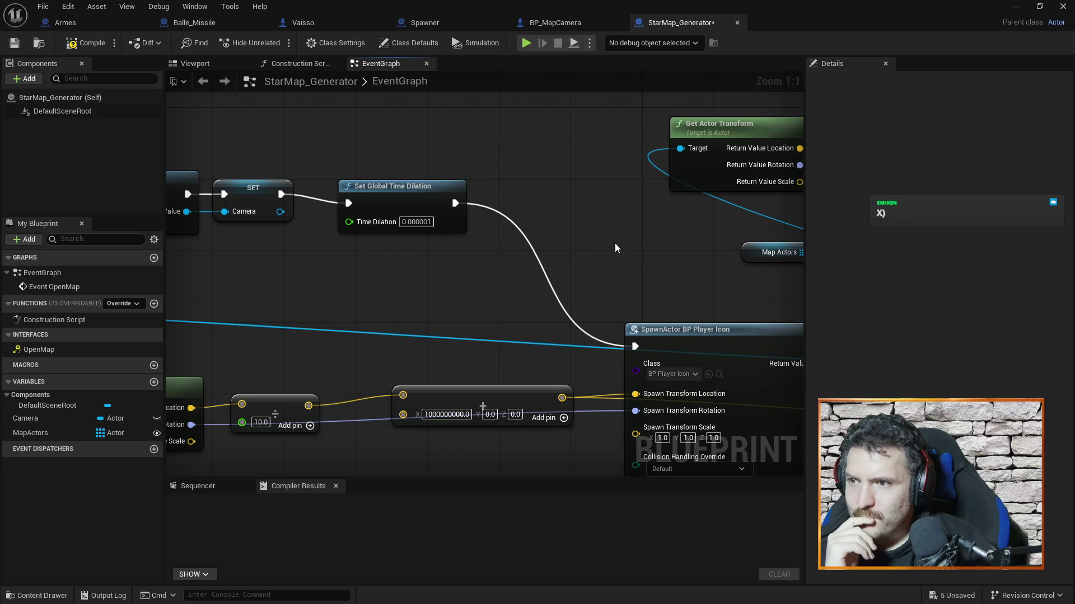
pyautogui.moveTo(615, 243); pyautogui.dragTo(374, 254)
pyautogui.moveTo(714, 249); pyautogui.dragTo(574, 253)
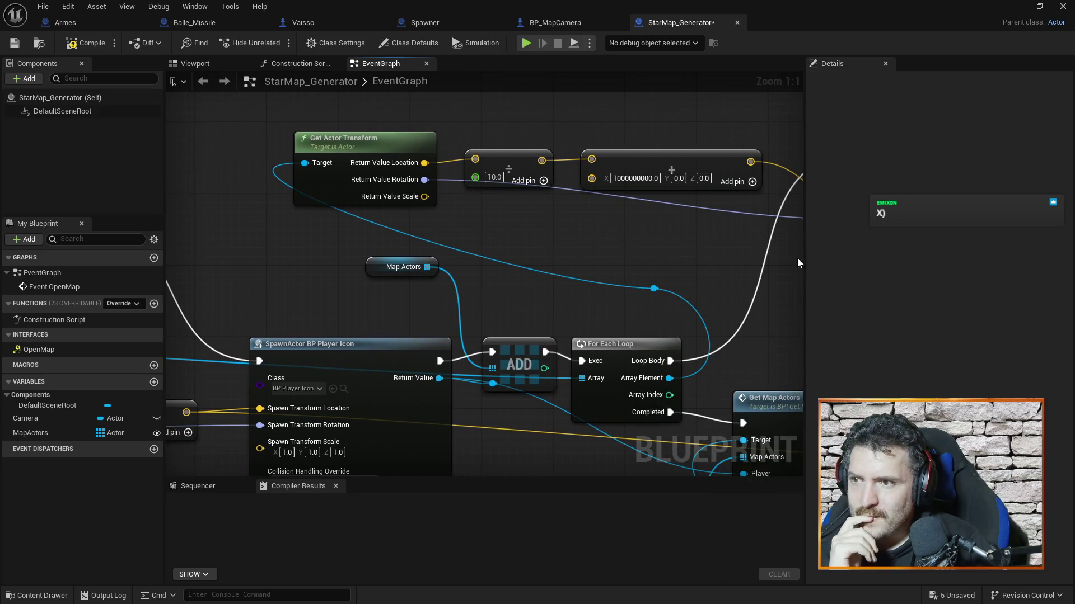
pyautogui.moveTo(754, 283); pyautogui.dragTo(705, 285)
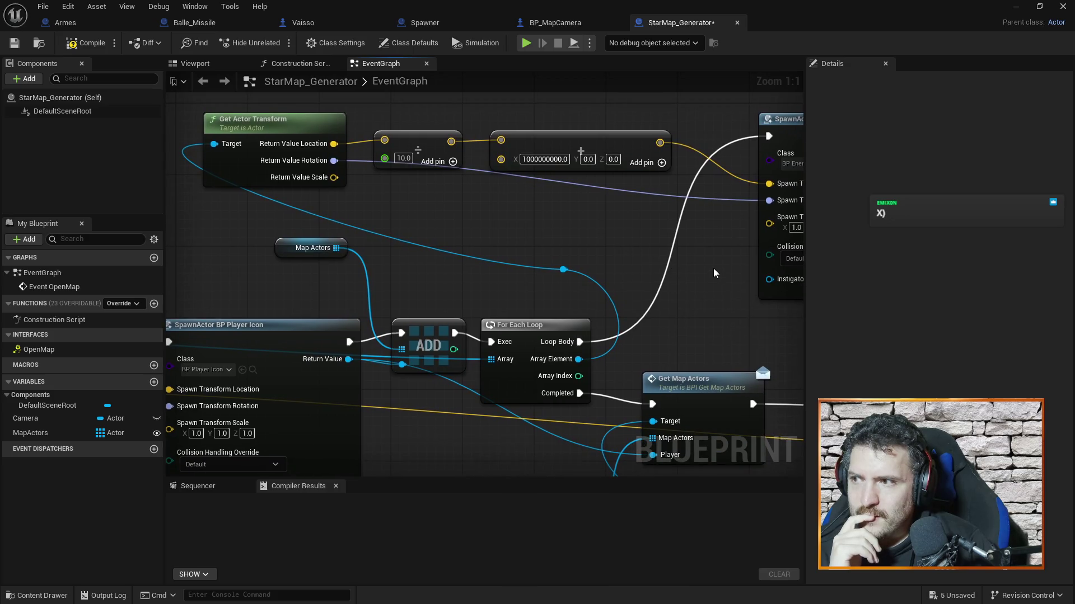
pyautogui.scroll(-2, 691, 244)
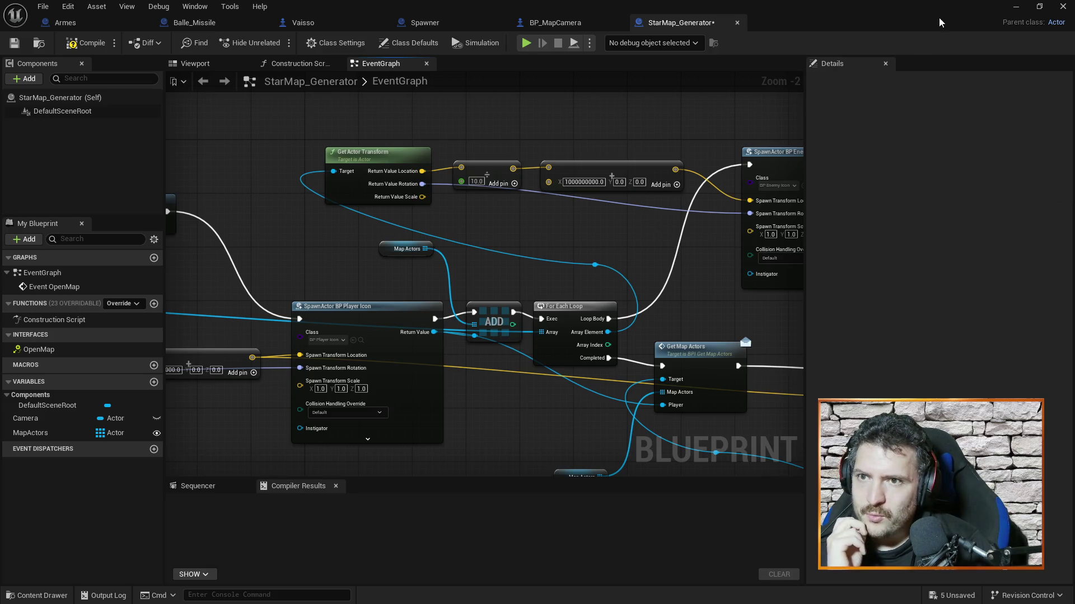
pyautogui.click(1014, 6)
# Browse the Map and MainPewpewLevel levels in the Levels window, then start a play-in-editor test.
pyautogui.click(100, 6)
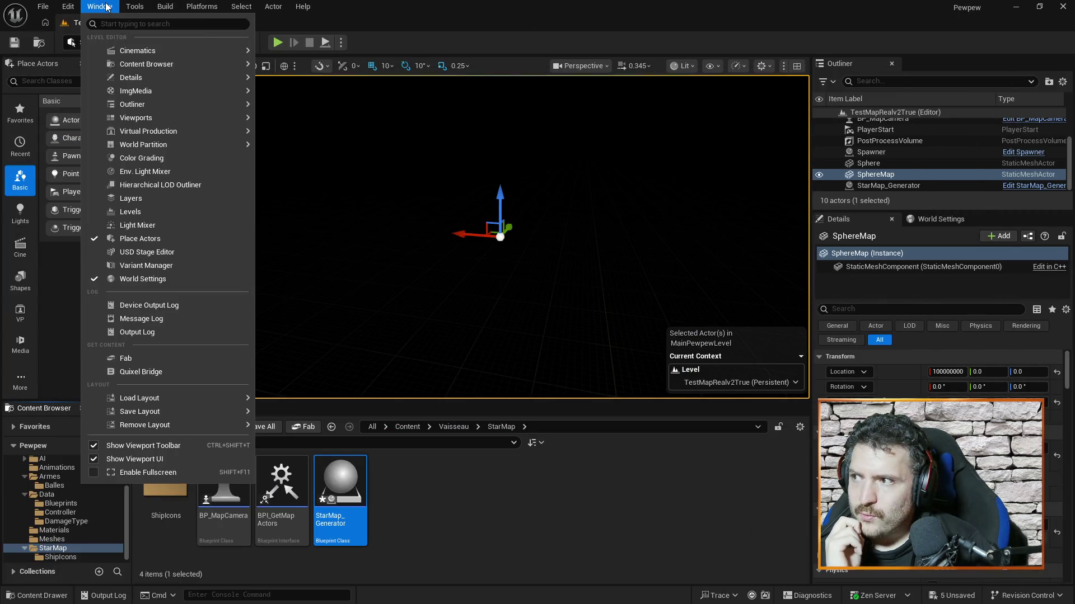
pyautogui.click(162, 213)
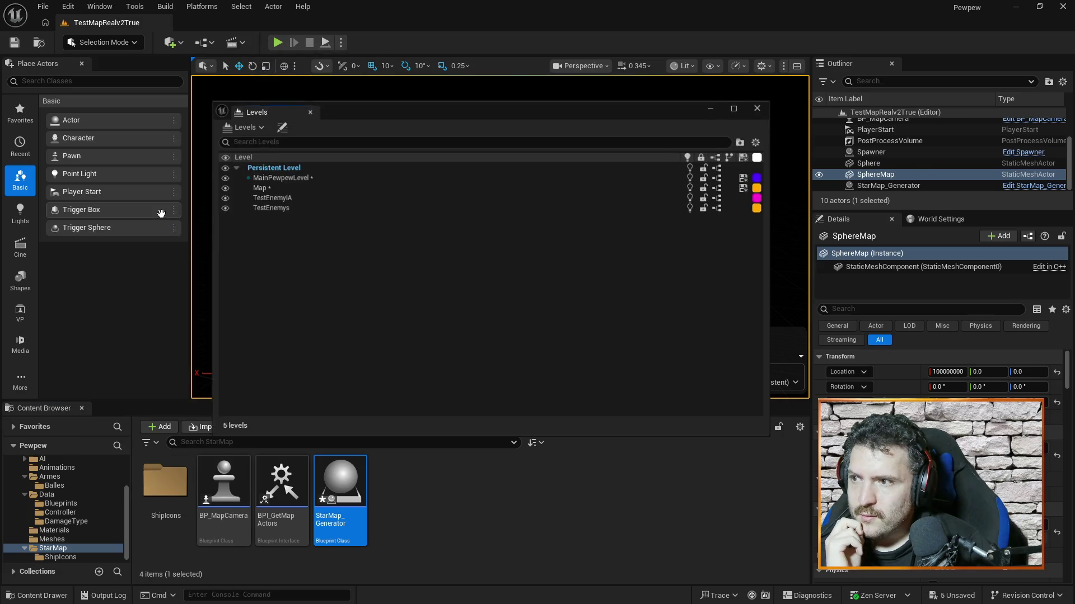
pyautogui.click(313, 191)
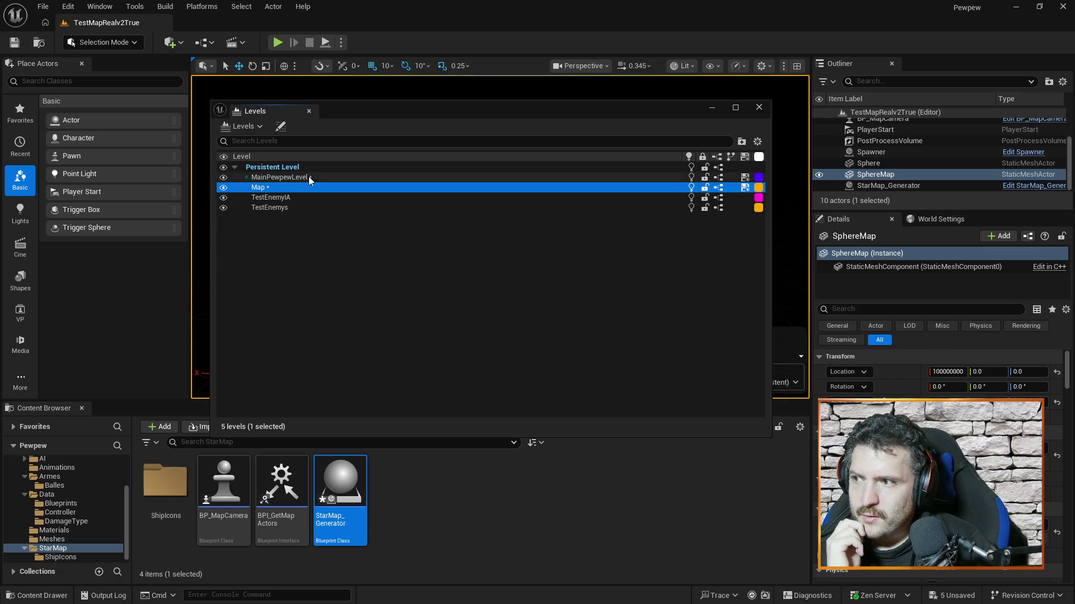
pyautogui.click(308, 176)
pyautogui.click(310, 188)
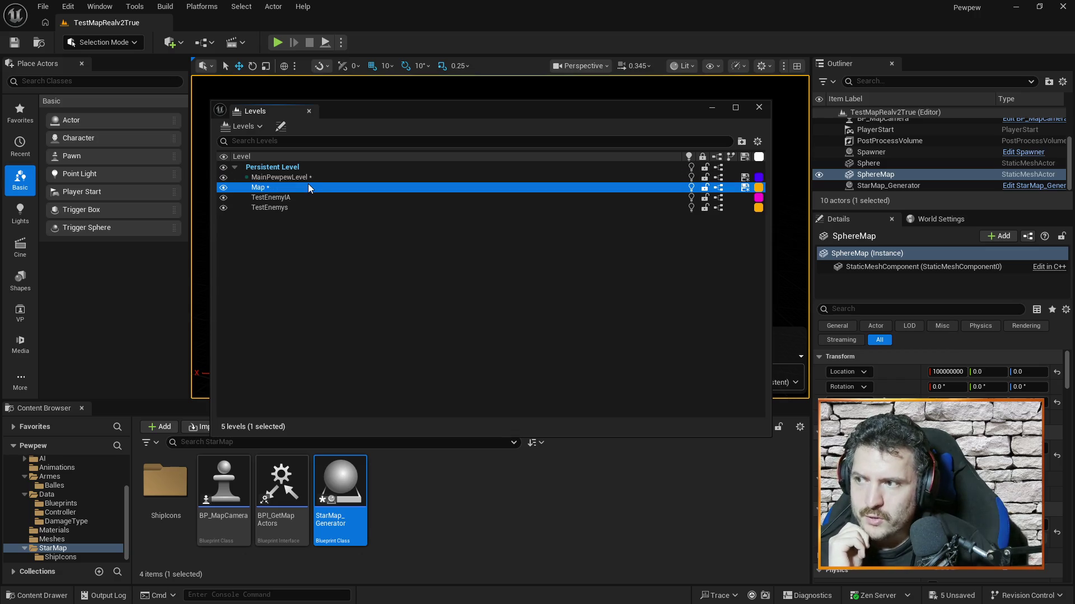
pyautogui.click(317, 178)
pyautogui.click(313, 187)
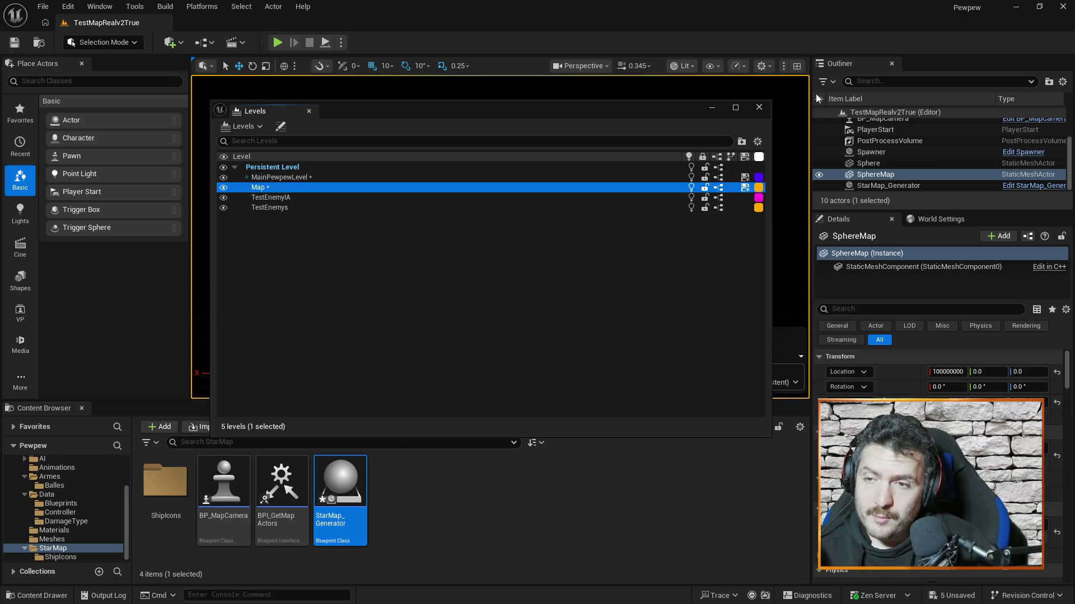
pyautogui.click(759, 110)
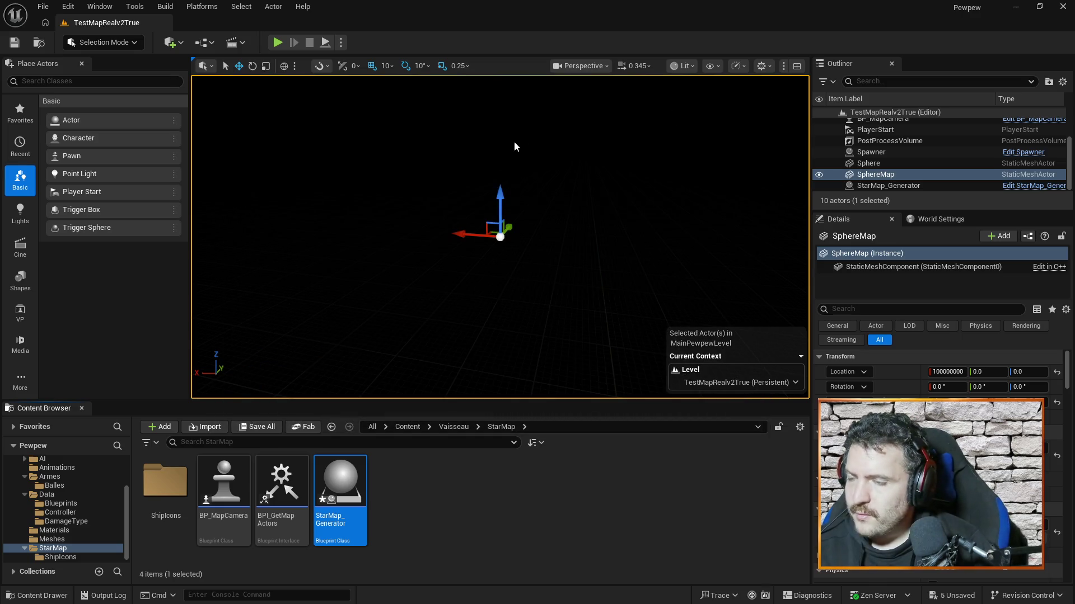
pyautogui.click(281, 45)
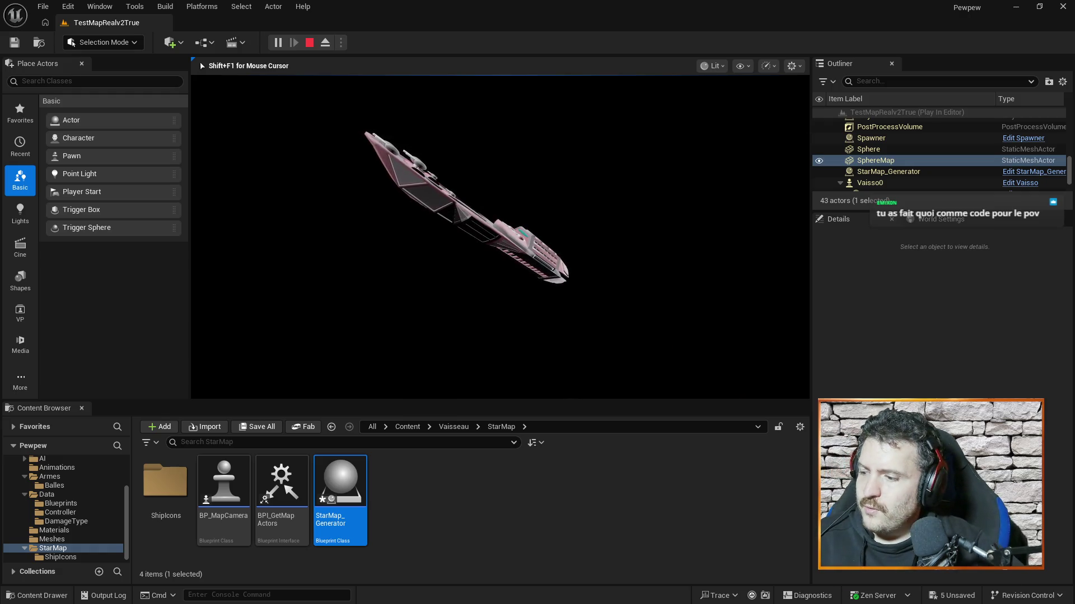
pyautogui.press('Escape')
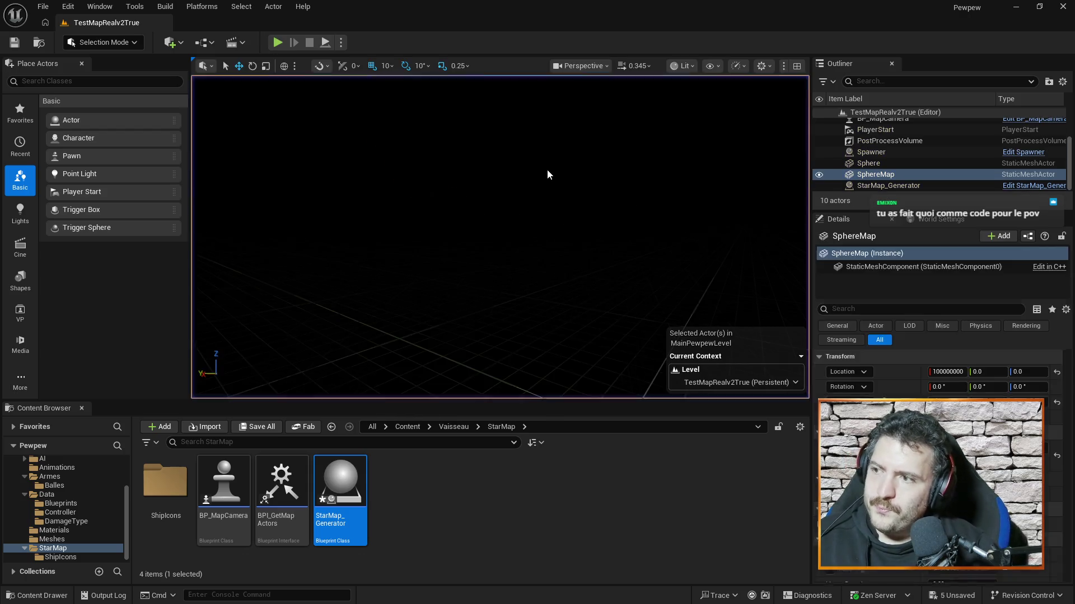
# Tick Teleport on BP_MapCamera's Set Actor Location node and compile the blueprint.
pyautogui.hotkey('alt', 'Tab')
pyautogui.click(549, 23)
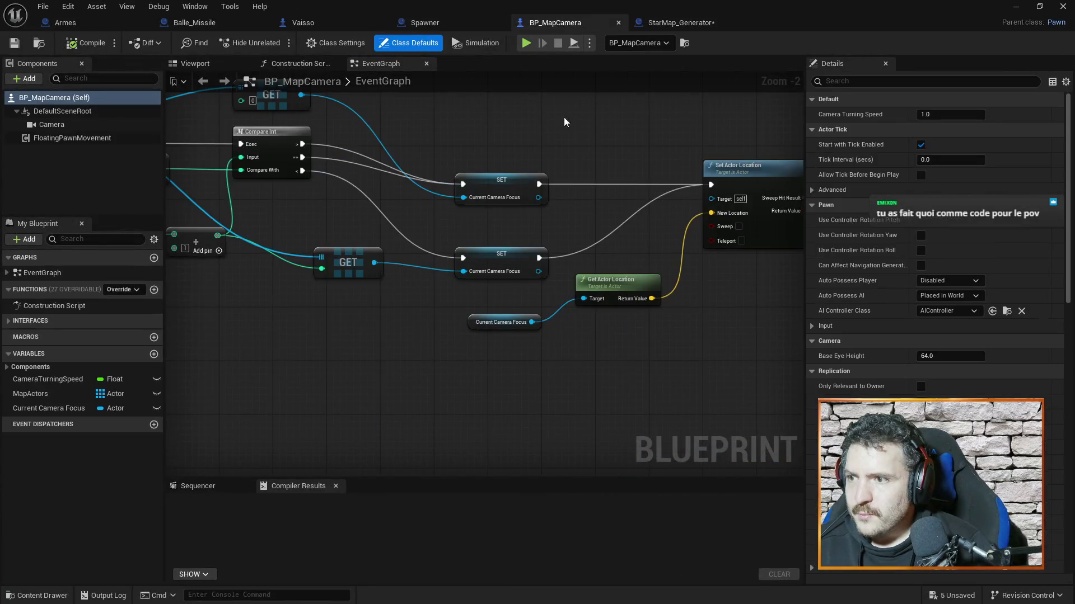
pyautogui.moveTo(353, 121)
pyautogui.mouseDown()
pyautogui.moveTo(472, 149)
pyautogui.moveTo(532, 179)
pyautogui.moveTo(655, 173)
pyautogui.moveTo(740, 195)
pyautogui.moveTo(679, 179)
pyautogui.moveTo(448, 168)
pyautogui.mouseUp()
pyautogui.moveTo(585, 167)
pyautogui.mouseDown()
pyautogui.moveTo(403, 167)
pyautogui.moveTo(413, 117)
pyautogui.mouseUp()
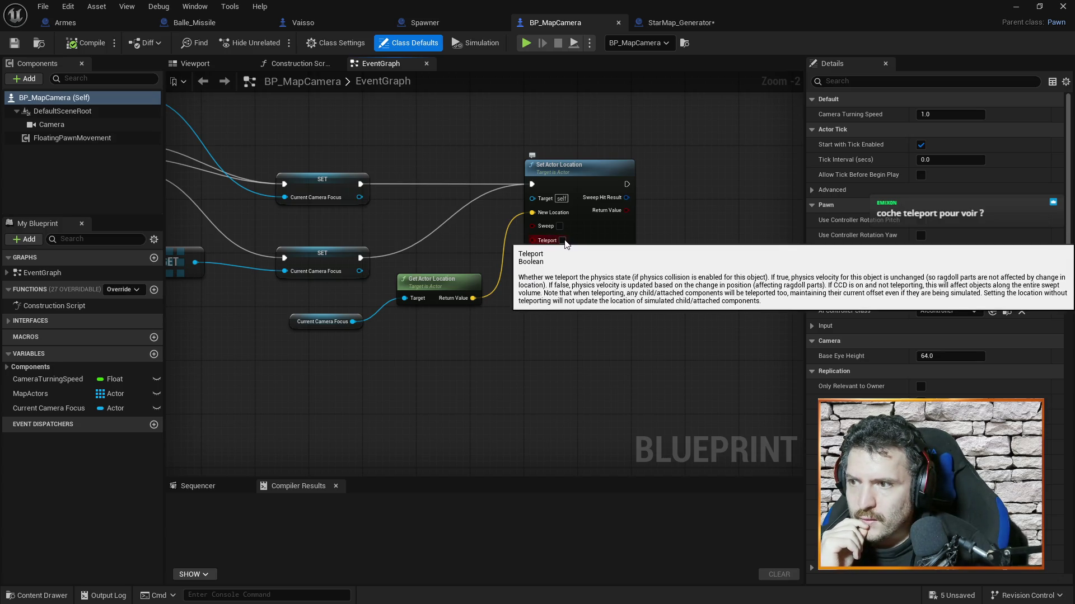
pyautogui.click(562, 240)
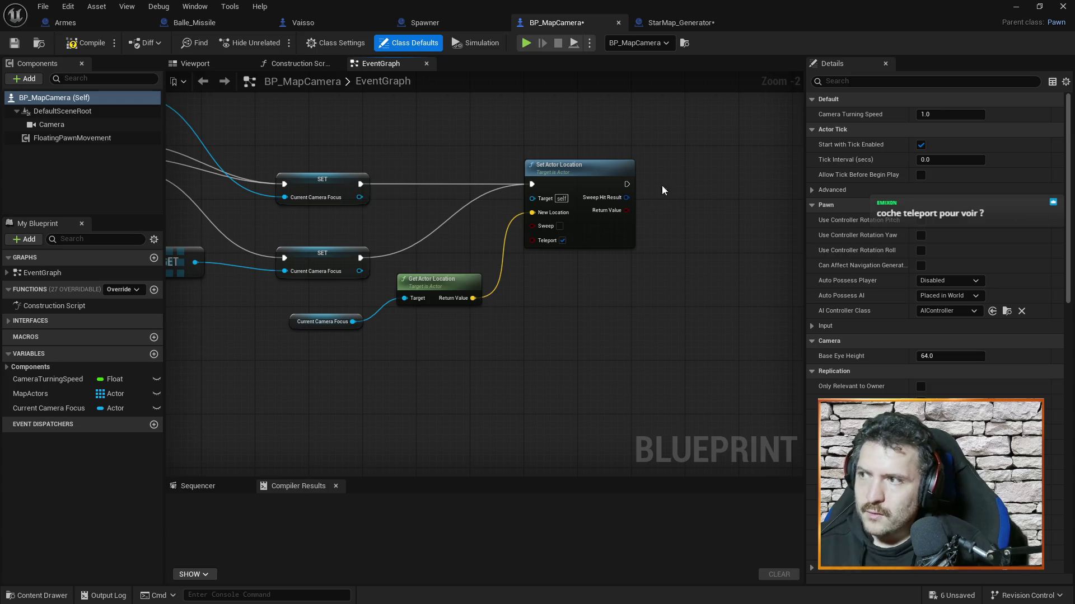
pyautogui.click(92, 43)
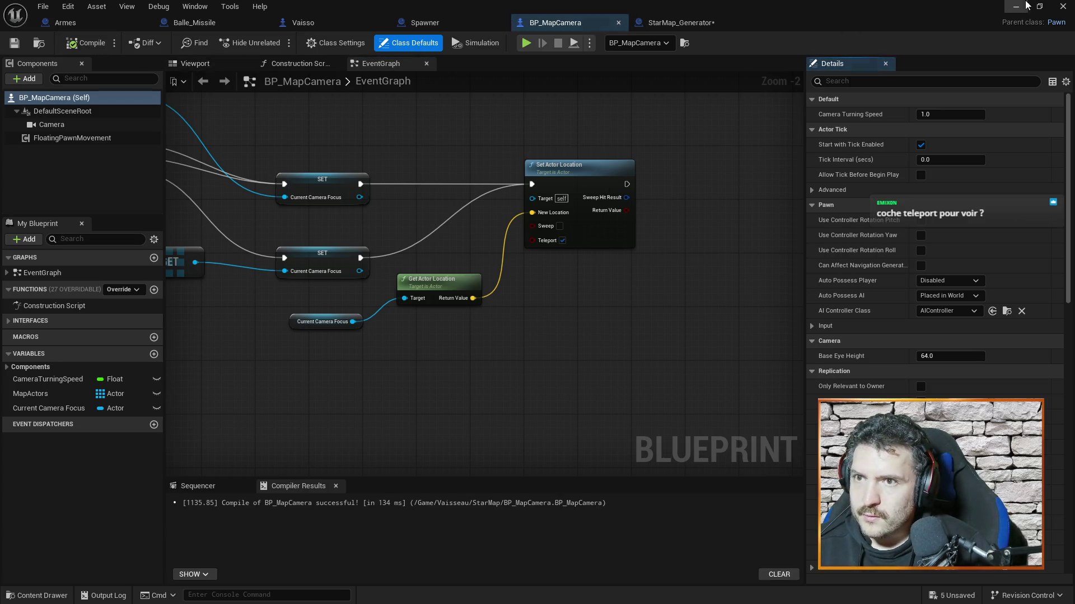
pyautogui.click(1016, 7)
pyautogui.click(278, 42)
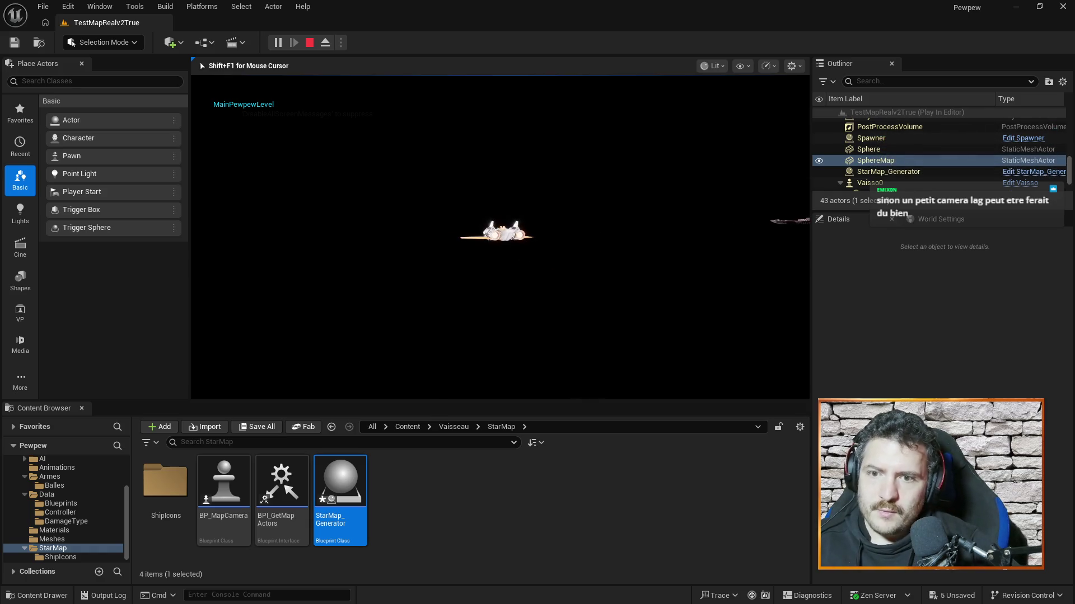
pyautogui.press('Escape')
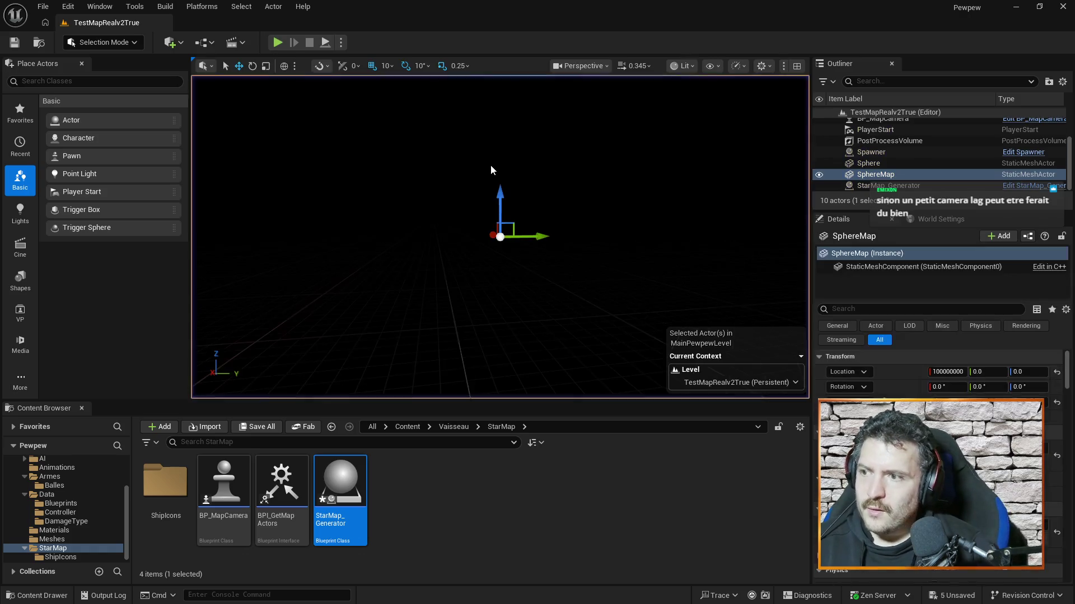
pyautogui.hotkey('alt', 'Tab')
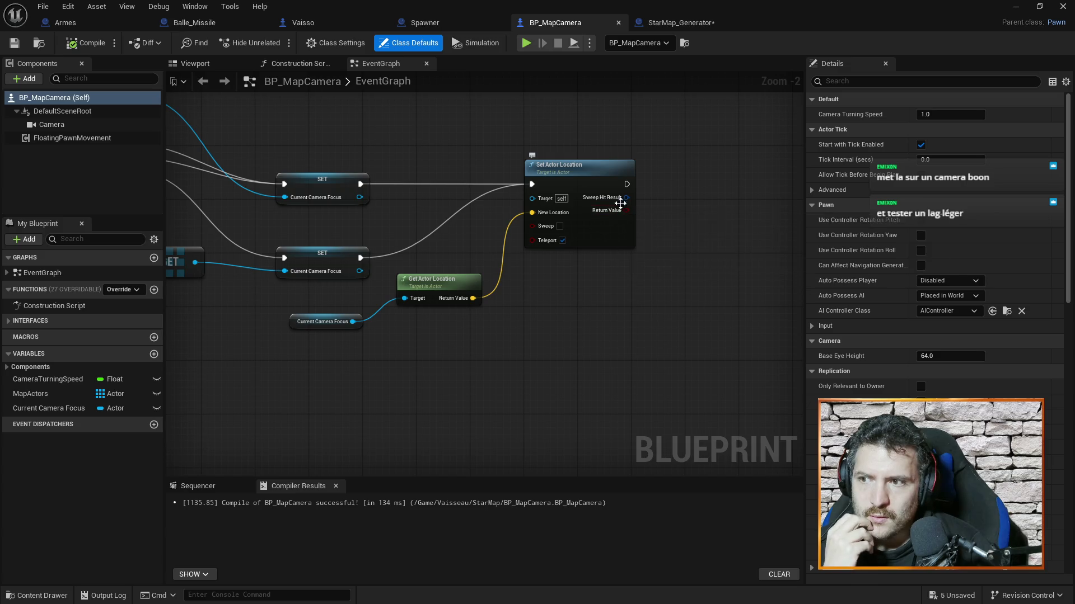
# Search the graph's action list for 'camera boon', which returns no results.
pyautogui.rightClick(630, 305)
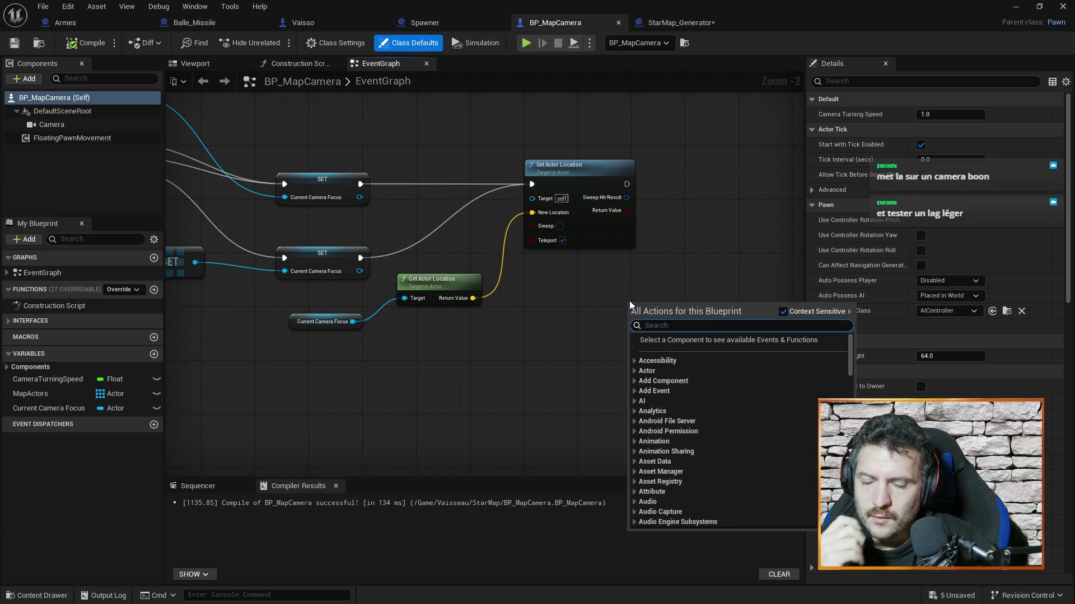
pyautogui.write('camera boon')
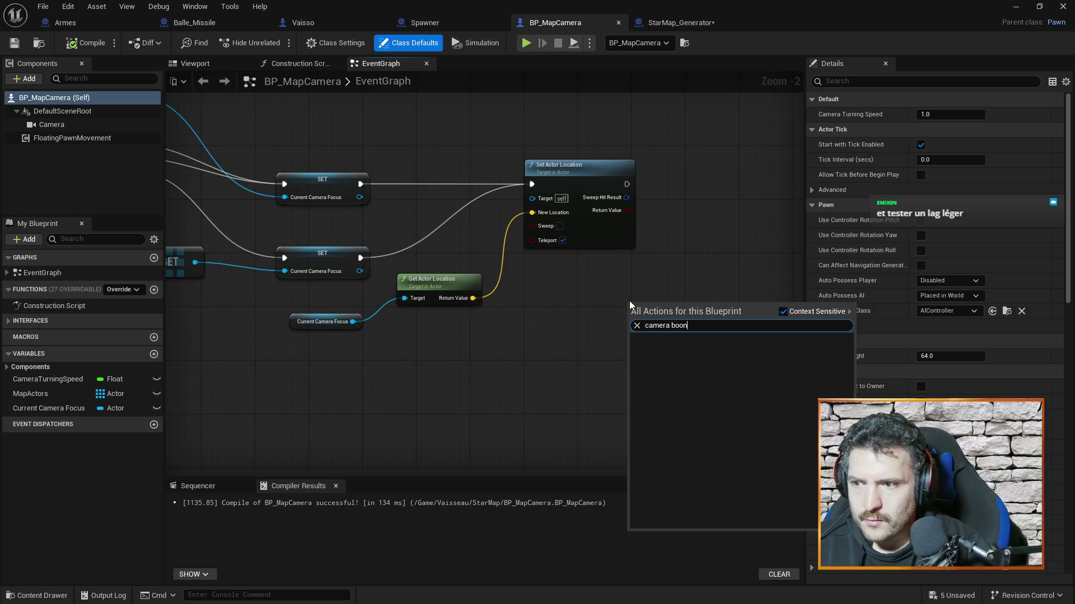
pyautogui.click(667, 273)
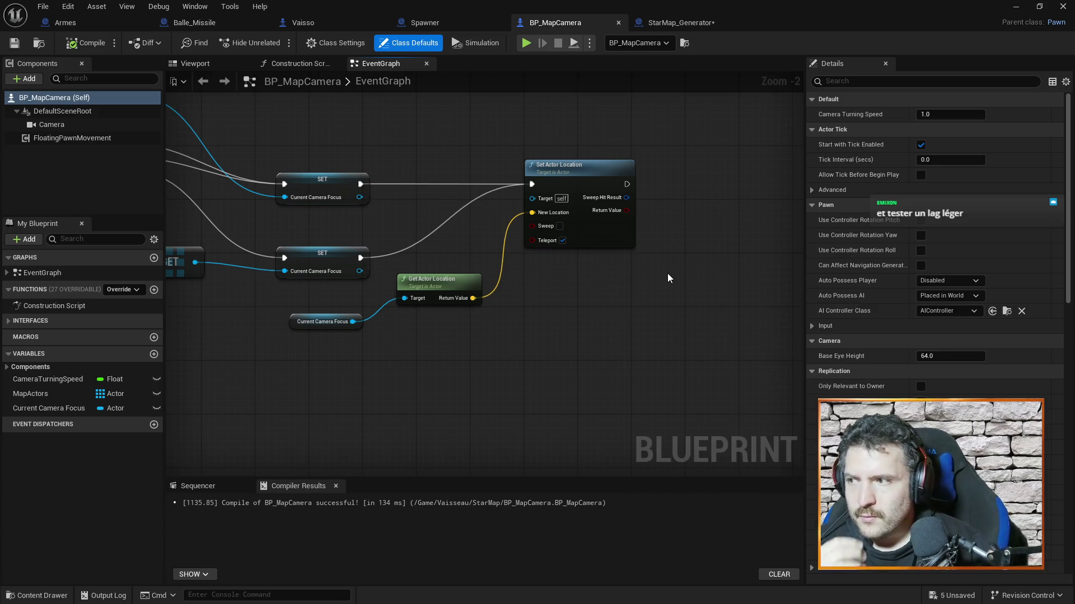
# Search the Components panel's + Add list for 'camera boom' to find Camera Boom.
pyautogui.click(160, 148)
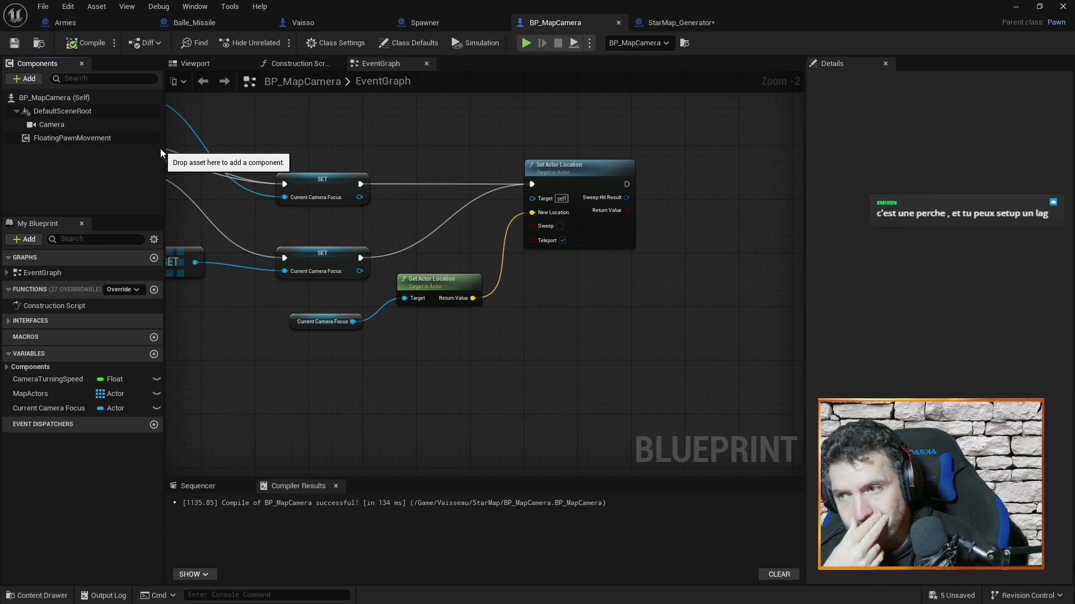
pyautogui.click(588, 334)
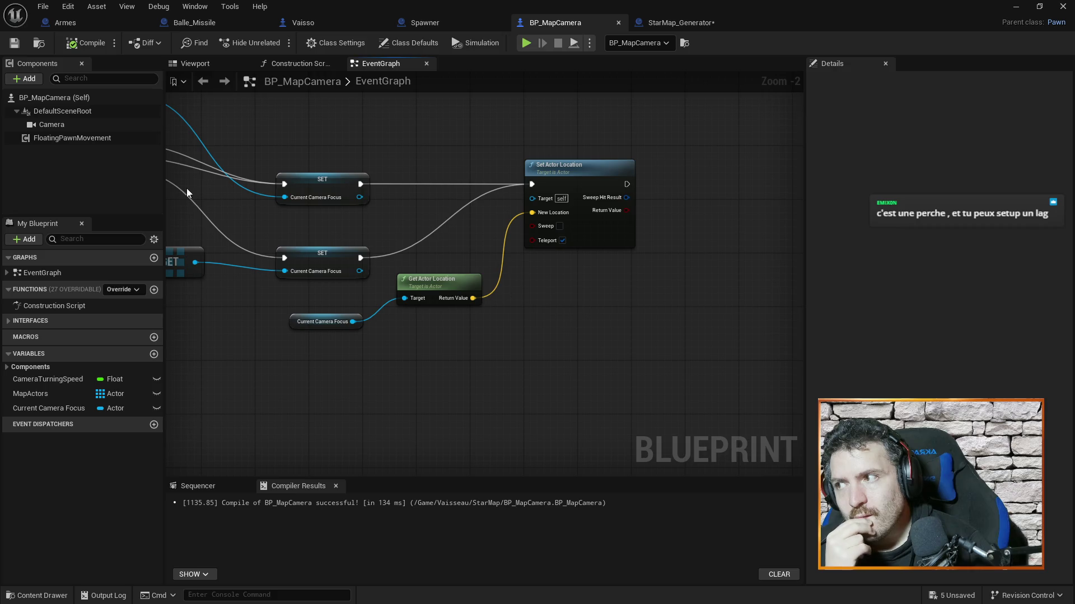
pyautogui.click(140, 172)
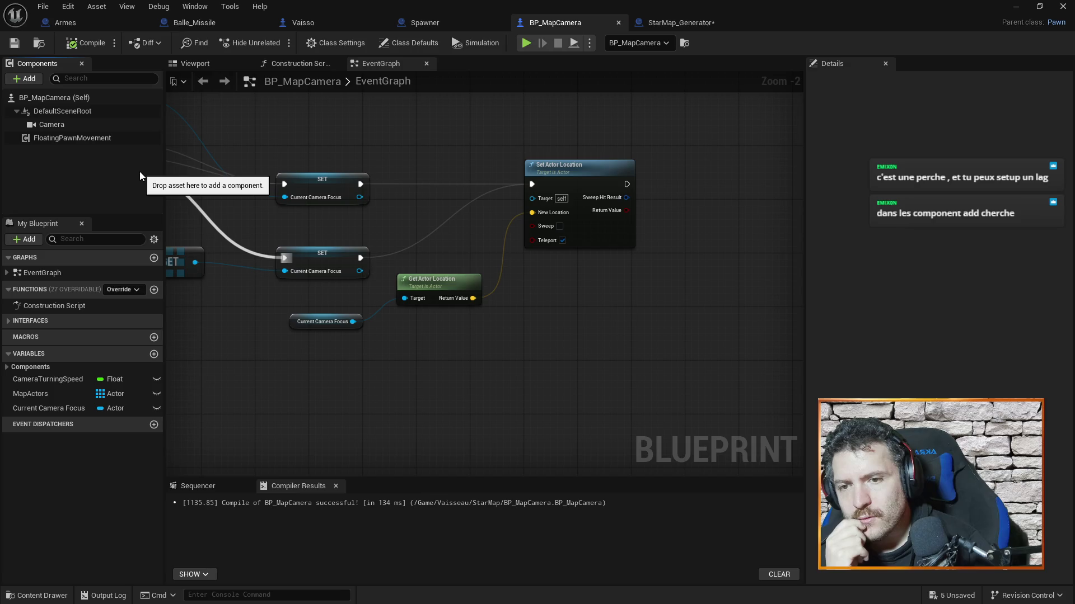
pyautogui.click(26, 79)
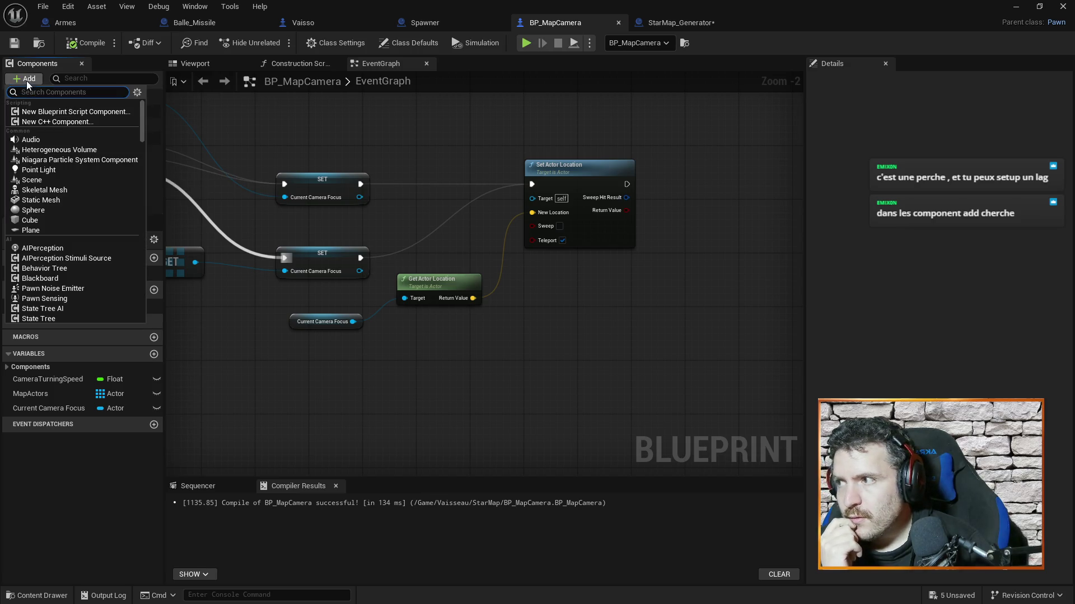
pyautogui.write('camera b')
pyautogui.write('oom')
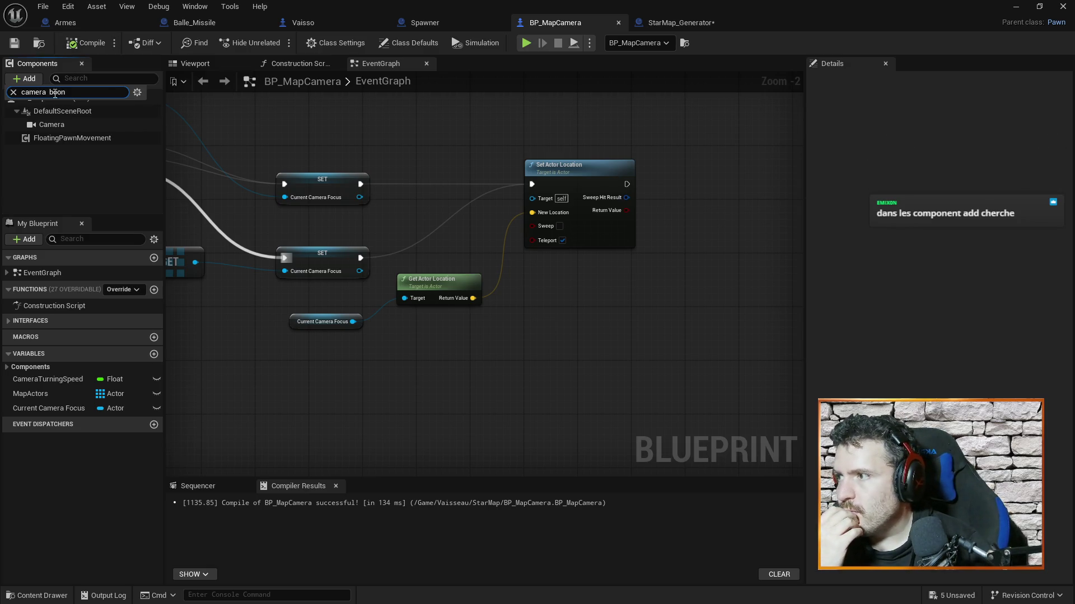
pyautogui.doubleClick(109, 91)
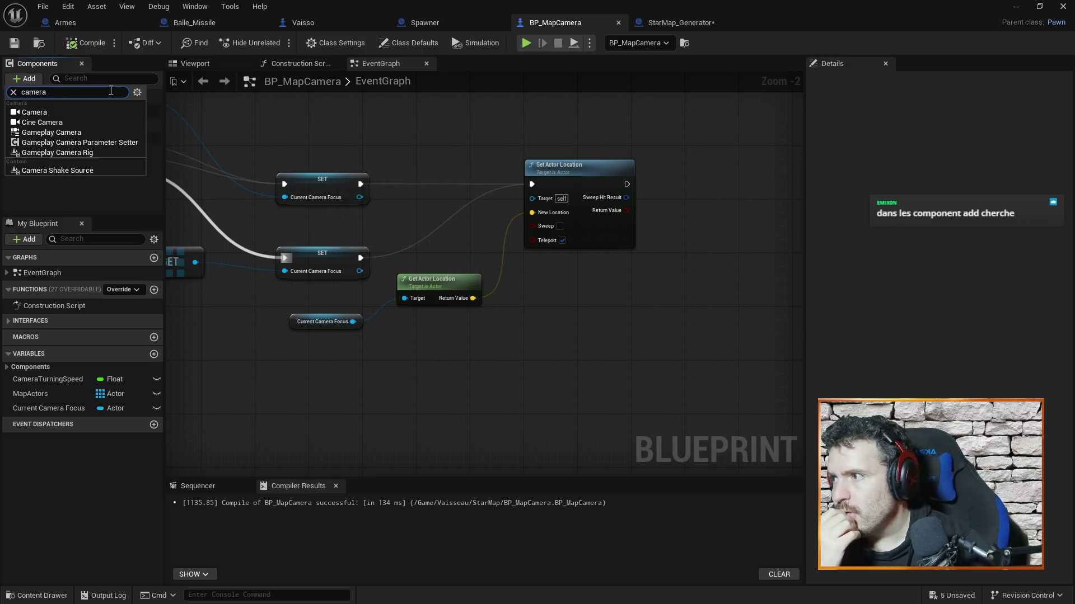